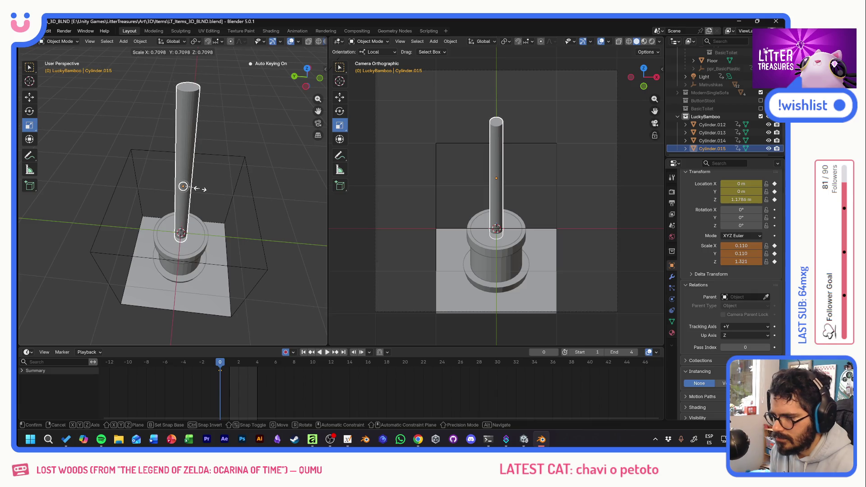
# Thin the tall stalk Cylinder.015 to 0.679 and paste a duplicate shifted sideways on Y
pyautogui.click(194, 188)
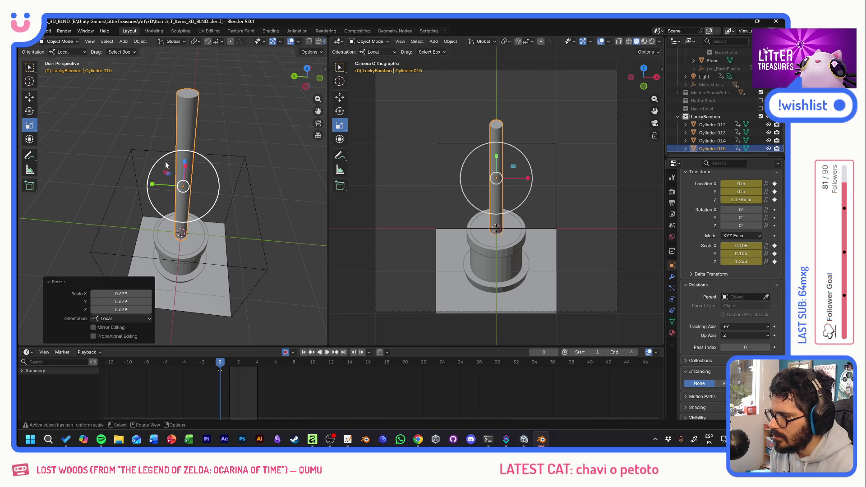
pyautogui.click(30, 97)
pyautogui.hotkey('ctrl', 'c')
pyautogui.hotkey('ctrl', 'v')
pyautogui.moveTo(164, 187); pyautogui.dragTo(181, 188)
pyautogui.click(29, 125)
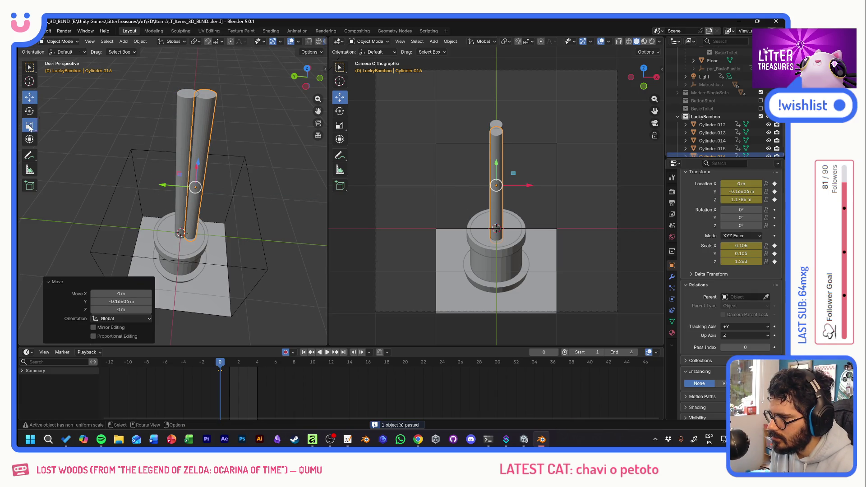
pyautogui.moveTo(196, 159)
pyautogui.mouseDown()
pyautogui.moveTo(222, 133)
pyautogui.moveTo(225, 161)
pyautogui.mouseUp()
# Shorten the duplicate stalk on Z, position it and tilt it slightly
pyautogui.click(30, 97)
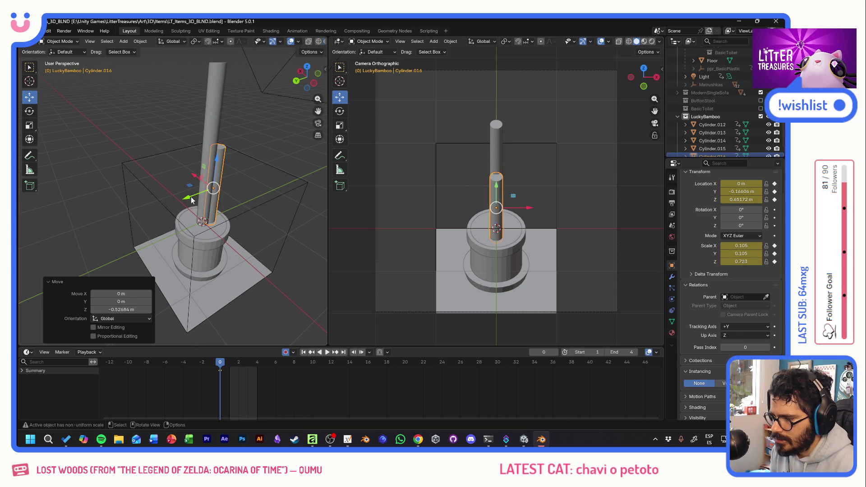
pyautogui.moveTo(198, 201)
pyautogui.mouseDown()
pyautogui.moveTo(120, 191)
pyautogui.moveTo(274, 199)
pyautogui.moveTo(162, 162)
pyautogui.moveTo(218, 158)
pyautogui.mouseUp()
pyautogui.click(168, 159)
pyautogui.click(29, 111)
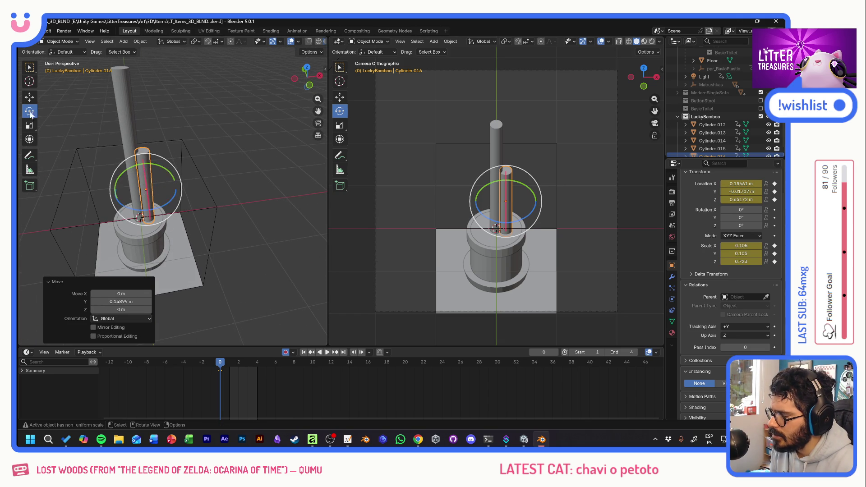
pyautogui.moveTo(168, 174)
pyautogui.mouseDown()
pyautogui.moveTo(129, 140)
pyautogui.moveTo(46, 110)
pyautogui.mouseUp()
# Shift the tall stalk a little to the left on X and leave it selected
pyautogui.click(128, 142)
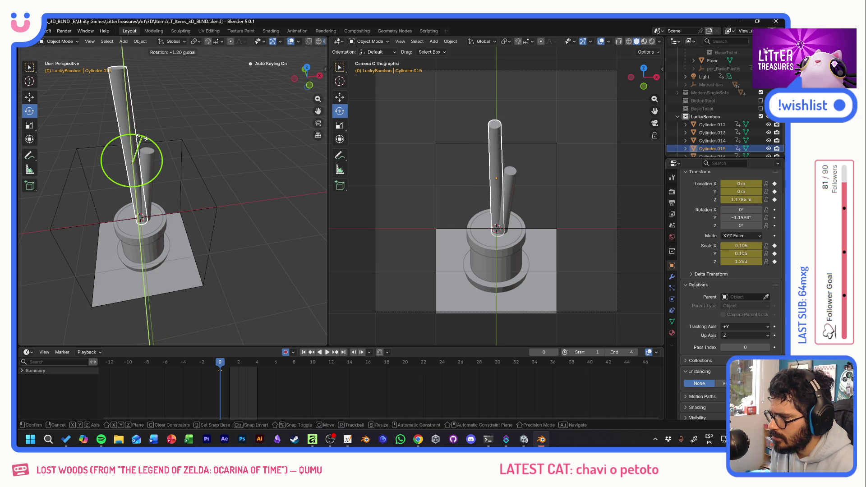
pyautogui.click(29, 97)
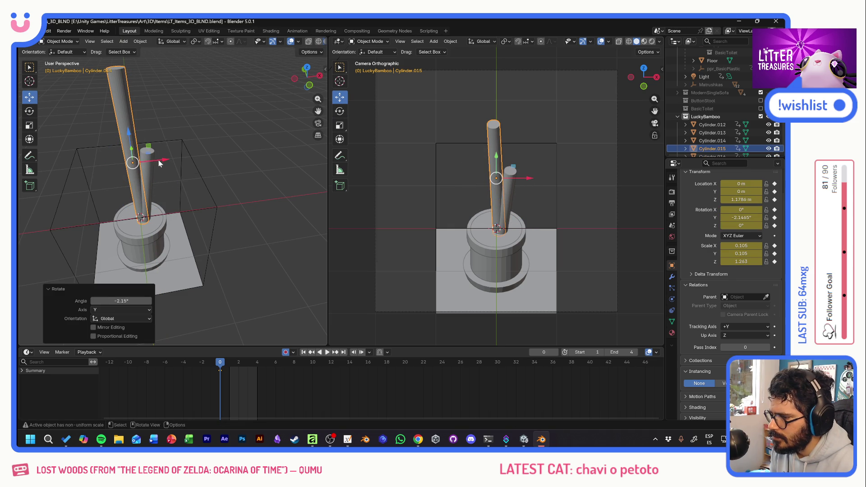
pyautogui.moveTo(158, 161); pyautogui.dragTo(149, 161)
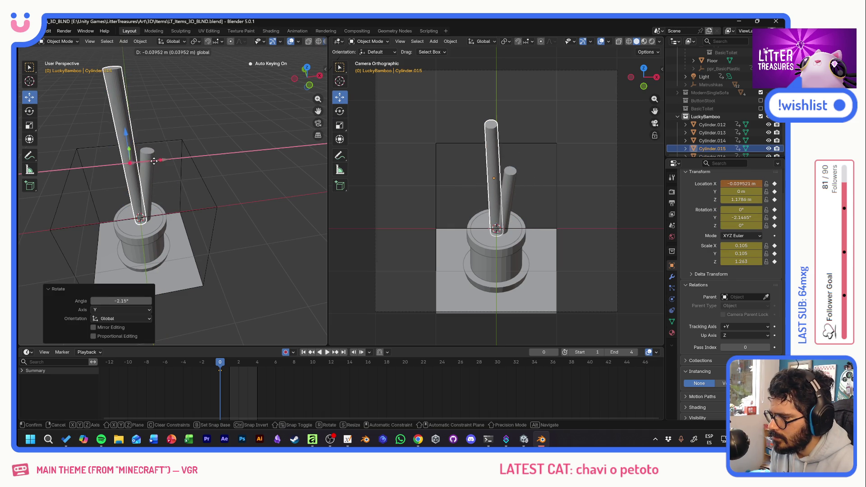
pyautogui.click(508, 202)
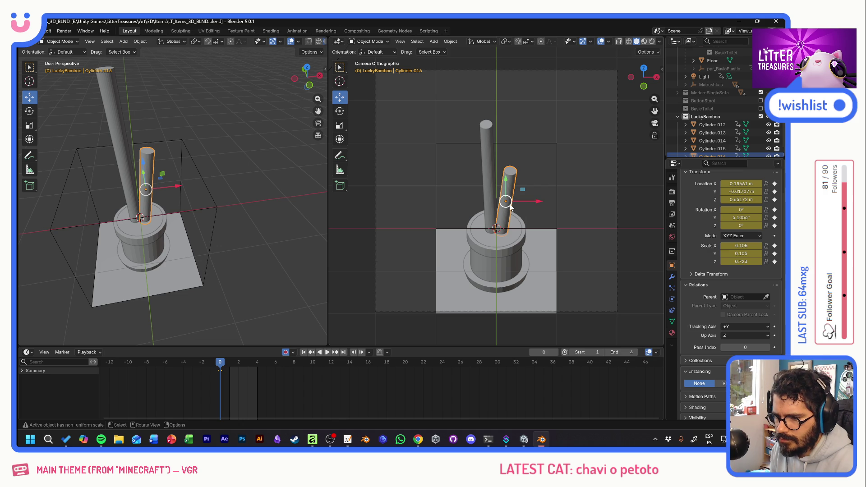
pyautogui.click(407, 172)
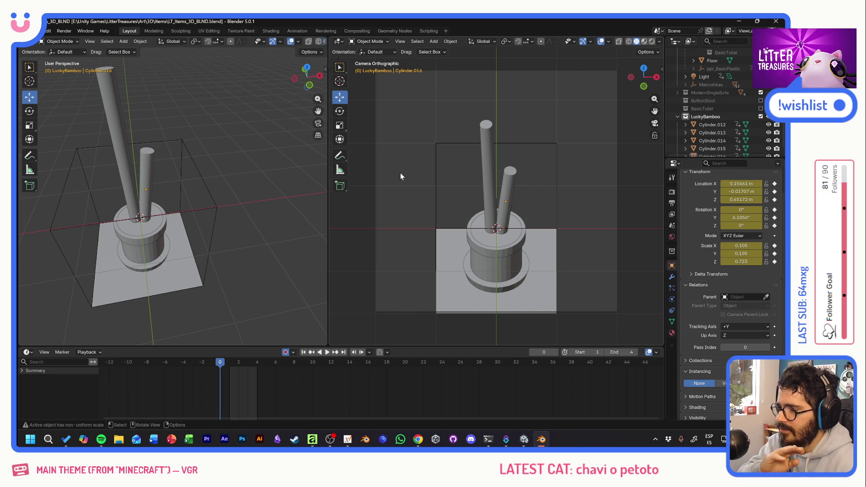
pyautogui.click(119, 125)
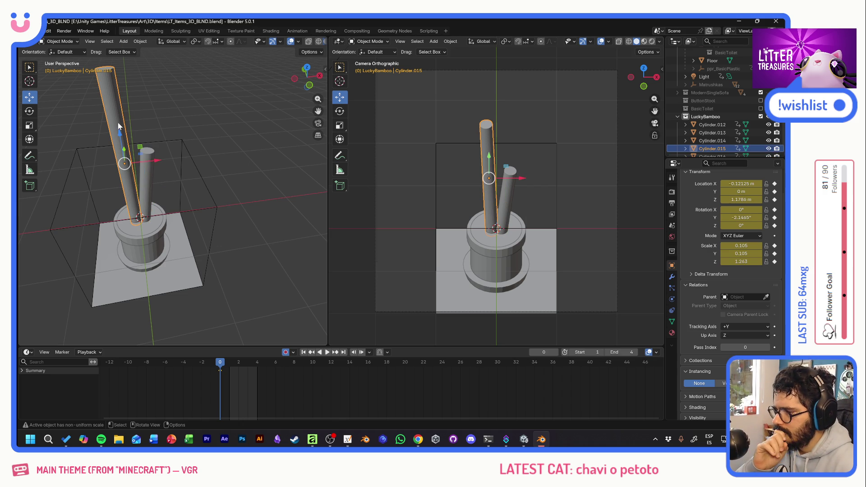
# Add a Deform > Curve modifier to the tall stalk from the Modifiers panel
pyautogui.click(672, 278)
pyautogui.click(728, 192)
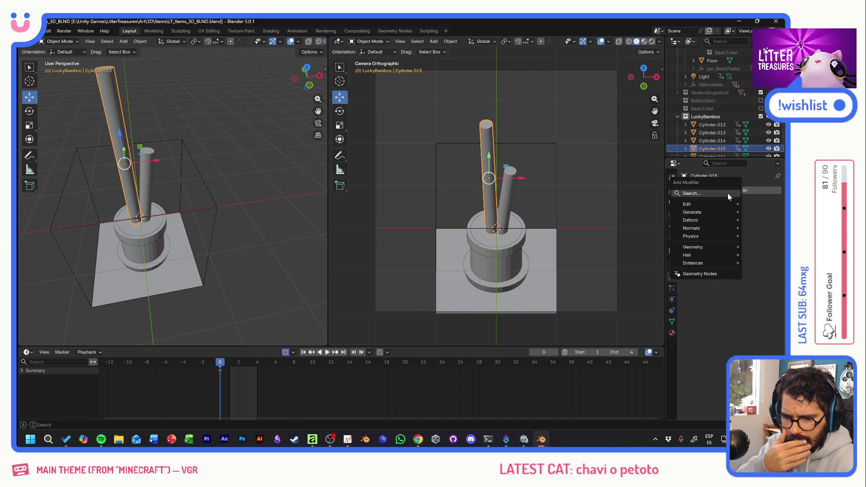
pyautogui.click(728, 193)
pyautogui.write('bend')
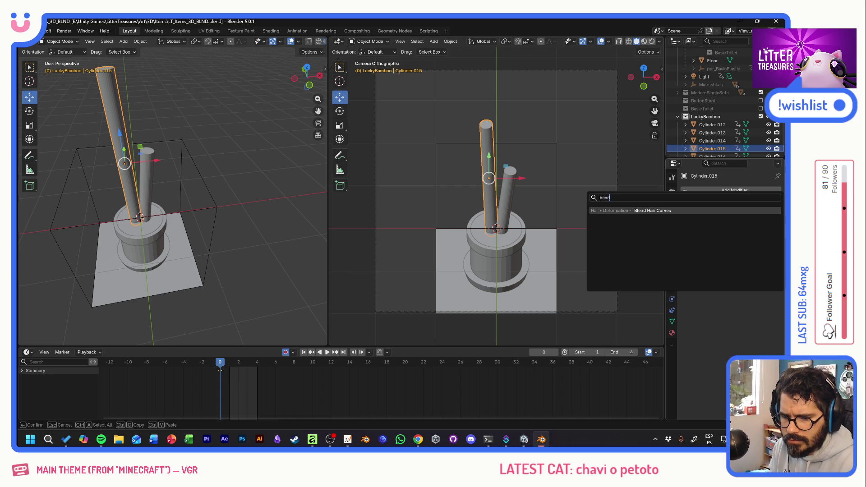
pyautogui.press('BackSpace')
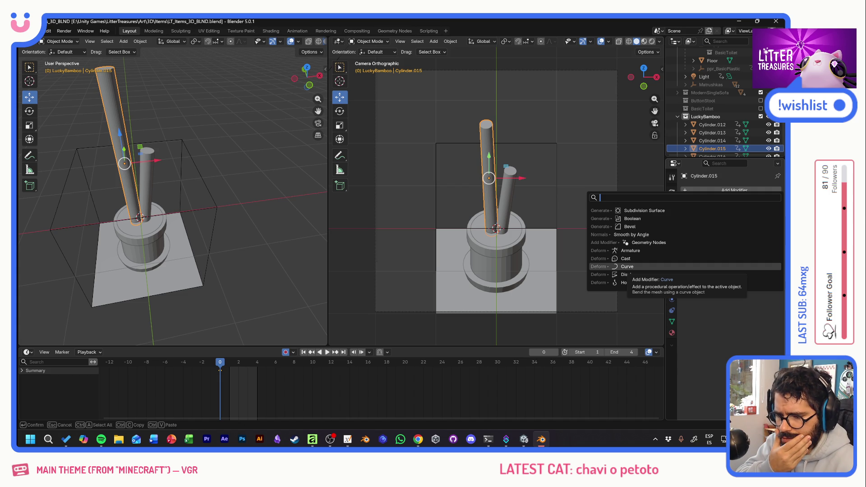
pyautogui.click(637, 266)
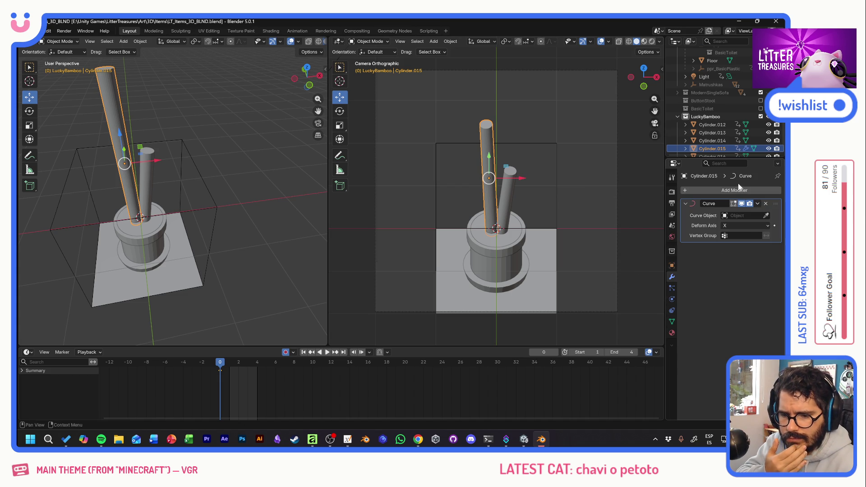
pyautogui.click(271, 161)
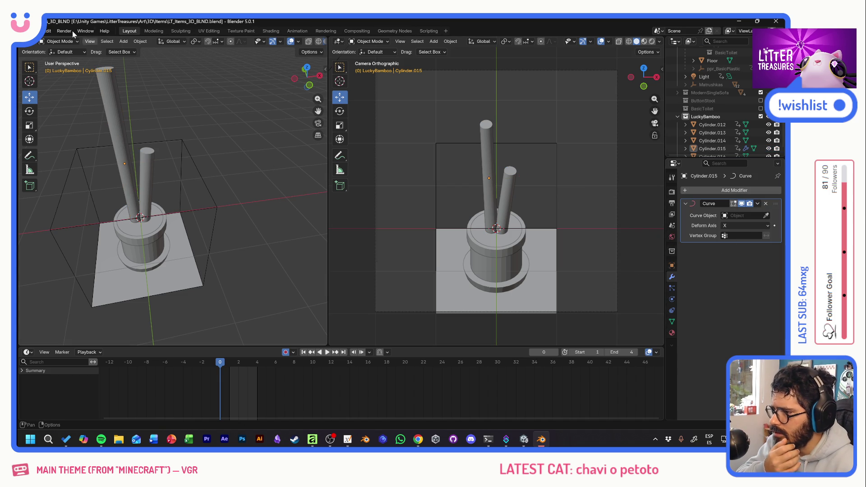
# Add a Bézier curve and set it as the Curve Object of Cylinder.015's modifier
pyautogui.click(123, 42)
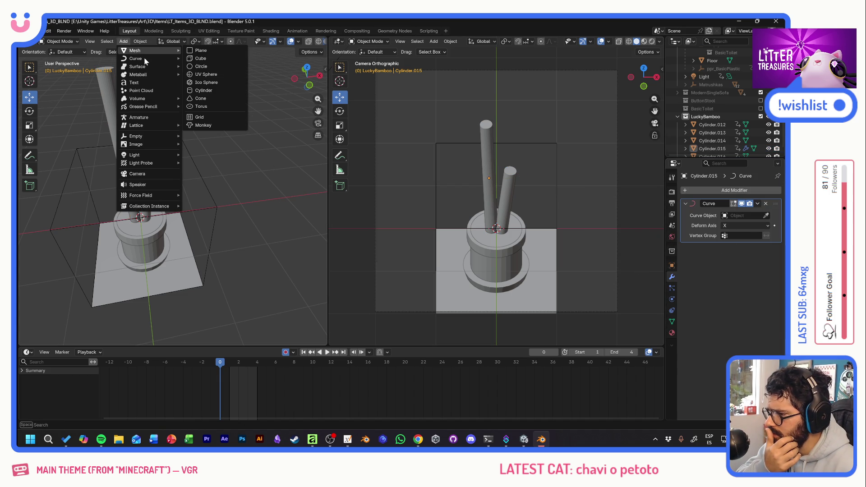
pyautogui.moveTo(136, 58)
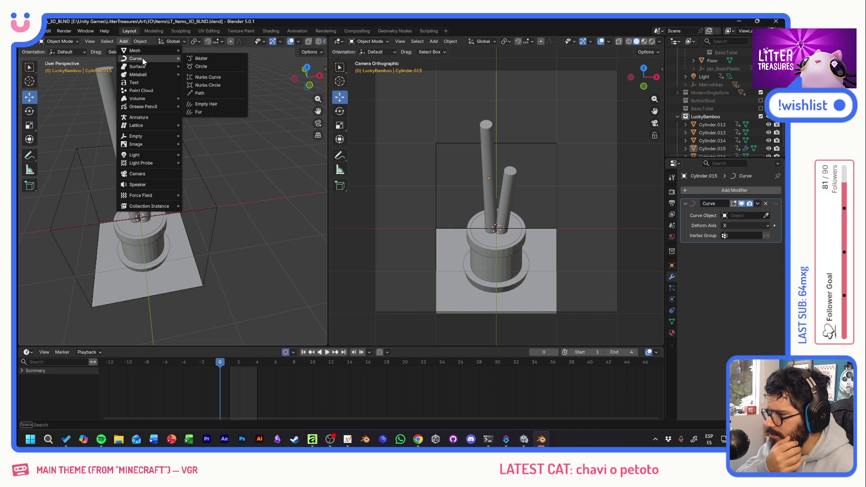
pyautogui.click(204, 62)
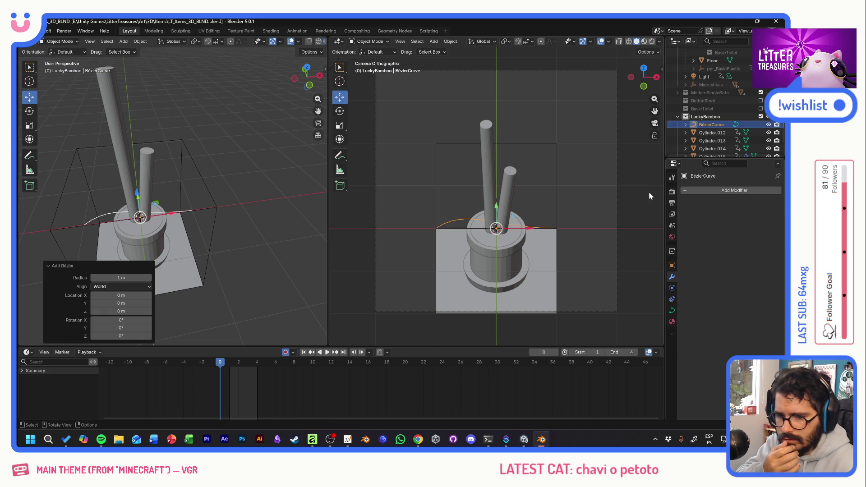
pyautogui.scroll(-1, 718, 135)
pyautogui.scroll(-1, 708, 148)
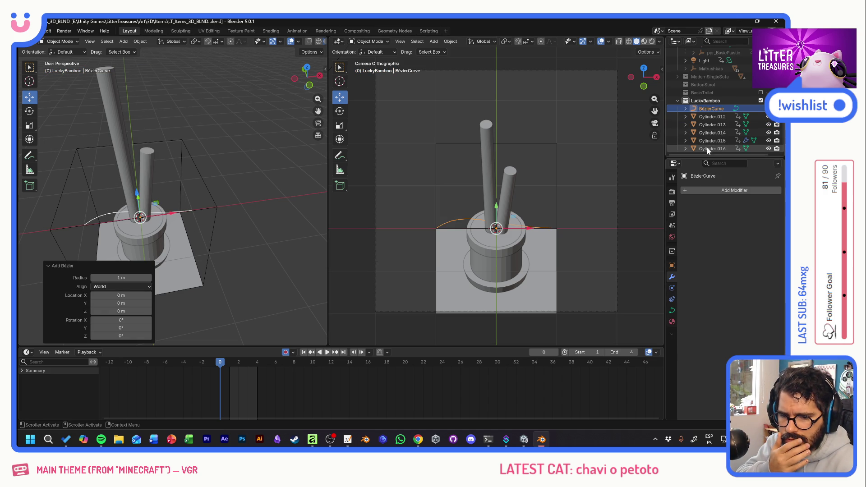
pyautogui.click(715, 141)
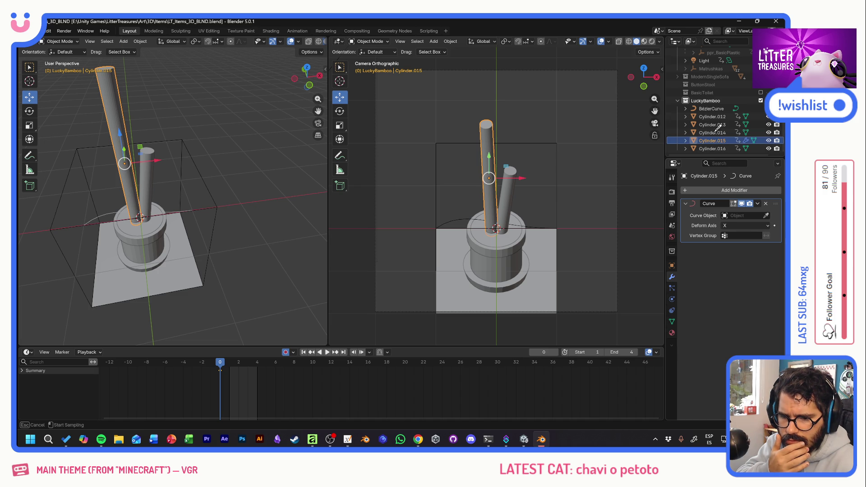
pyautogui.click(703, 110)
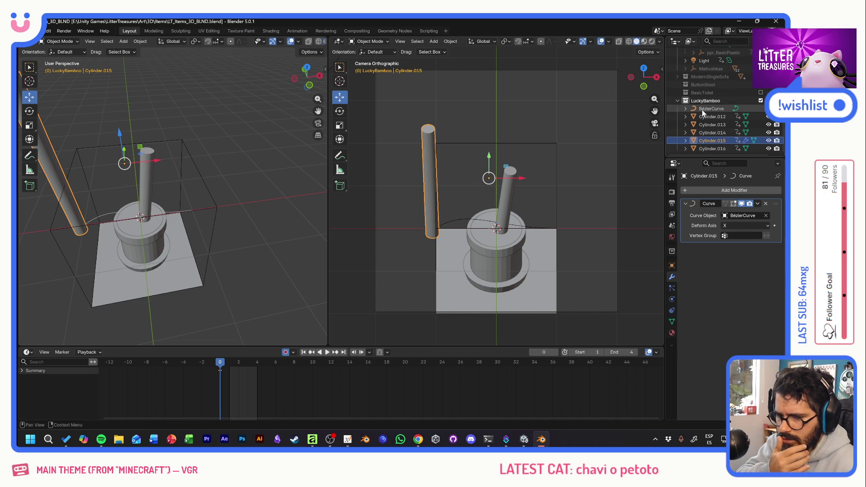
# Set the Curve modifier's Deform Axis to Y, then to Z, laying the stalk across the pot
pyautogui.click(750, 226)
pyautogui.click(740, 243)
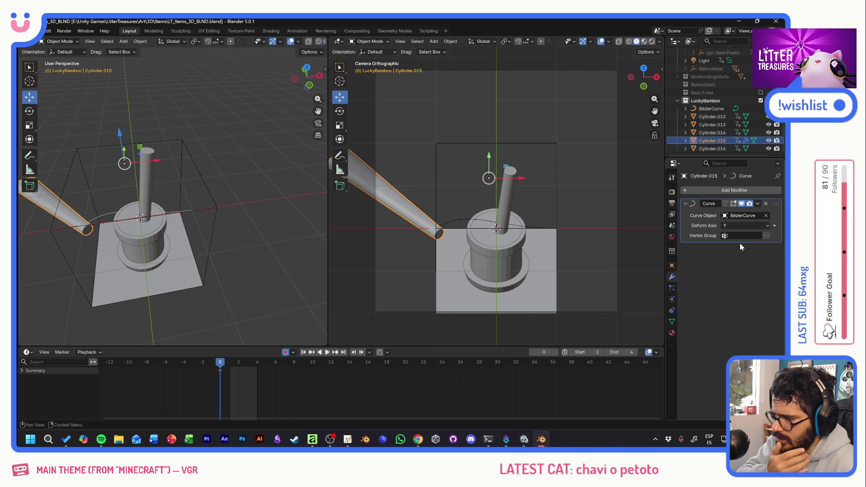
pyautogui.click(739, 225)
pyautogui.click(740, 251)
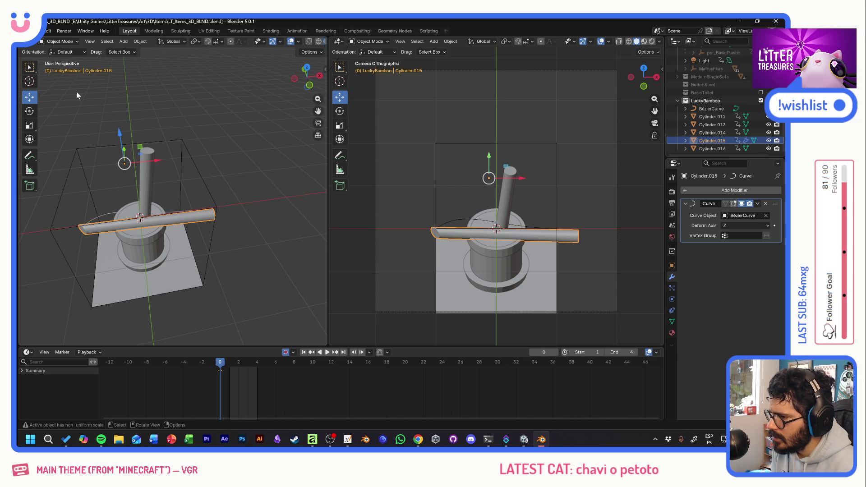
pyautogui.click(60, 41)
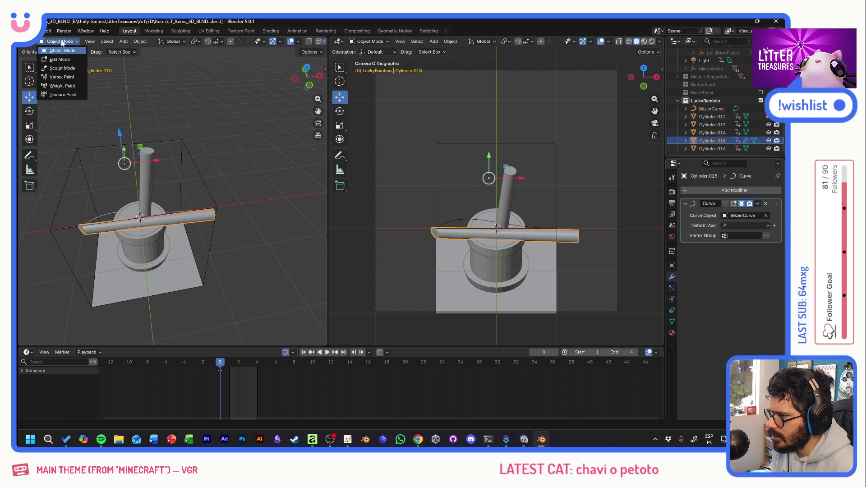
# In Edit Mode, add several loop cuts along the stalk's length, including one near its base
pyautogui.click(62, 61)
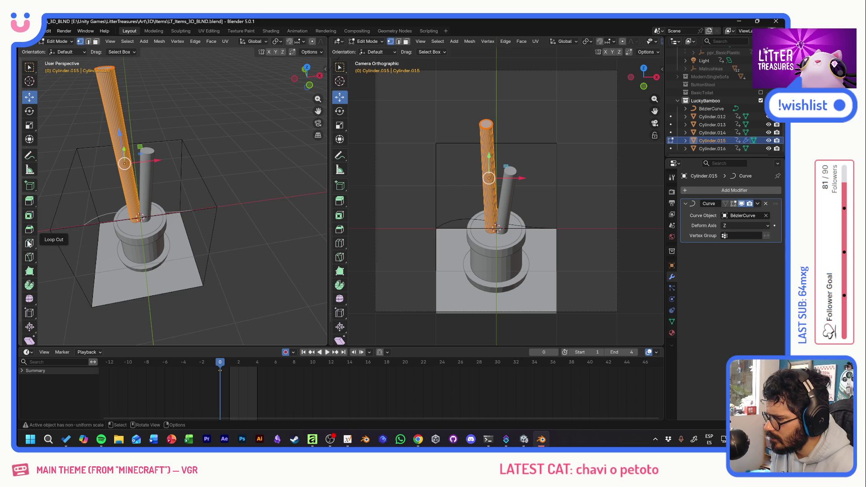
pyautogui.click(29, 242)
pyautogui.click(119, 124)
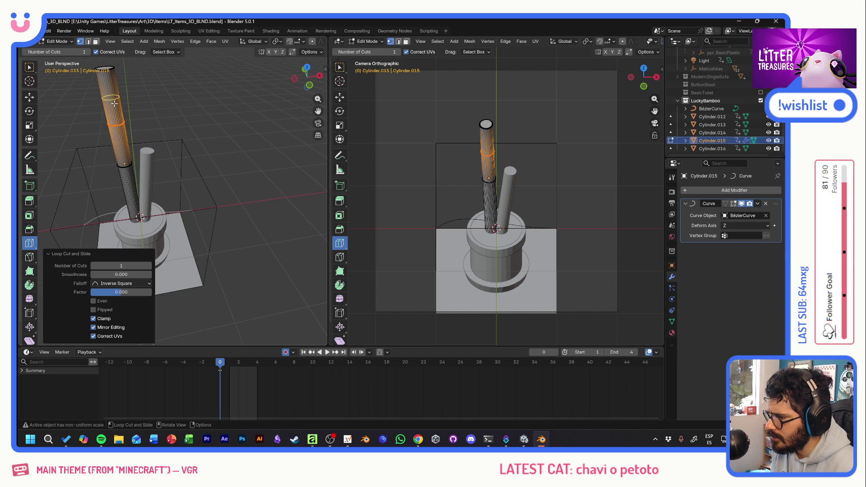
pyautogui.click(129, 183)
pyautogui.click(115, 112)
pyautogui.click(121, 144)
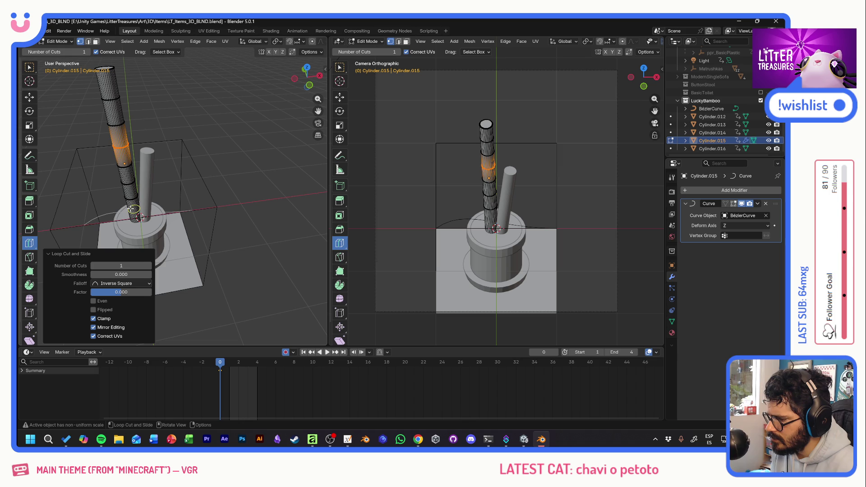
pyautogui.click(135, 209)
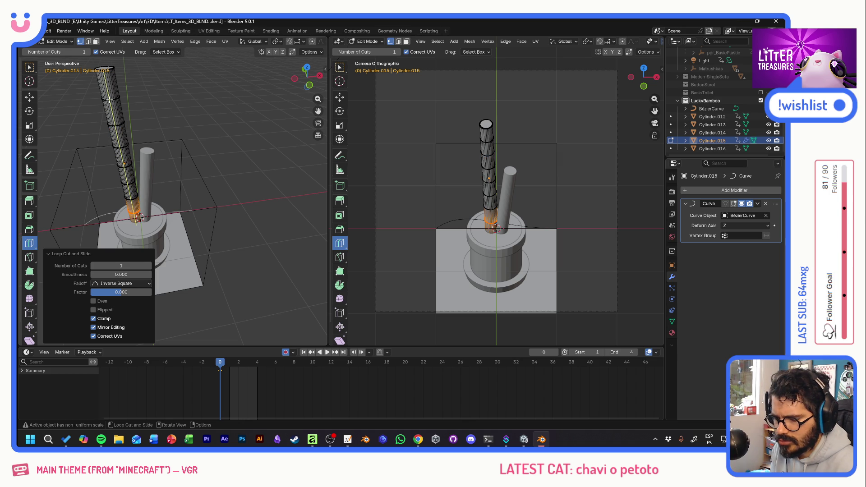
# Return from Edit Mode to Object Mode with the move tool active
pyautogui.click(30, 97)
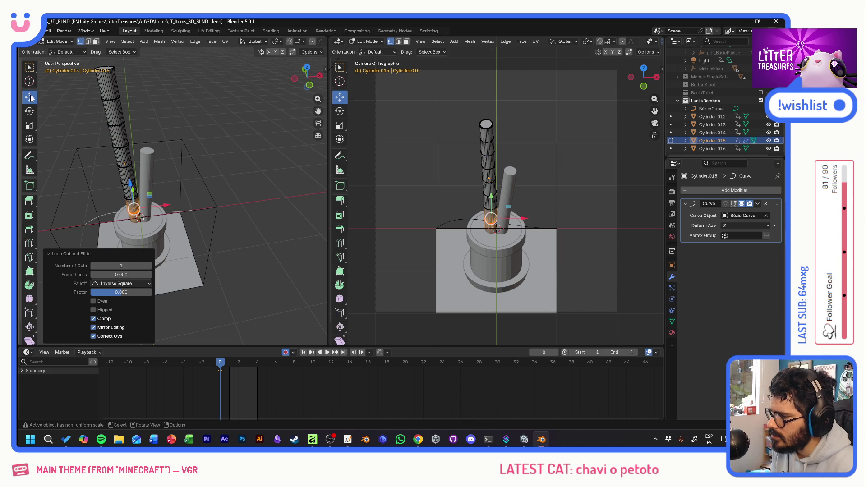
pyautogui.click(61, 42)
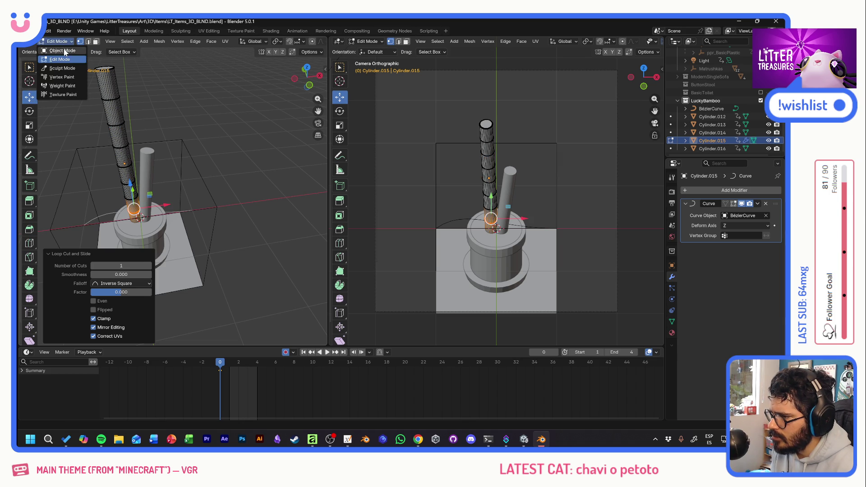
pyautogui.click(64, 57)
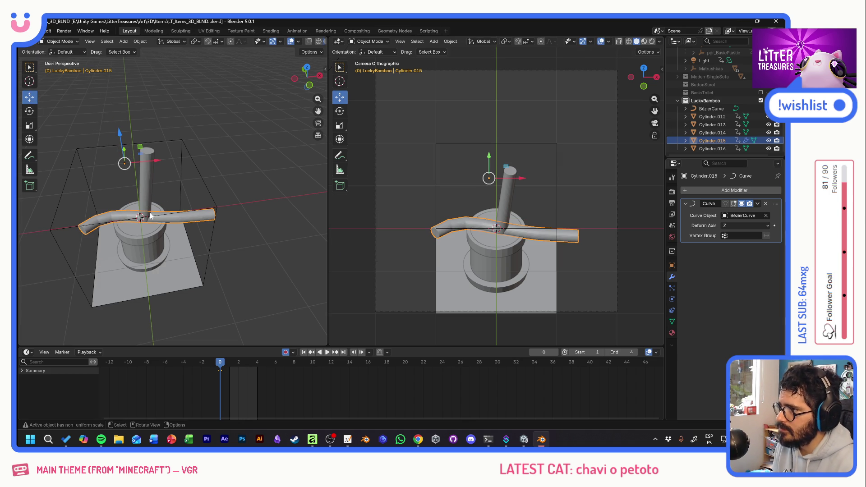
# Rotate the Bézier curve about Y to ~91° so the stalk stands upright, then raise it above the pot
pyautogui.click(709, 109)
pyautogui.click(30, 114)
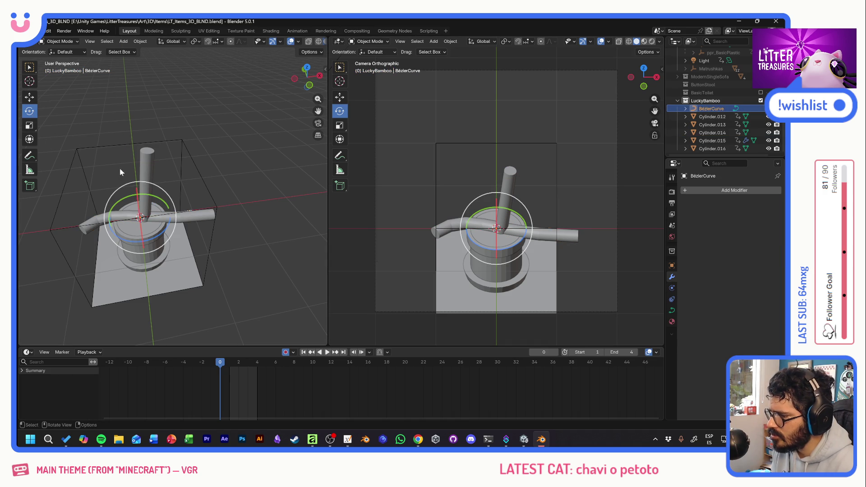
pyautogui.moveTo(151, 198); pyautogui.dragTo(191, 233)
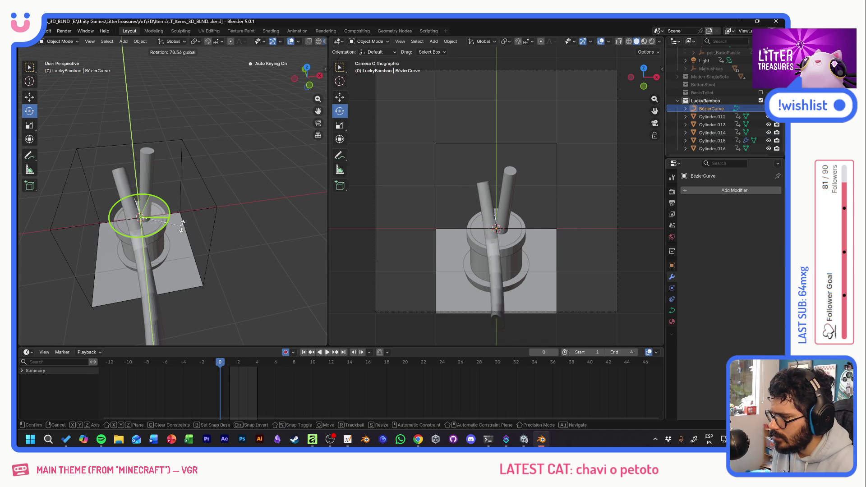
pyautogui.moveTo(191, 234)
pyautogui.mouseDown()
pyautogui.moveTo(155, 232)
pyautogui.moveTo(224, 195)
pyautogui.mouseUp()
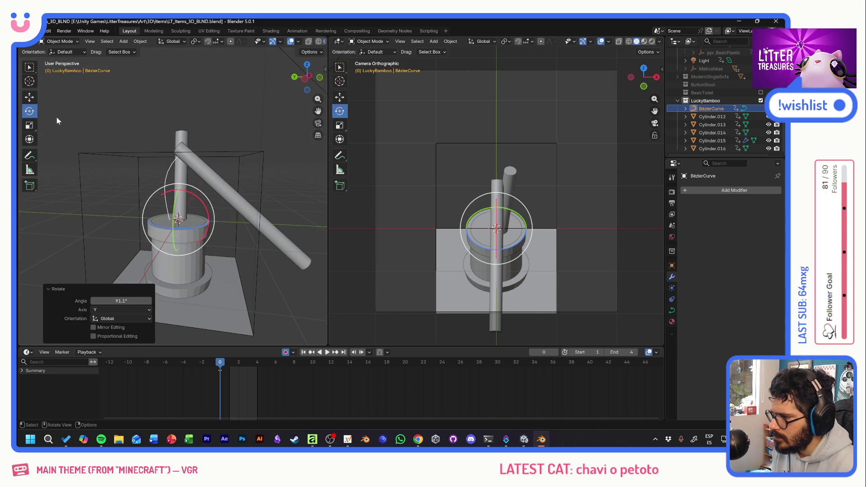
pyautogui.click(32, 98)
pyautogui.moveTo(178, 183)
pyautogui.mouseDown()
pyautogui.moveTo(172, 107)
pyautogui.moveTo(185, 164)
pyautogui.moveTo(125, 169)
pyautogui.mouseUp()
# Tilt the curve -7.41° and check Cylinder.015's Curve modifier with Deform Axis X
pyautogui.click(29, 111)
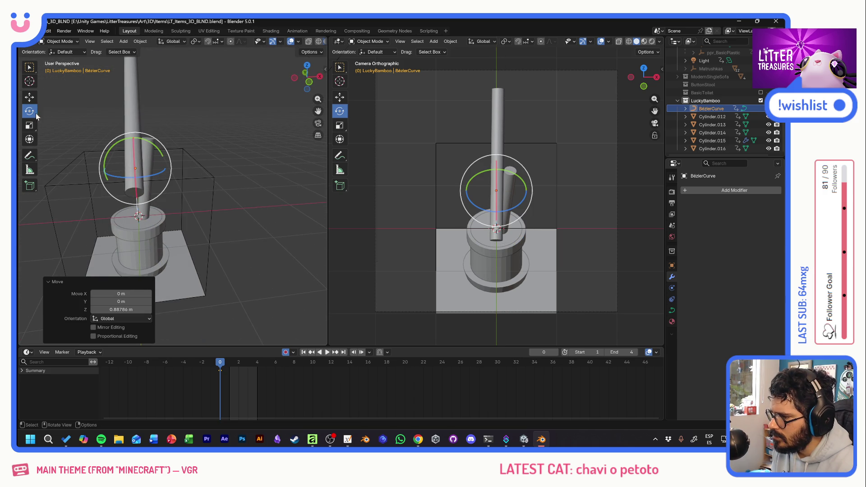
pyautogui.moveTo(147, 143); pyautogui.dragTo(139, 144)
pyautogui.click(30, 96)
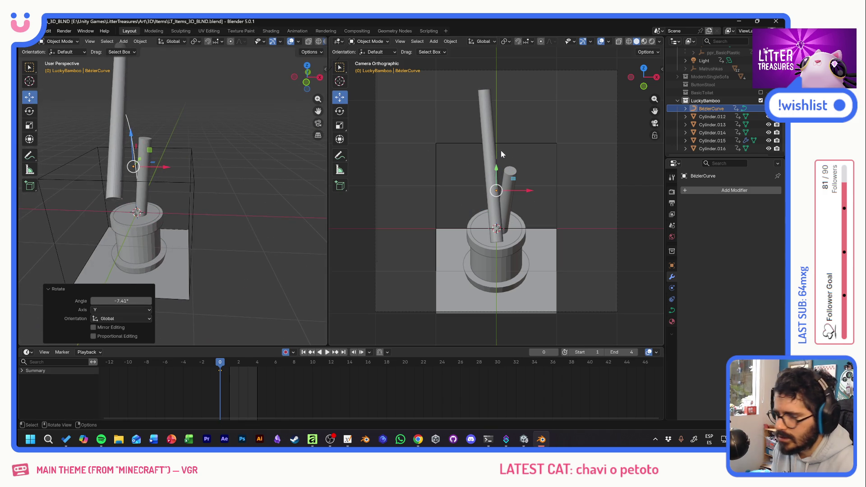
pyautogui.click(719, 140)
pyautogui.click(739, 225)
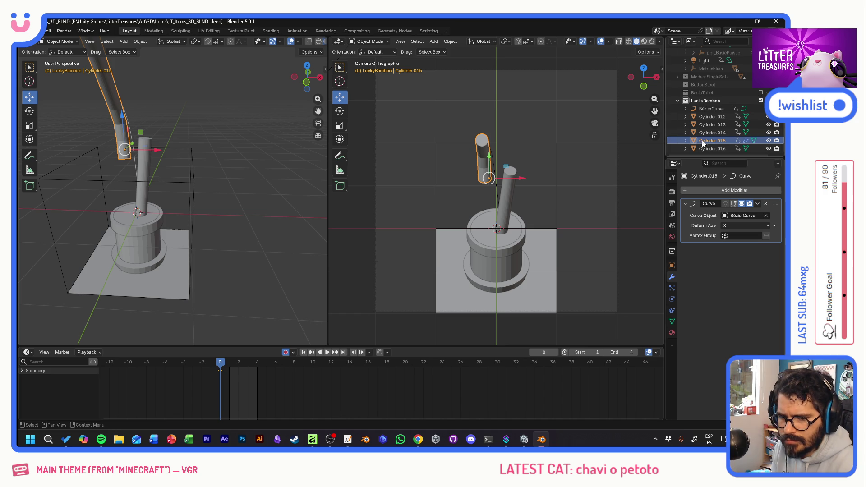
# Lower Cylinder.015 into the pot and center it over the pot along X
pyautogui.moveTo(122, 119); pyautogui.dragTo(136, 180)
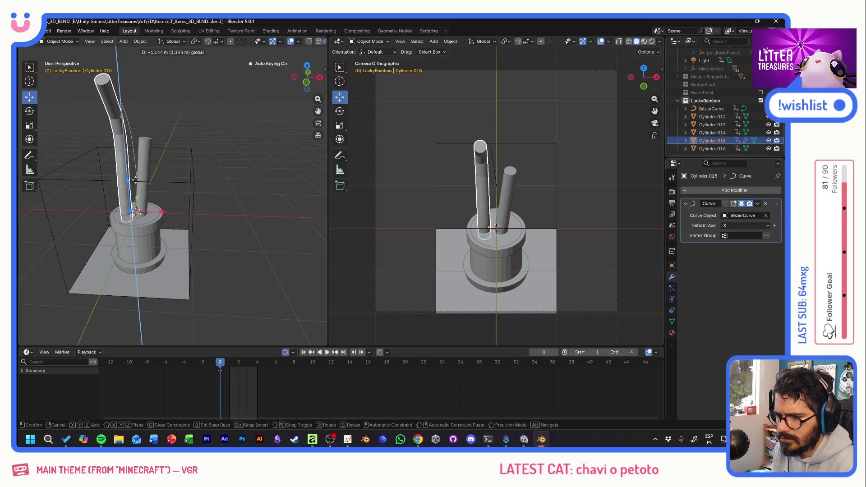
pyautogui.moveTo(136, 180); pyautogui.dragTo(134, 178)
pyautogui.moveTo(163, 208)
pyautogui.mouseDown()
pyautogui.moveTo(137, 185)
pyautogui.moveTo(129, 191)
pyautogui.moveTo(266, 155)
pyautogui.moveTo(142, 169)
pyautogui.mouseUp()
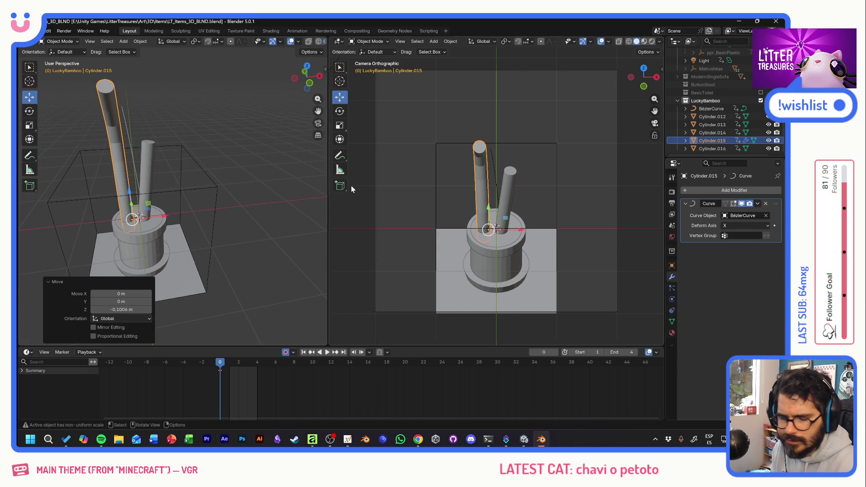
# Rotate the Bézier curve about -27.2° on Z and enter Edit Mode on its control points
pyautogui.click(127, 129)
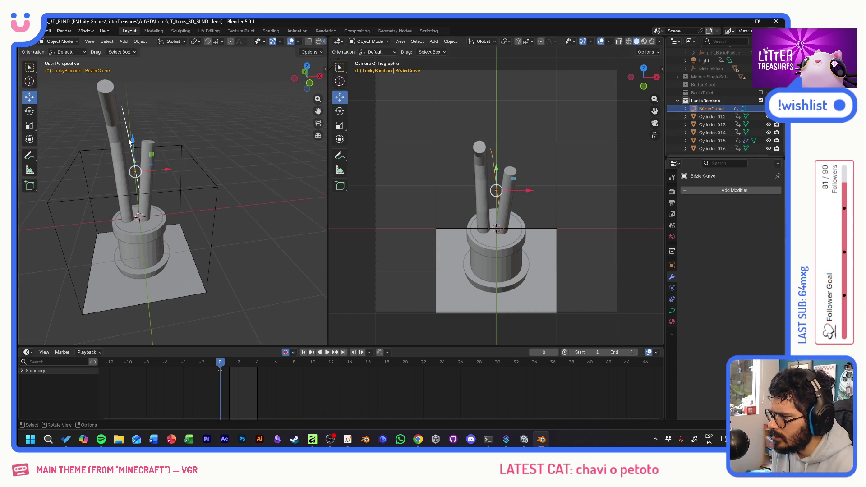
pyautogui.click(29, 111)
pyautogui.moveTo(148, 186); pyautogui.dragTo(137, 181)
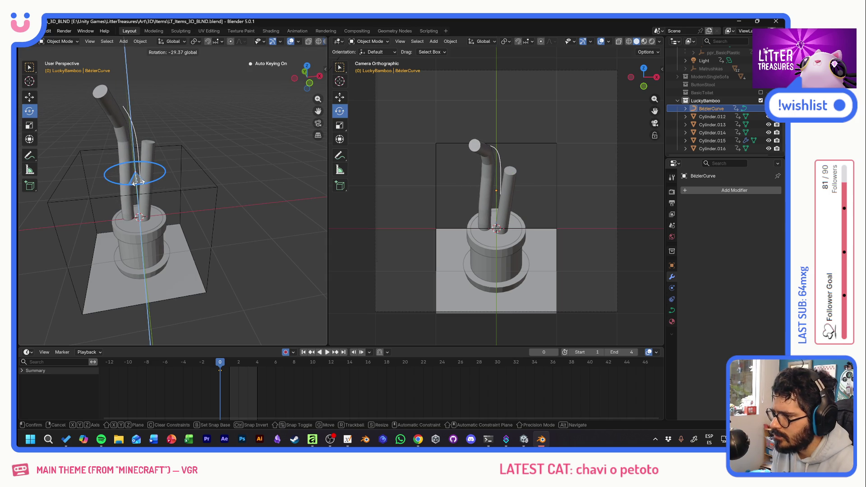
pyautogui.moveTo(136, 182); pyautogui.dragTo(135, 178)
pyautogui.click(30, 98)
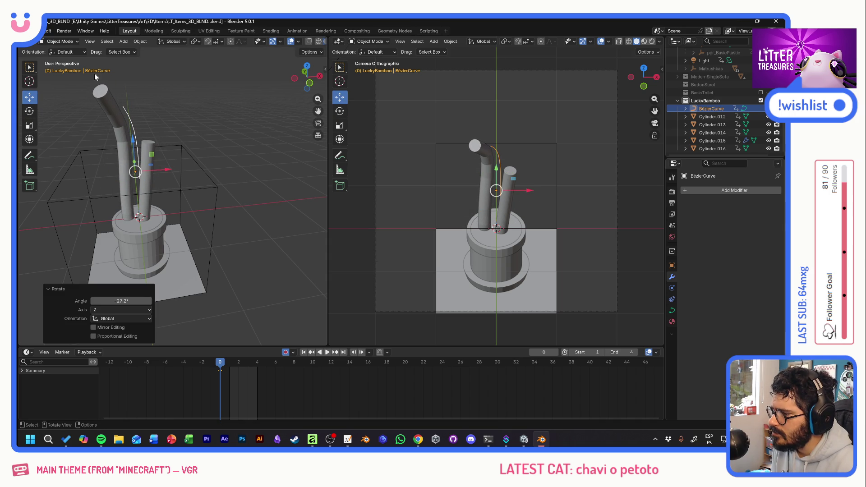
pyautogui.click(62, 42)
pyautogui.click(62, 60)
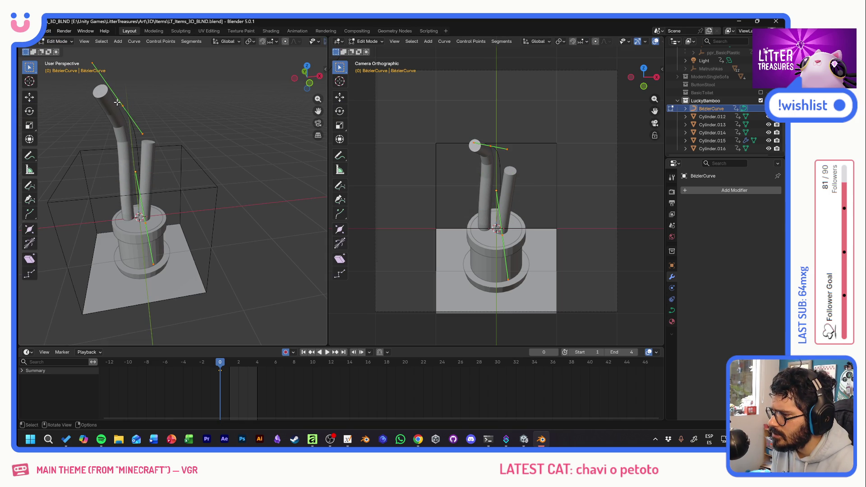
# Select the curve's top control point and lower it slightly
pyautogui.moveTo(163, 93); pyautogui.dragTo(122, 110)
pyautogui.click(122, 109)
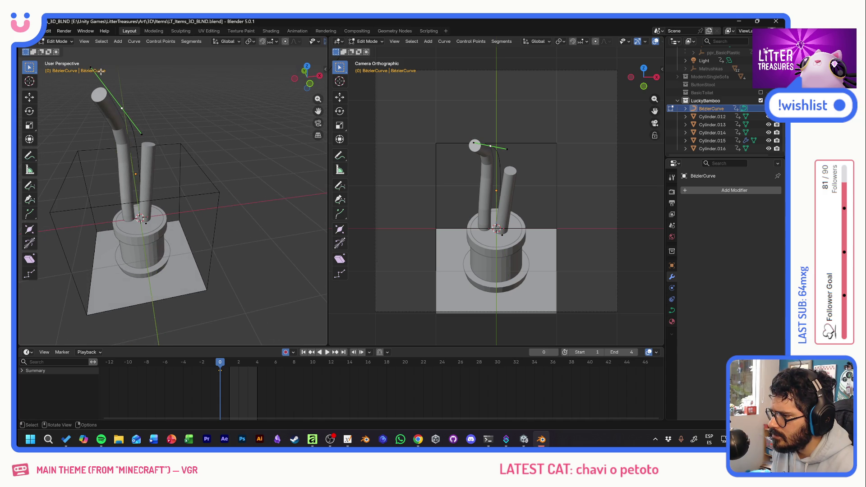
pyautogui.press('b')
pyautogui.moveTo(105, 63); pyautogui.dragTo(127, 116)
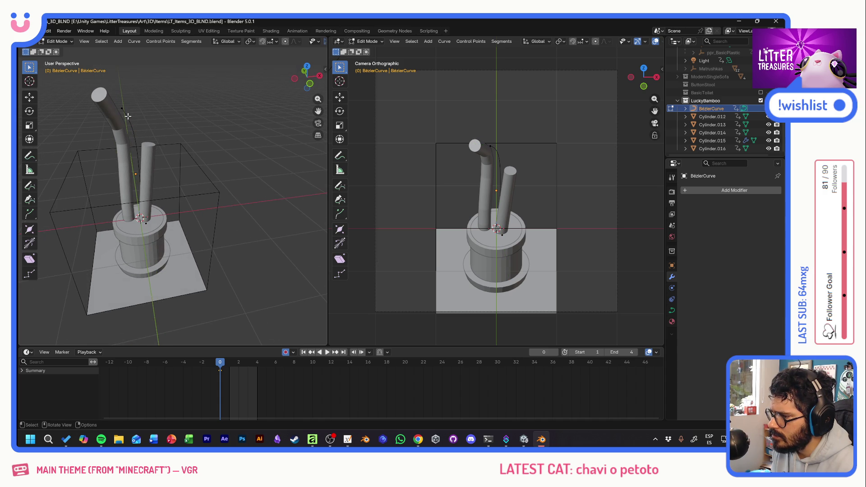
pyautogui.keyDown('shift'); pyautogui.click(125, 109); pyautogui.keyUp('shift')
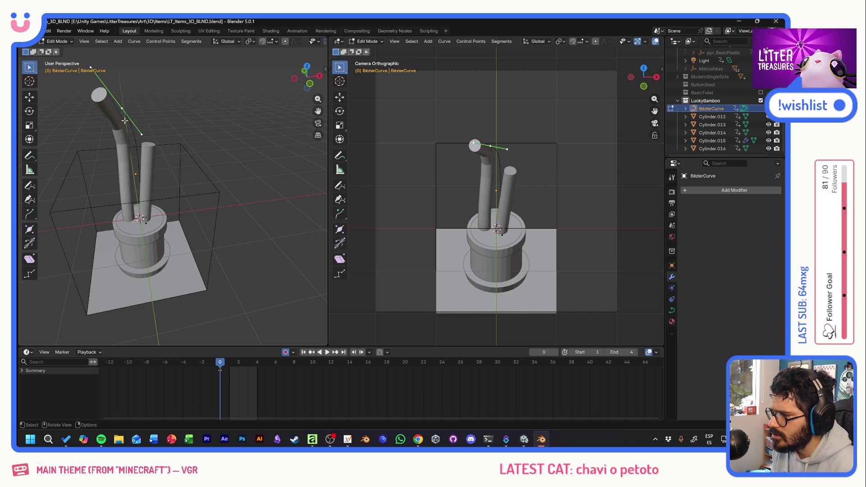
pyautogui.hotkey('shift', 'space')
pyautogui.press('g')
pyautogui.click(139, 129)
pyautogui.click(116, 116)
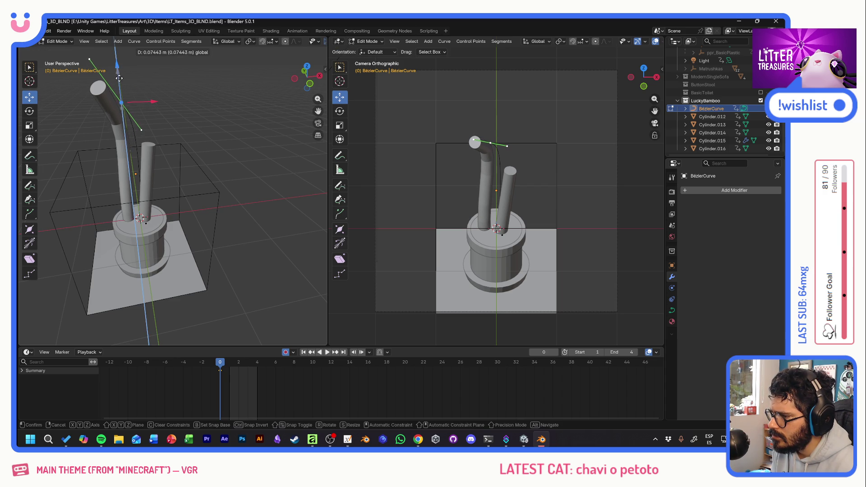
pyautogui.moveTo(119, 86); pyautogui.dragTo(119, 91)
# Rotate the top control point so the stalk's tip bends sideways to the left, then deselect
pyautogui.click(133, 102)
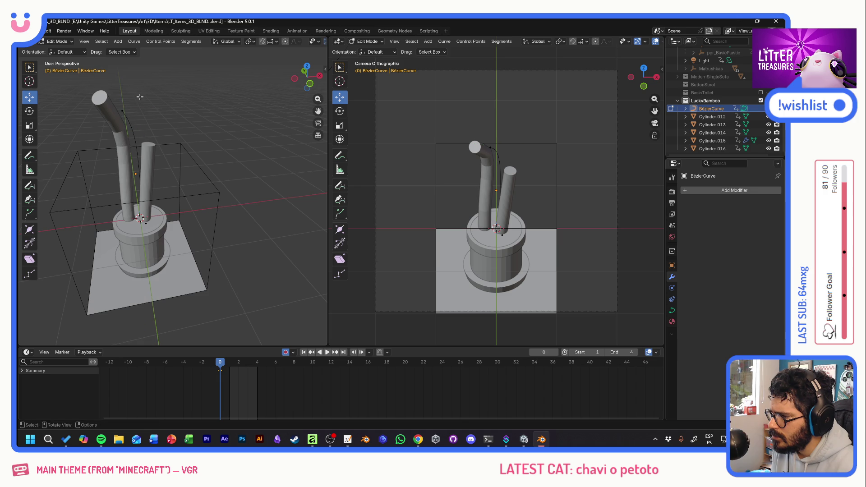
pyautogui.hotkey('shift', 'space')
pyautogui.press('r')
pyautogui.moveTo(123, 82)
pyautogui.mouseDown()
pyautogui.moveTo(138, 72)
pyautogui.moveTo(103, 81)
pyautogui.moveTo(102, 95)
pyautogui.mouseUp()
pyautogui.moveTo(149, 114); pyautogui.dragTo(122, 113)
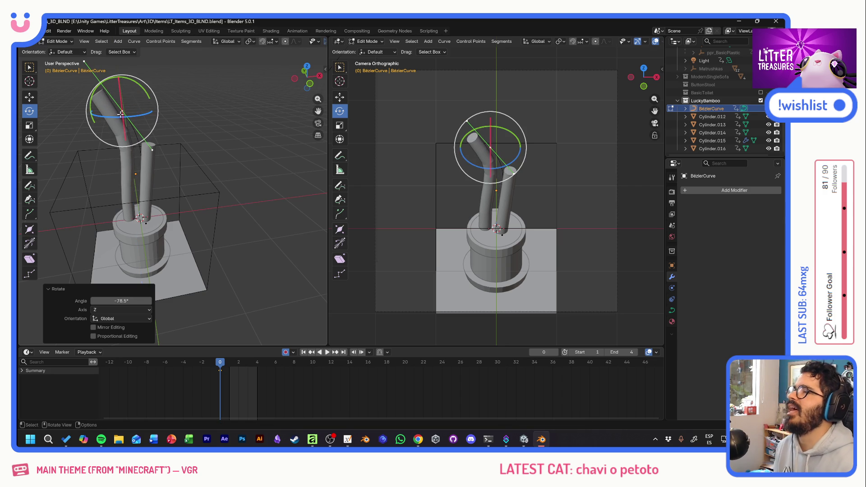
pyautogui.click(30, 97)
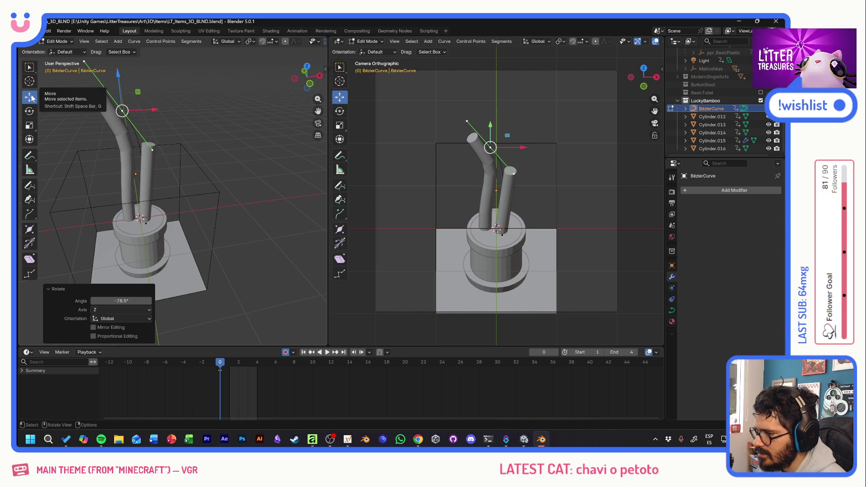
pyautogui.click(190, 108)
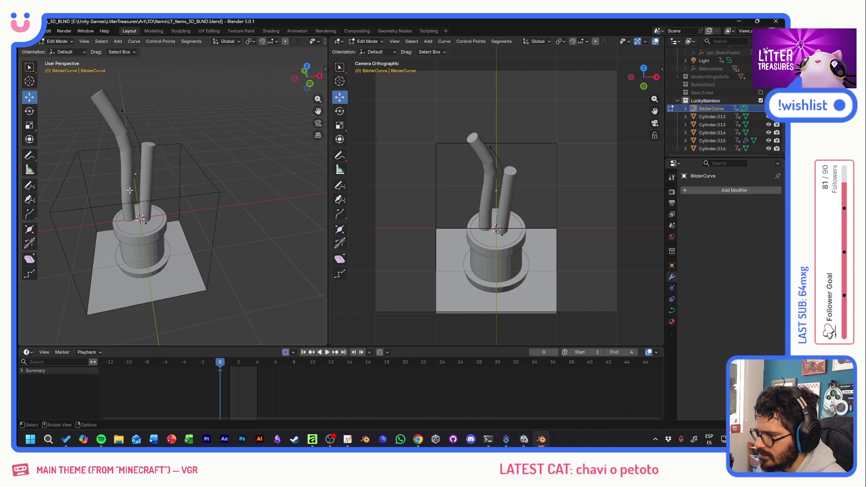
pyautogui.click(58, 42)
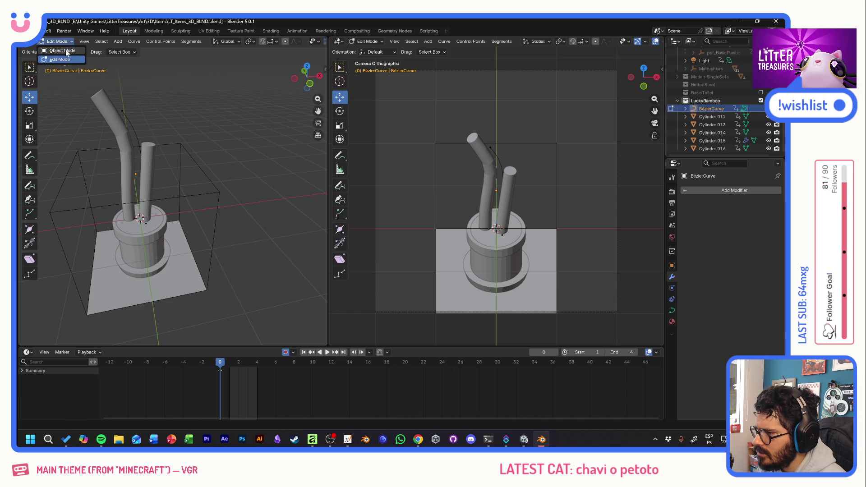
# In Object Mode shift Cylinder.015 along X, then raise the curve and both cylinders slightly on Z
pyautogui.click(124, 173)
pyautogui.press('g')
pyautogui.press('x')
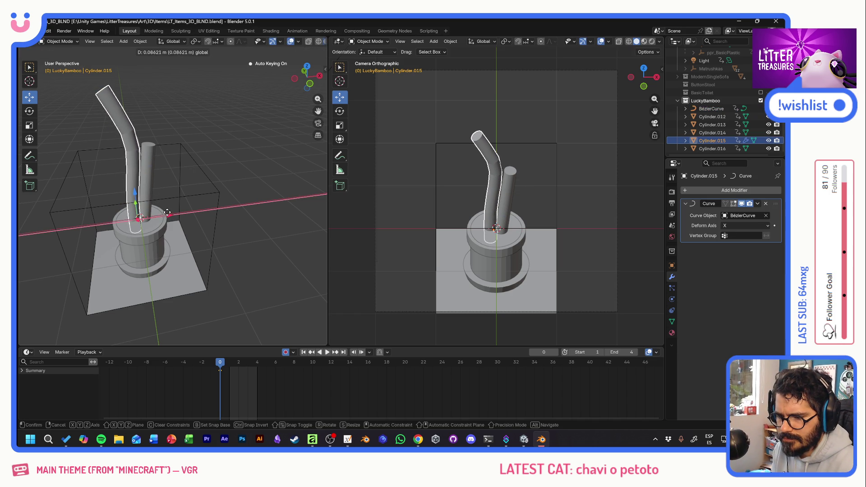
pyautogui.click(166, 213)
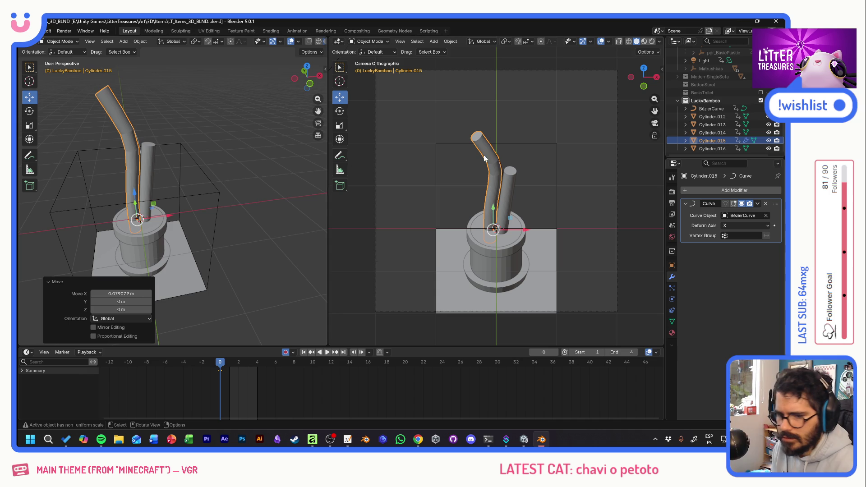
pyautogui.click(711, 108)
pyautogui.keyDown('ctrl'); pyautogui.click(711, 142); pyautogui.keyUp('ctrl')
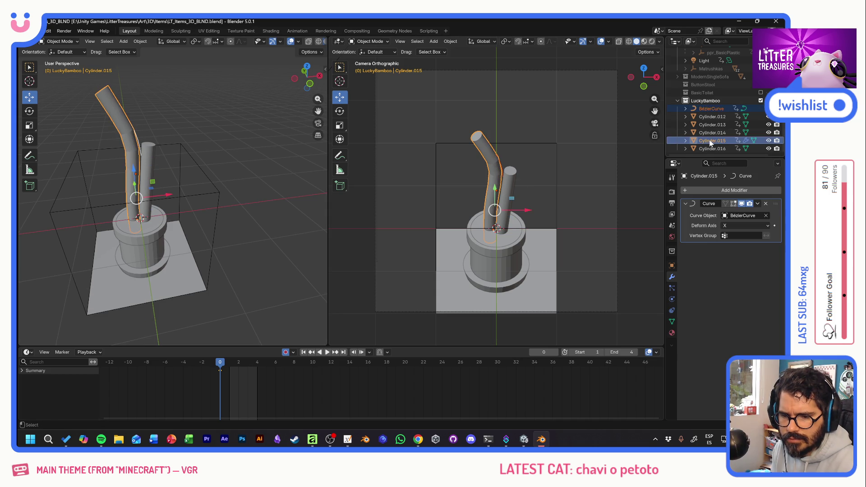
pyautogui.keyDown('ctrl'); pyautogui.click(712, 148); pyautogui.keyUp('ctrl')
pyautogui.moveTo(138, 168); pyautogui.dragTo(142, 157)
# Delete the straight Cylinder.016, leaving the bent Cylinder.015 selected
pyautogui.click(209, 135)
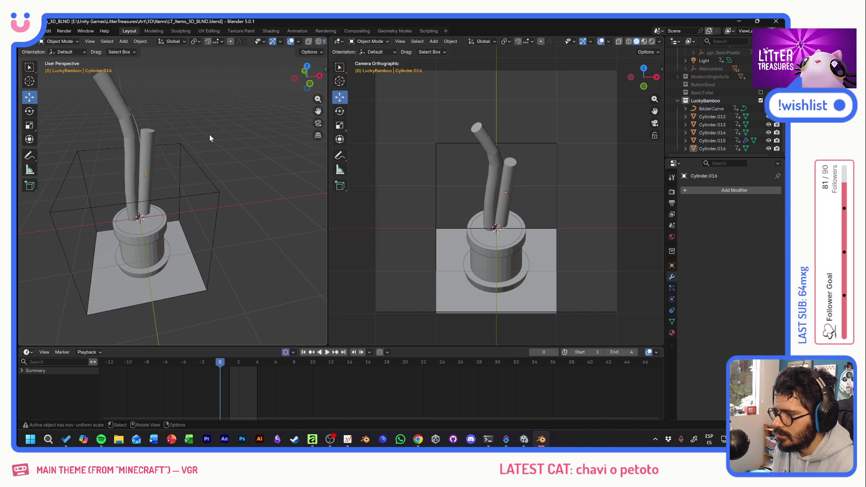
pyautogui.click(150, 147)
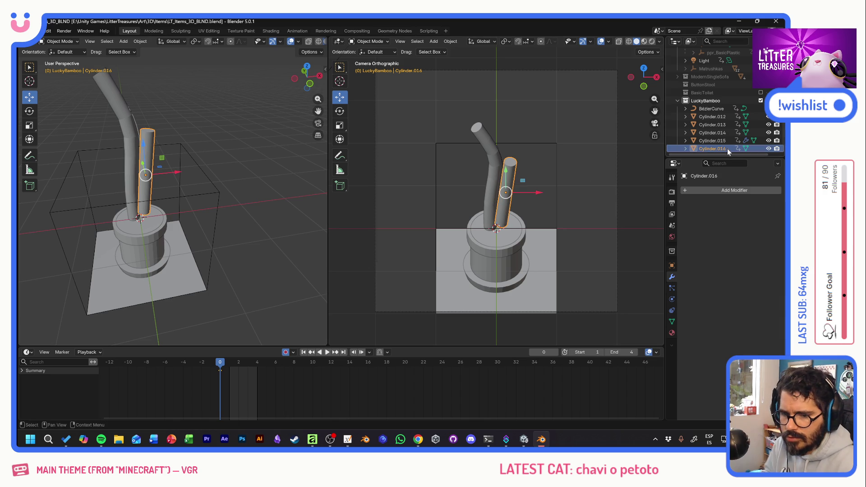
pyautogui.press('Delete')
pyautogui.click(489, 158)
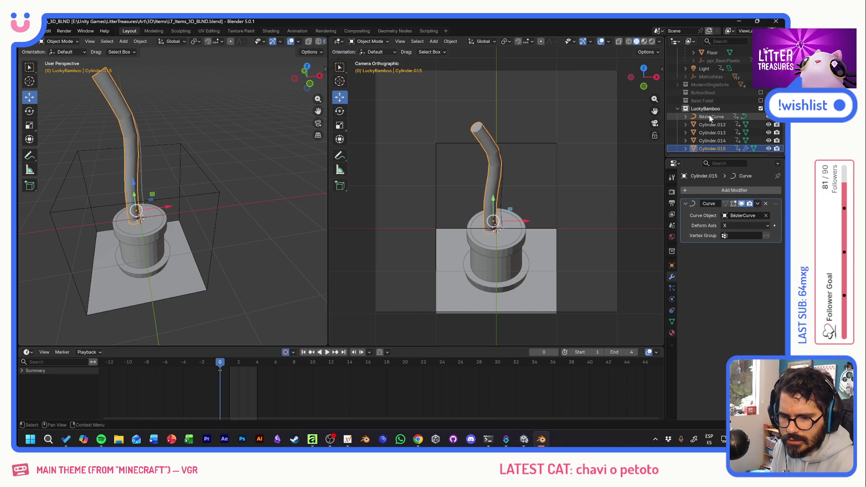
# Parent the Bézier curve under the stalk, rename the stalk, and paste a copy shifted right
pyautogui.moveTo(710, 118); pyautogui.dragTo(708, 148)
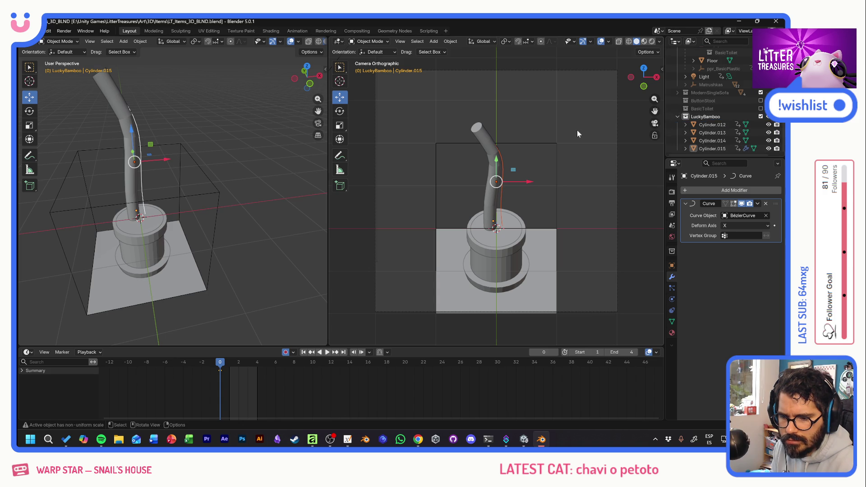
pyautogui.click(719, 148)
pyautogui.doubleClick(711, 149)
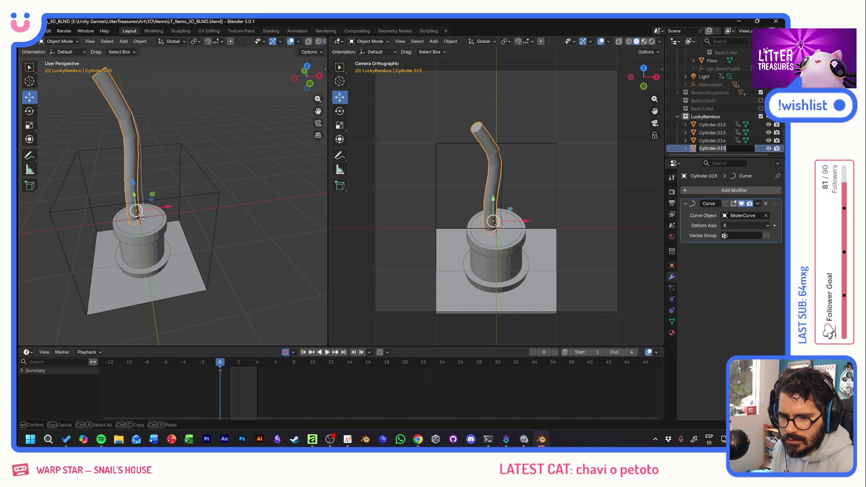
pyautogui.write('tronco')
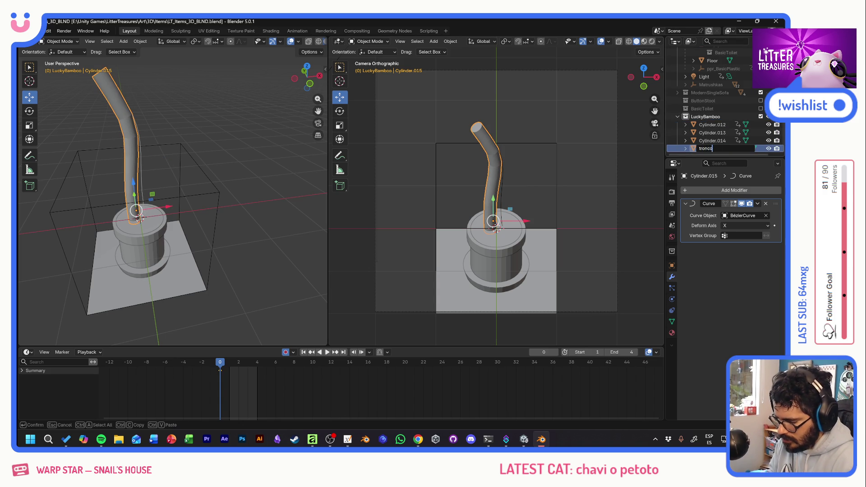
pyautogui.write('1')
pyautogui.press('Return')
pyautogui.hotkey('ctrl', 'v')
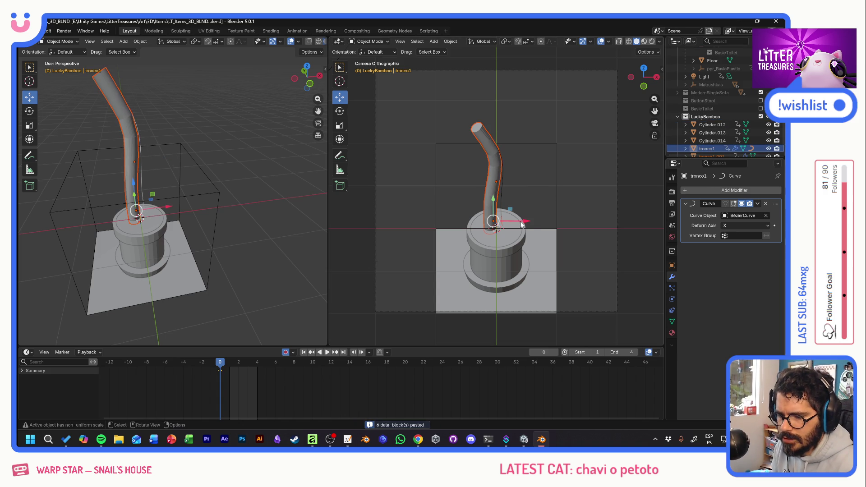
pyautogui.moveTo(521, 226); pyautogui.dragTo(523, 234)
# Rotate the pasted stalk about 180° on Z to lean the other way, then tilt it slightly on Y
pyautogui.press('r')
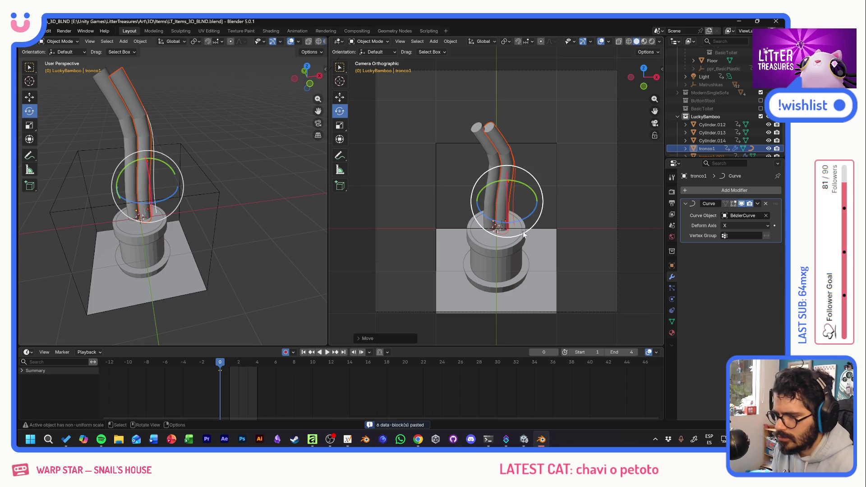
pyautogui.moveTo(523, 233); pyautogui.dragTo(531, 222)
pyautogui.click(531, 222)
pyautogui.press('r')
pyautogui.press('y')
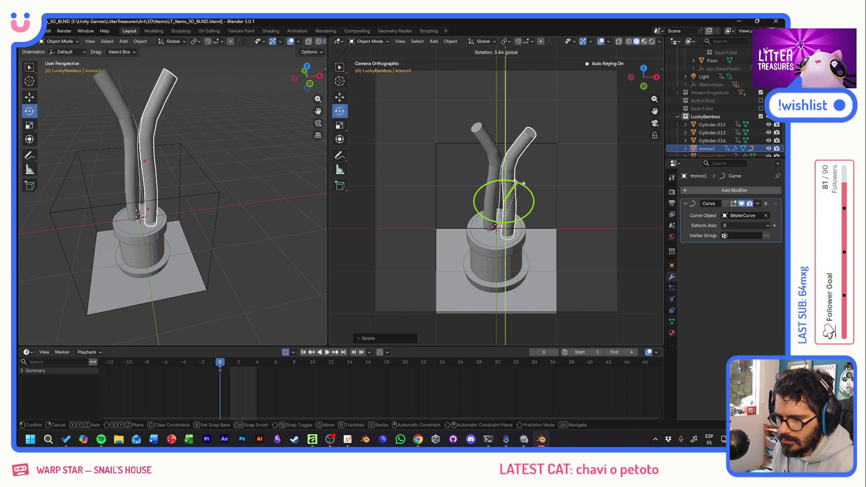
pyautogui.click(519, 183)
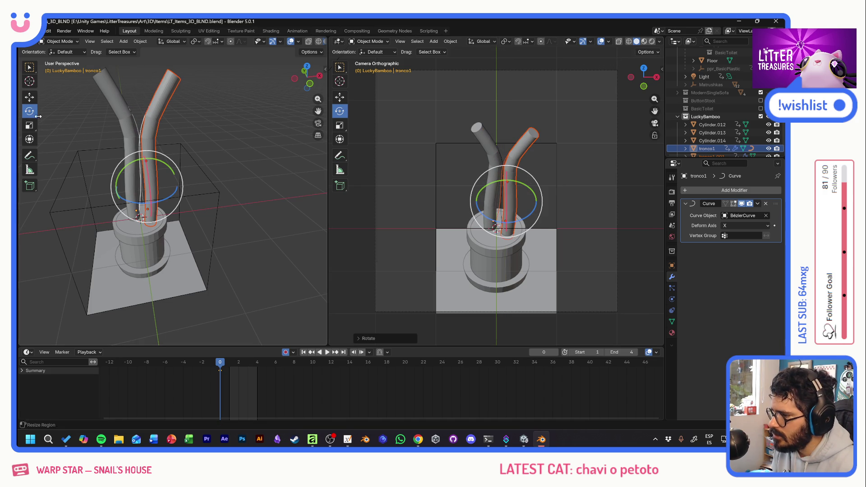
pyautogui.click(30, 98)
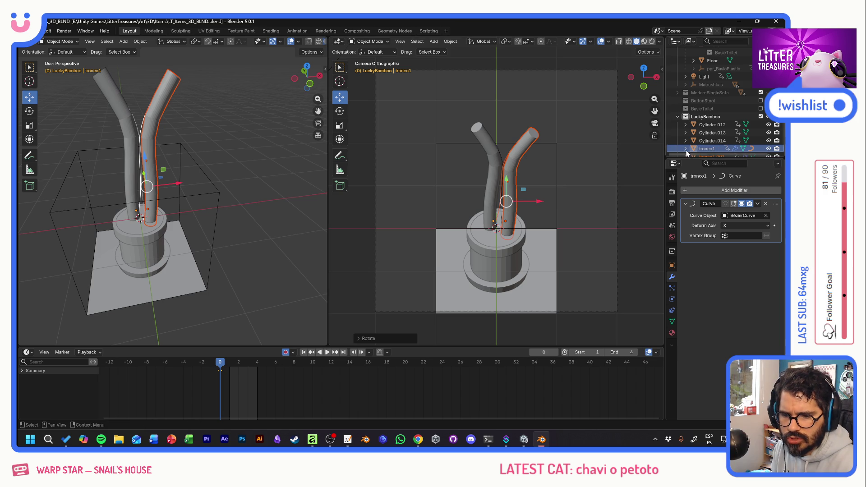
pyautogui.scroll(-2, 706, 139)
pyautogui.scroll(-1, 718, 139)
# Scale the left stalk Cylinder.015 along its length to 0.78
pyautogui.click(719, 141)
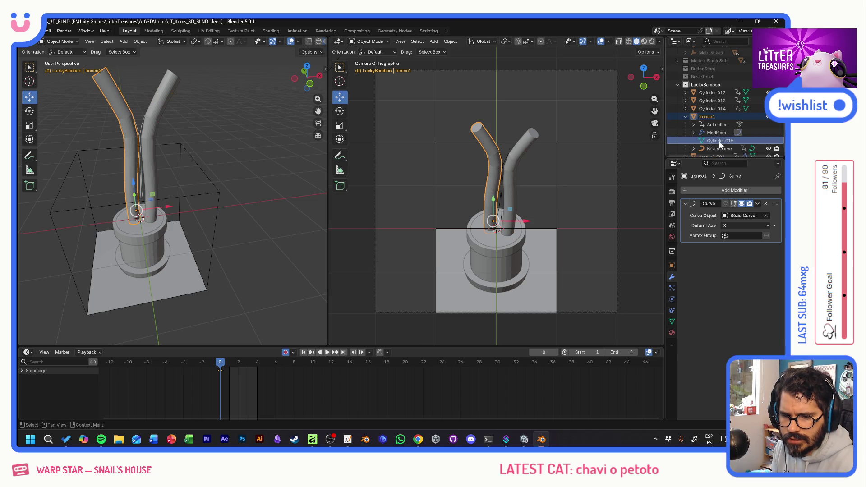
pyautogui.hotkey('shift', 'space')
pyautogui.press('s')
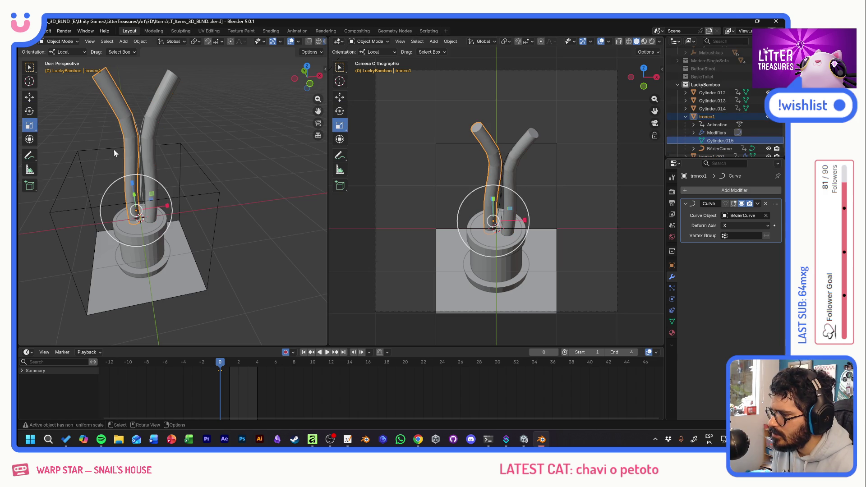
pyautogui.moveTo(132, 183); pyautogui.dragTo(135, 194)
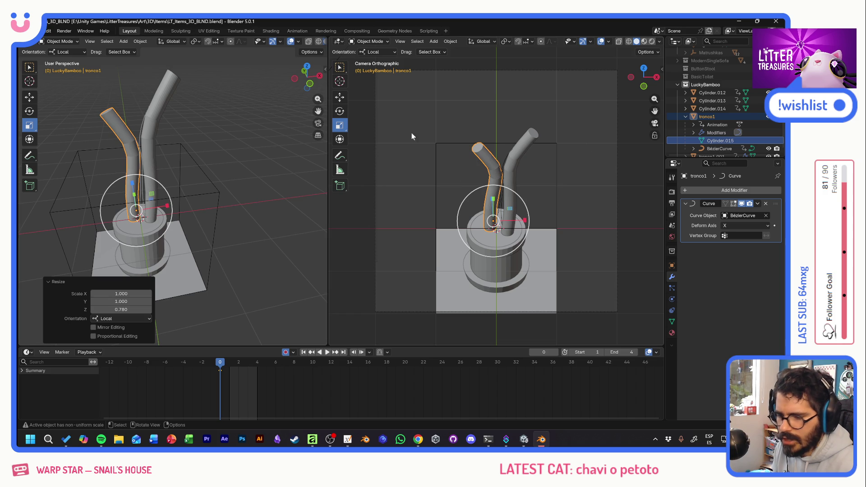
pyautogui.click(32, 96)
# Move the right stalk tronco1.001 slightly left and up toward the other stalk
pyautogui.click(532, 145)
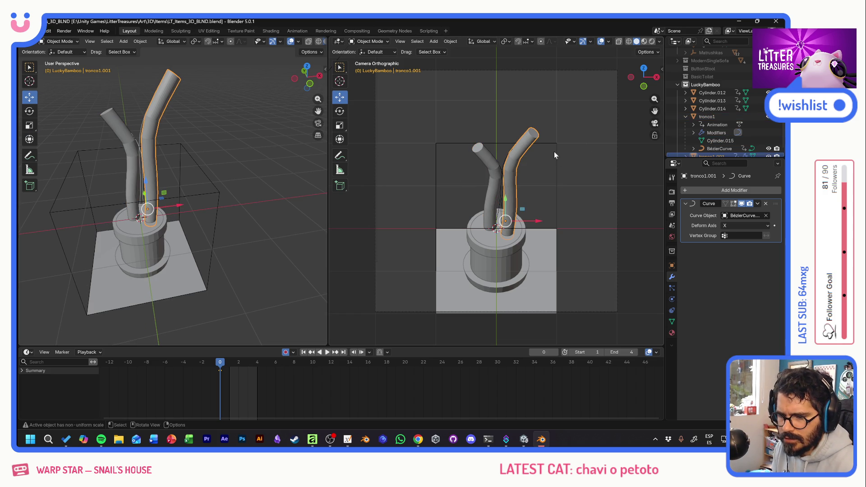
pyautogui.moveTo(533, 222); pyautogui.dragTo(527, 222)
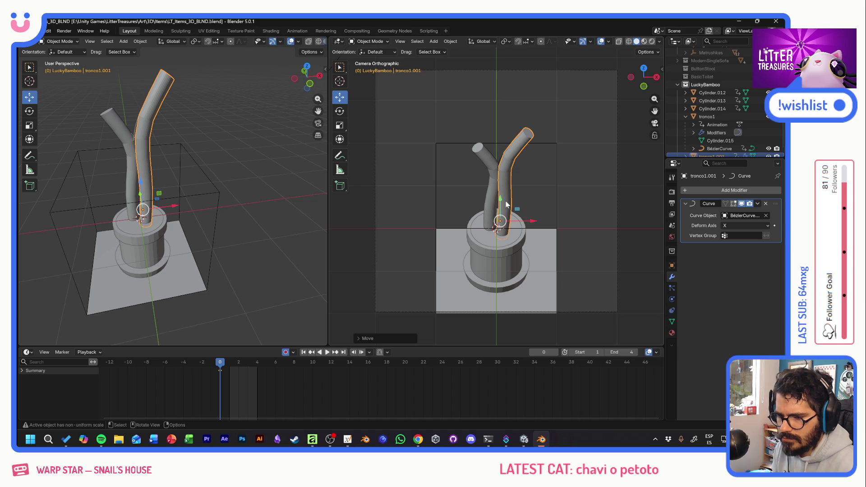
pyautogui.moveTo(502, 205); pyautogui.dragTo(501, 199)
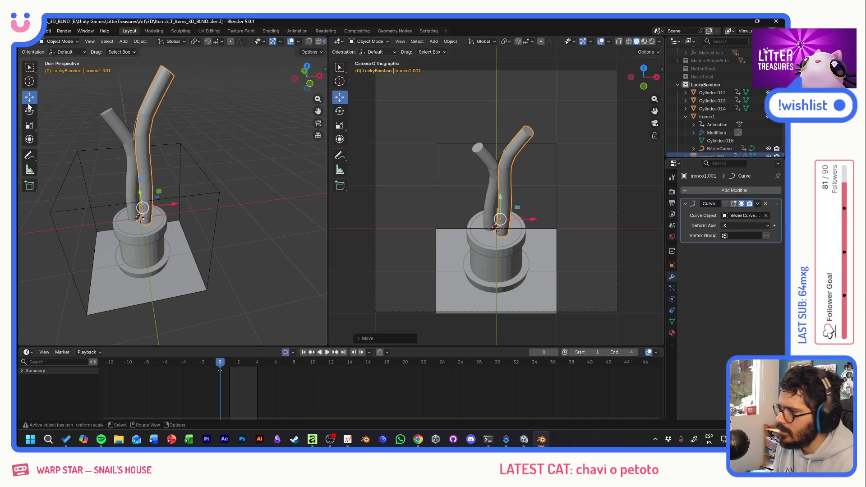
pyautogui.hotkey('shift', 'space')
# Tilt the right stalk about -3.5° on Y to tighten the V, then deselect it
pyautogui.press('r')
pyautogui.moveTo(511, 194); pyautogui.dragTo(509, 199)
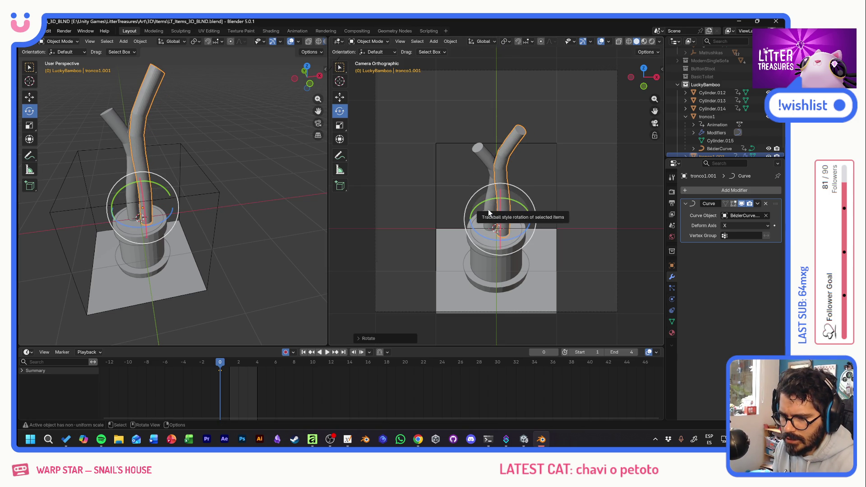
pyautogui.hotkey('shift', 'space')
pyautogui.press('g')
pyautogui.click(274, 126)
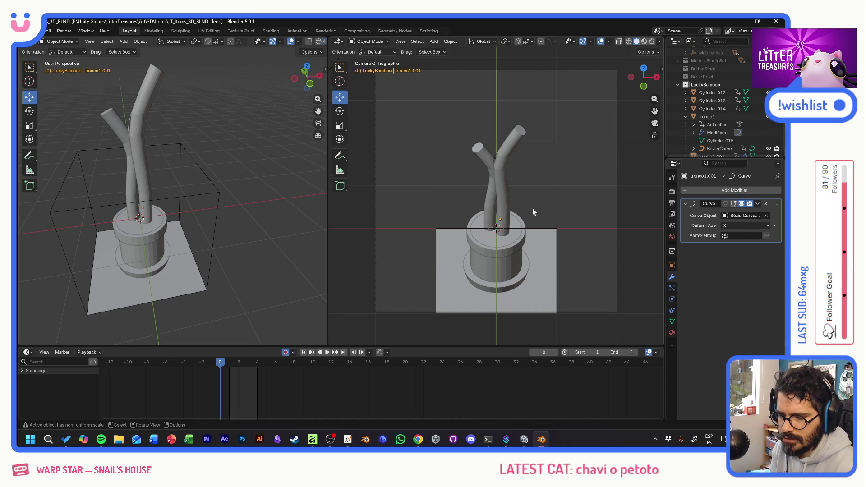
pyautogui.scroll(4, 715, 93)
pyautogui.scroll(1, 715, 93)
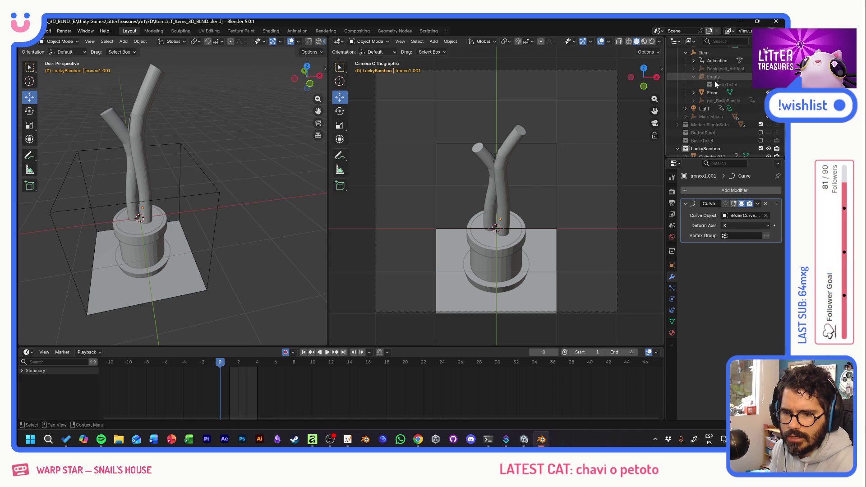
pyautogui.scroll(1, 716, 79)
pyautogui.scroll(1, 716, 79)
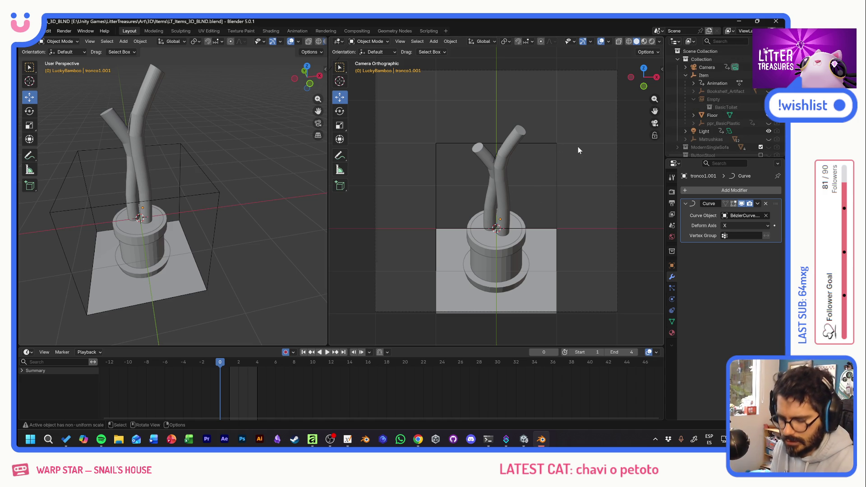
pyautogui.press('F12')
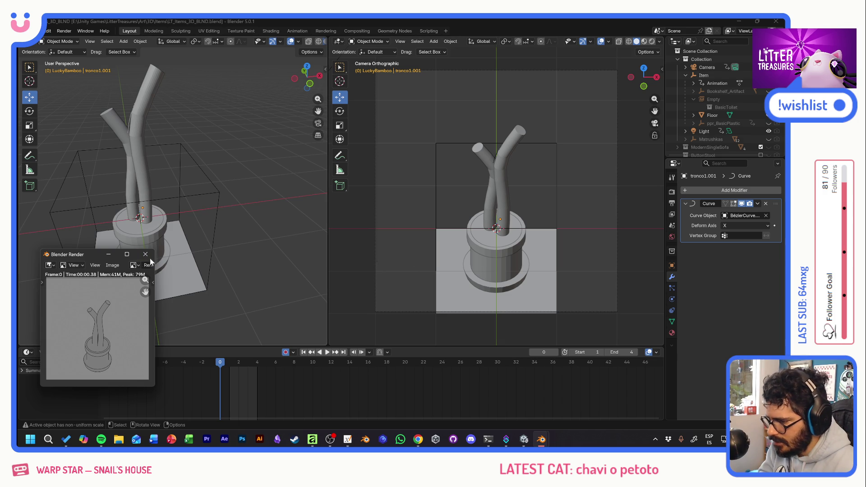
pyautogui.click(145, 255)
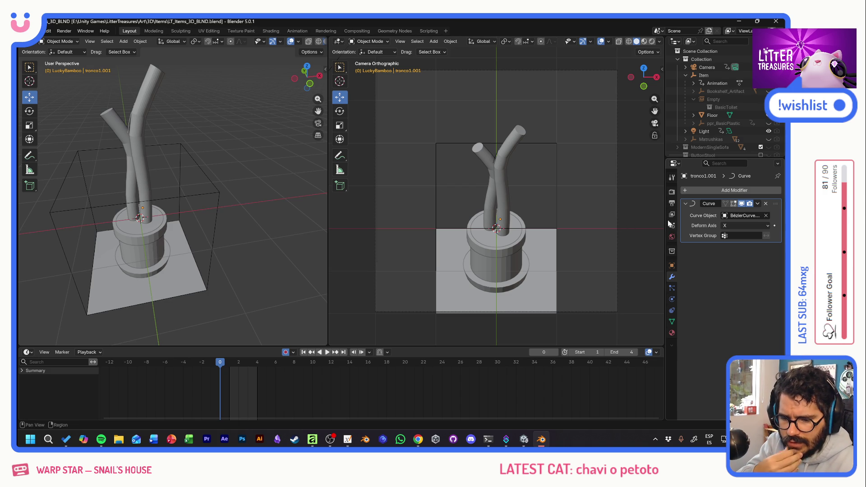
# Show the Output Properties, then the Render Properties with EEVEE's 64 render samples
pyautogui.click(672, 203)
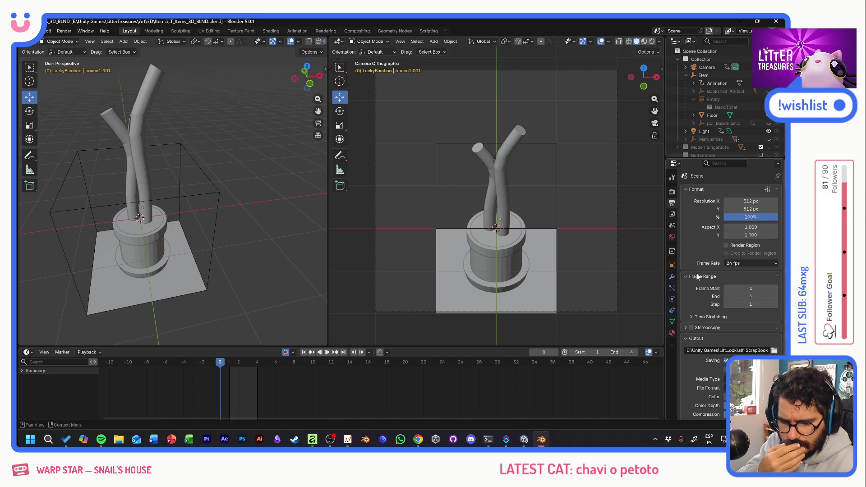
pyautogui.scroll(-5, 700, 292)
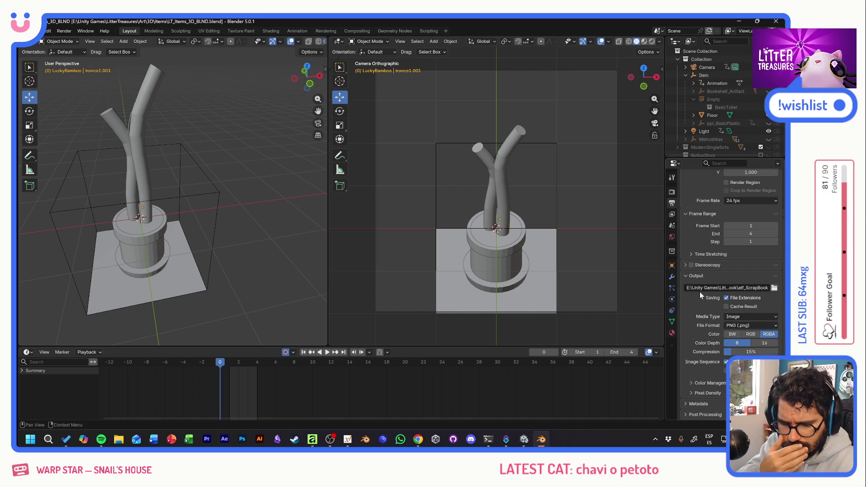
pyautogui.click(672, 191)
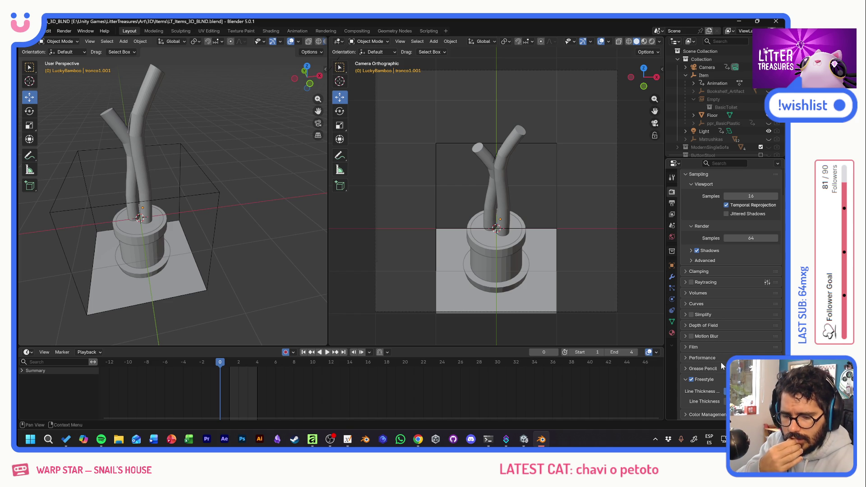
pyautogui.scroll(2, 716, 311)
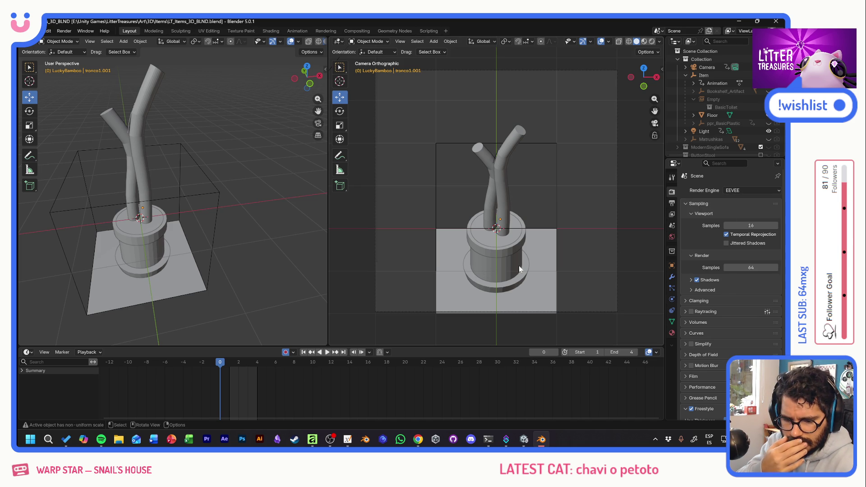
pyautogui.scroll(-2, 722, 327)
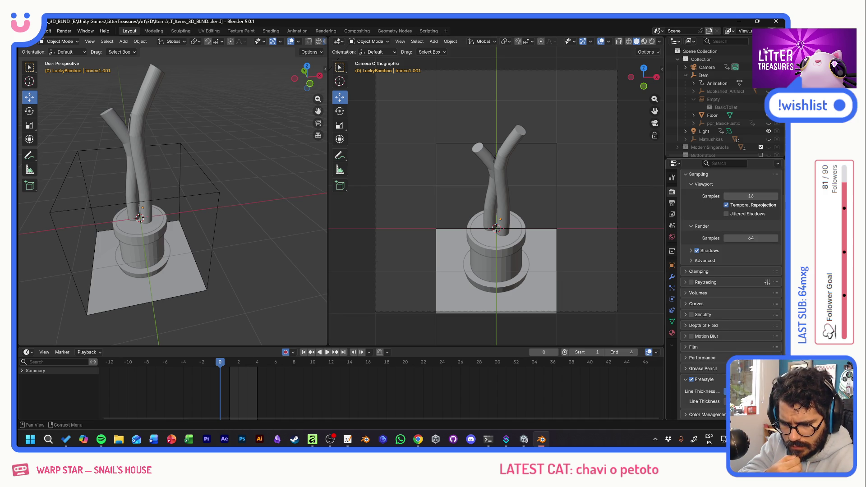
pyautogui.scroll(1, 724, 291)
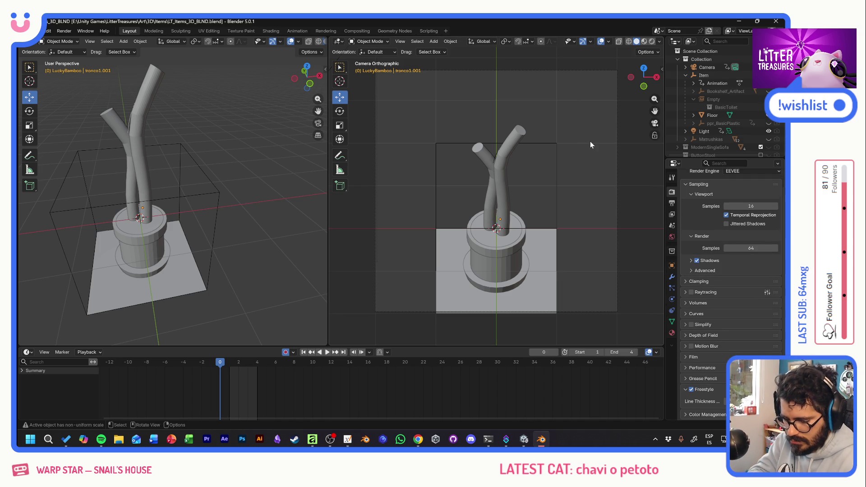
pyautogui.press('F12')
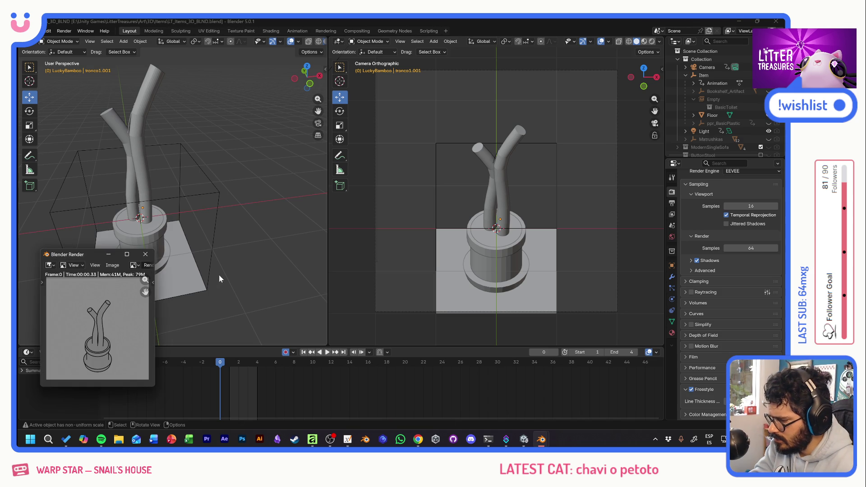
pyautogui.press('Escape')
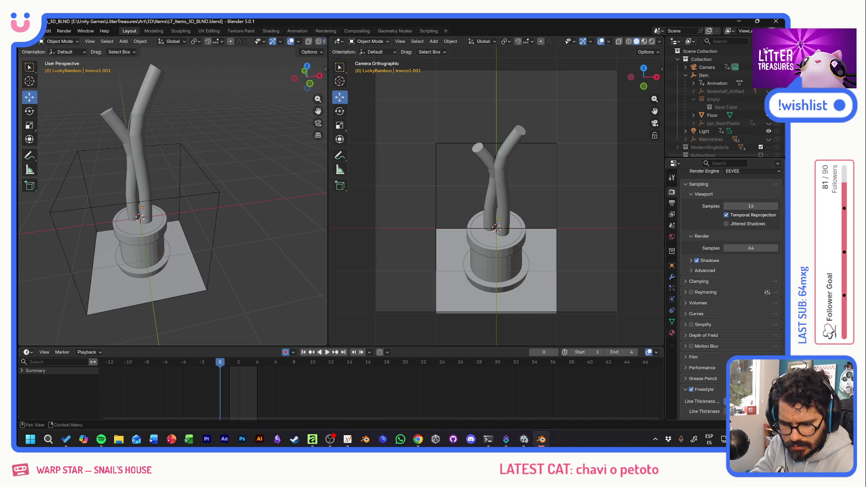
pyautogui.scroll(-1, 689, 387)
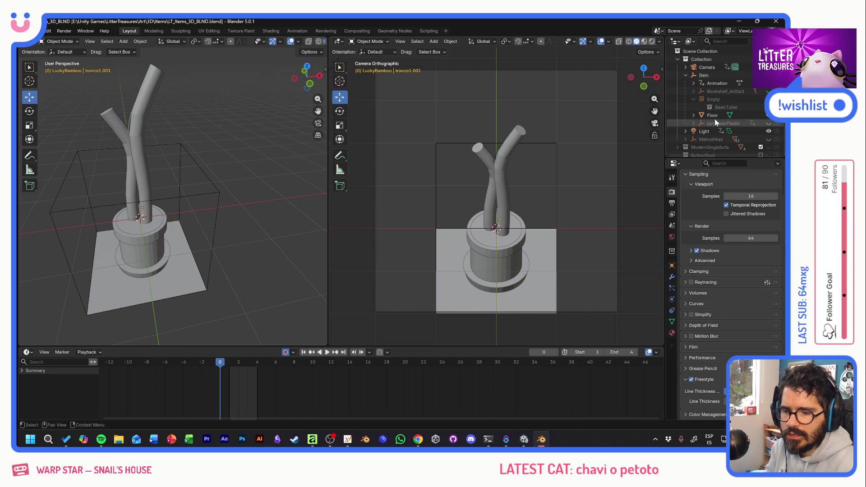
# Scale the pot body slightly shorter, then deselect it and return to the move tool
pyautogui.click(153, 253)
pyautogui.moveTo(143, 254); pyautogui.dragTo(137, 223)
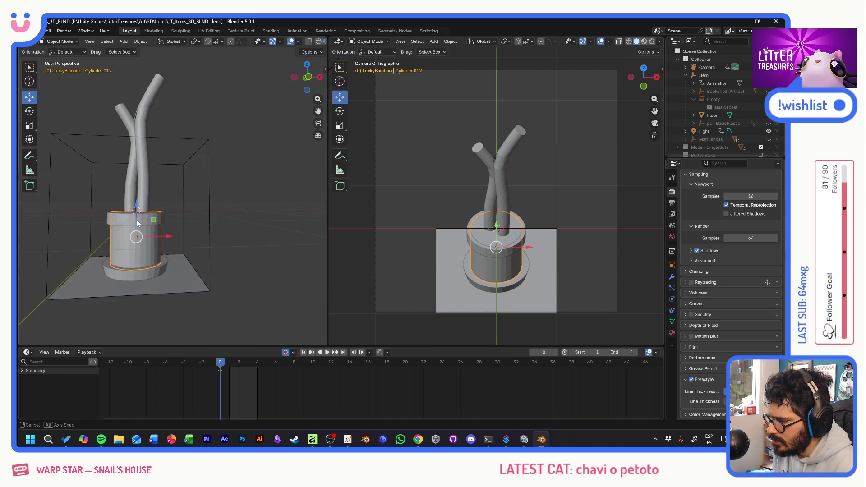
pyautogui.scroll(2, 138, 223)
pyautogui.scroll(2, 142, 227)
pyautogui.scroll(1, 248, 237)
pyautogui.scroll(2, 225, 251)
pyautogui.moveTo(224, 250)
pyautogui.mouseDown()
pyautogui.moveTo(100, 227)
pyautogui.moveTo(120, 224)
pyautogui.mouseUp()
pyautogui.click(30, 125)
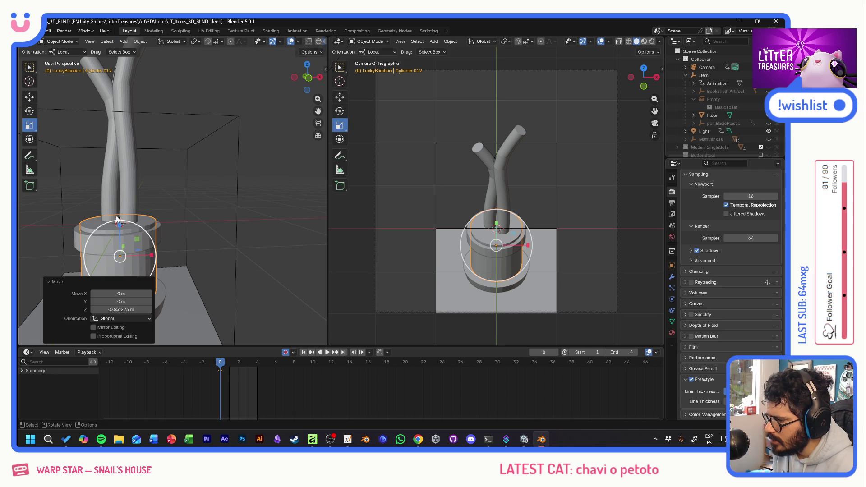
pyautogui.press('s')
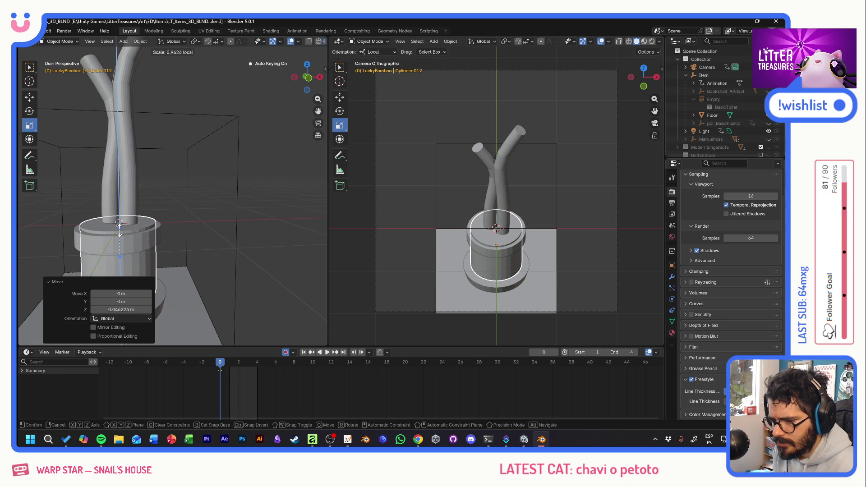
pyautogui.click(120, 225)
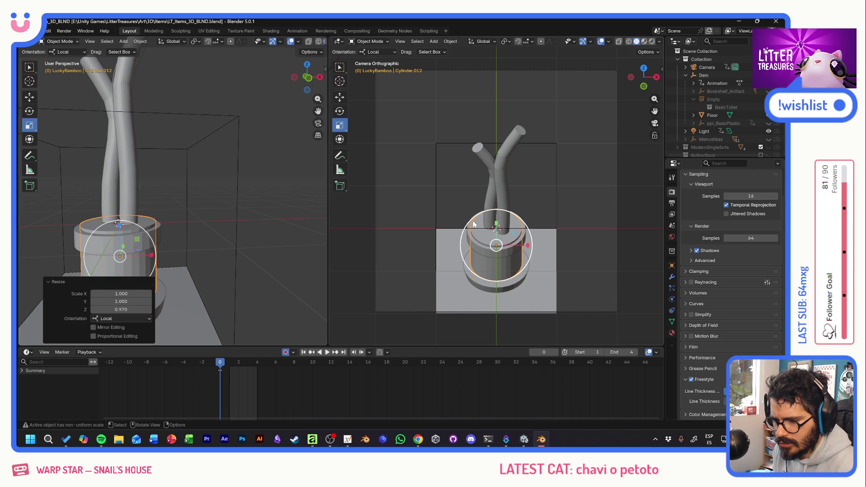
pyautogui.hotkey('alt', 'a')
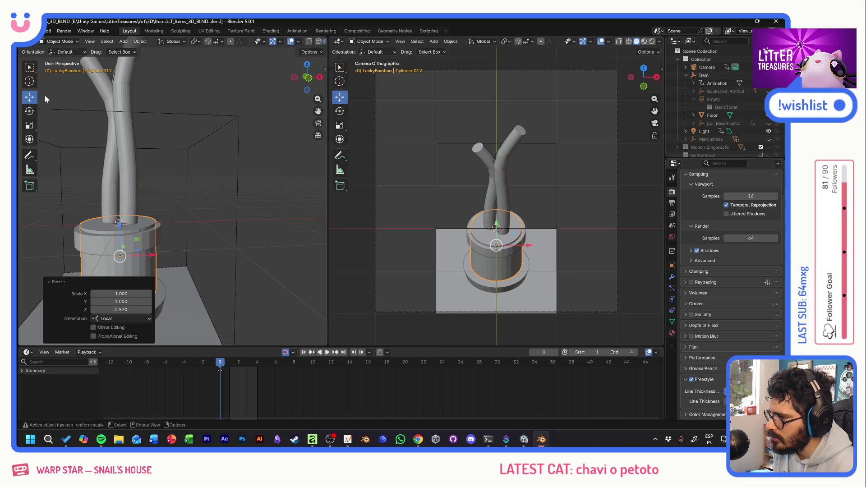
pyautogui.hotkey('shift', 'space')
pyautogui.press('g')
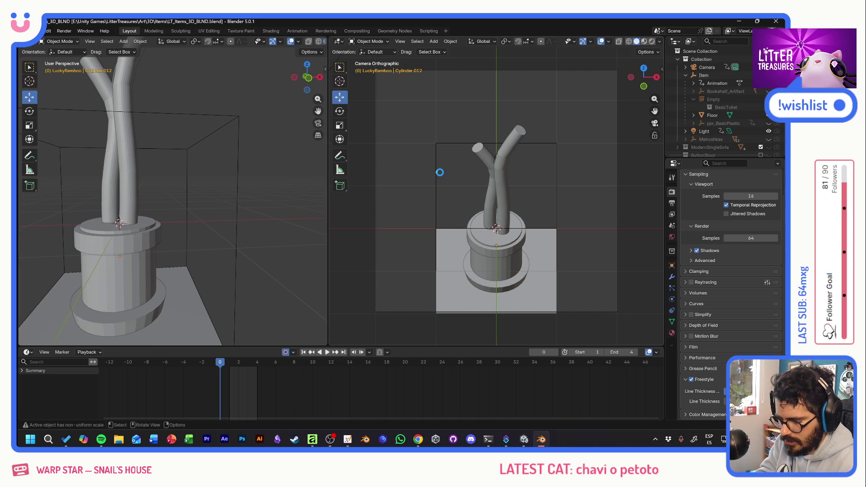
# Render a test image of the bamboo and pot, dismiss it, and select the pot's main cylinder
pyautogui.press('F12')
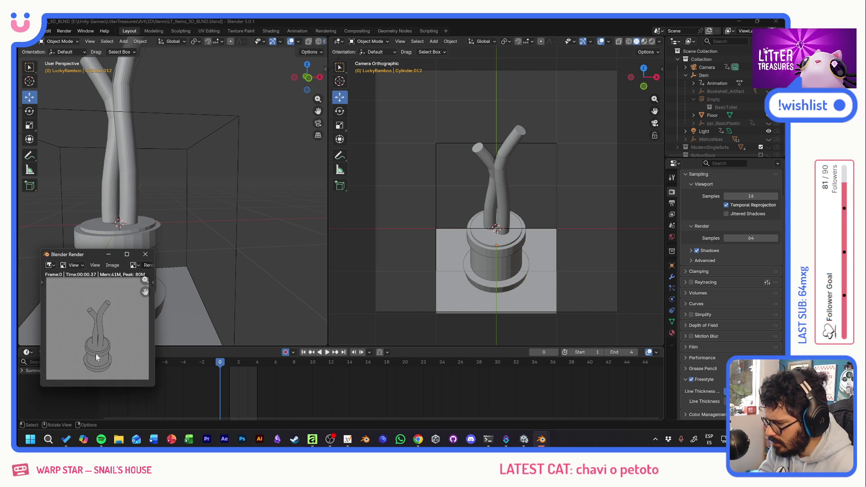
pyautogui.press('F12')
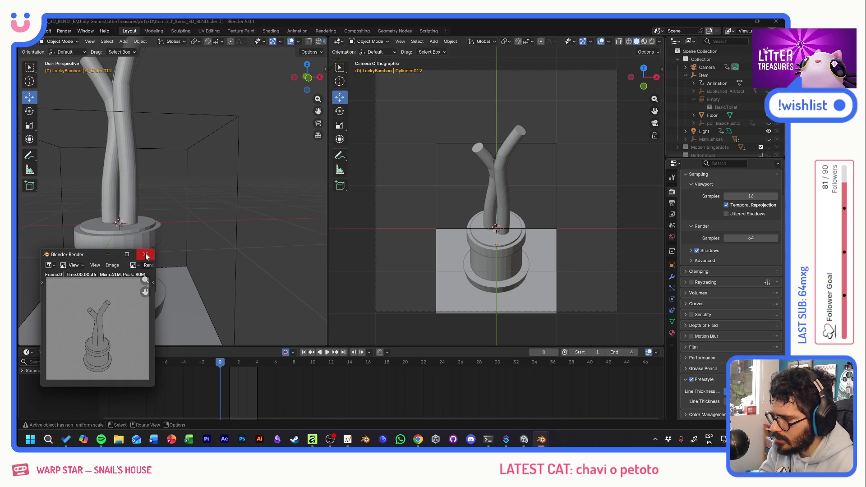
pyautogui.click(146, 254)
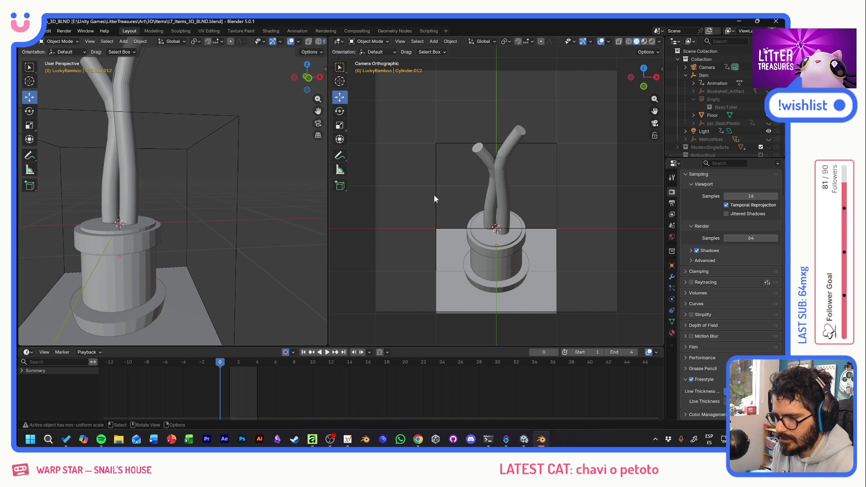
pyautogui.click(128, 268)
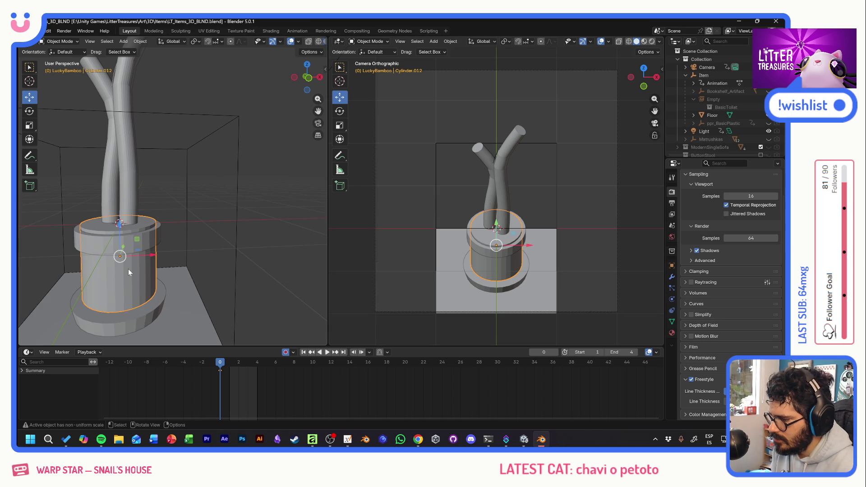
# In Edit Mode, loop-cut two horizontal edge loops around the pot body
pyautogui.click(67, 42)
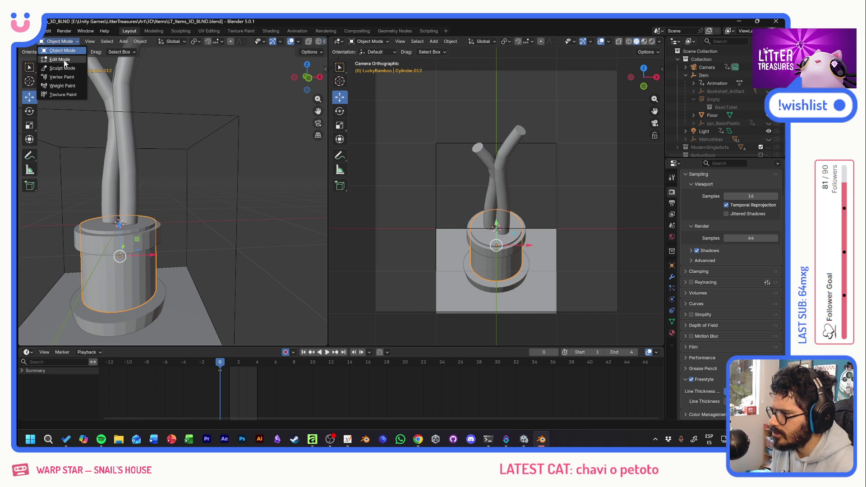
pyautogui.click(60, 61)
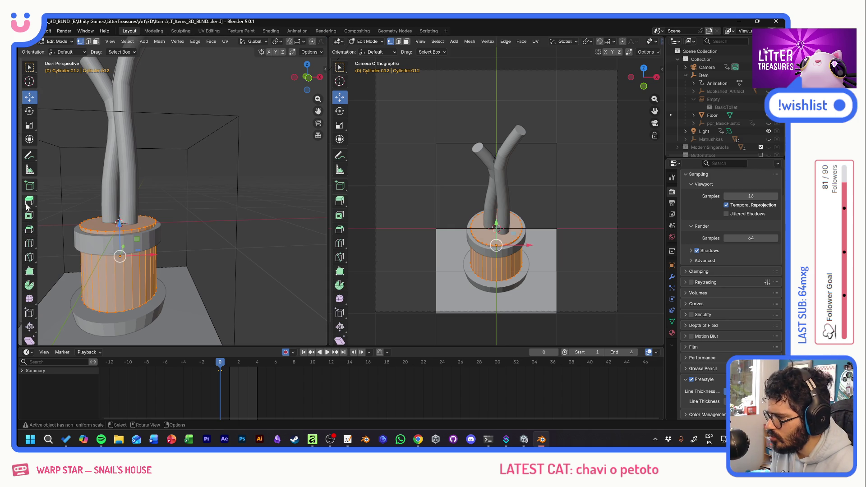
pyautogui.click(29, 243)
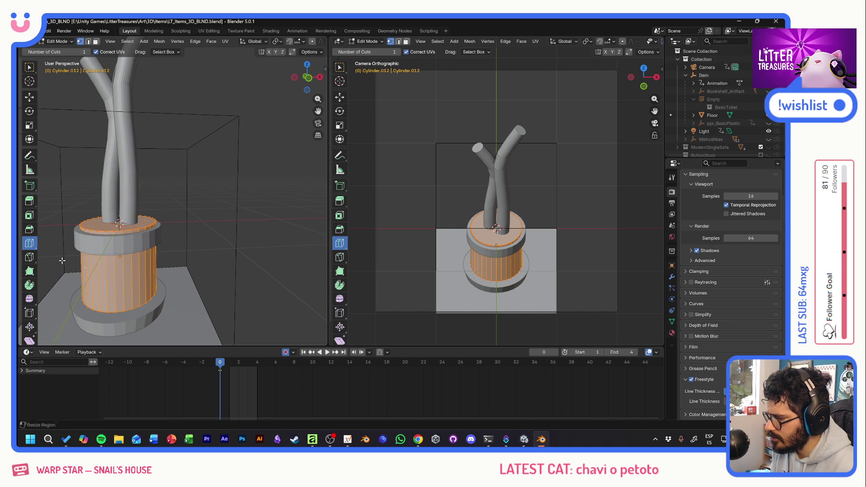
pyautogui.click(126, 273)
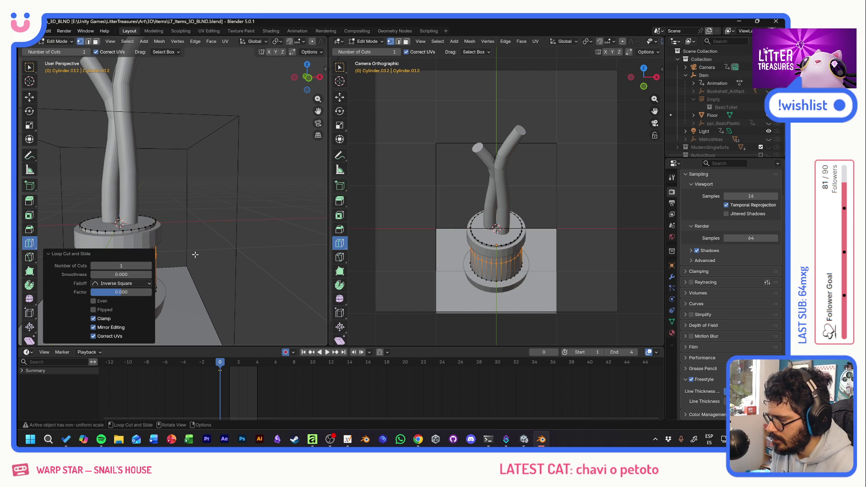
pyautogui.moveTo(170, 263)
pyautogui.mouseDown()
pyautogui.moveTo(187, 223)
pyautogui.moveTo(178, 202)
pyautogui.mouseUp()
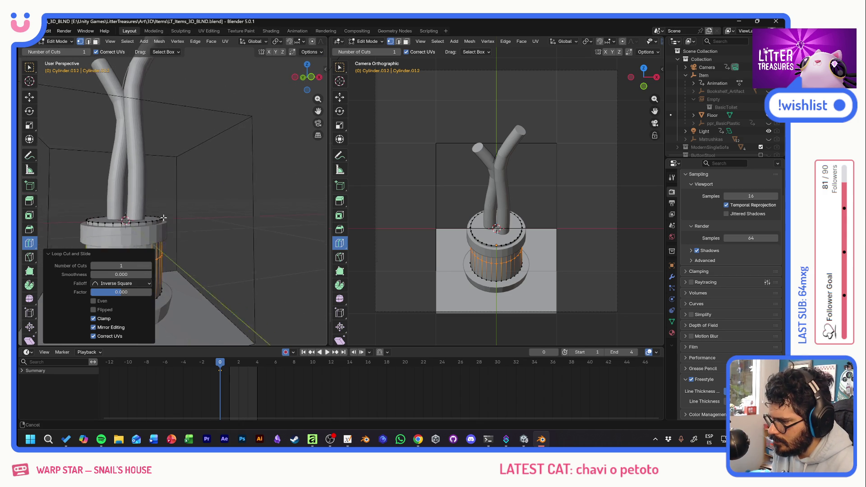
pyautogui.click(207, 259)
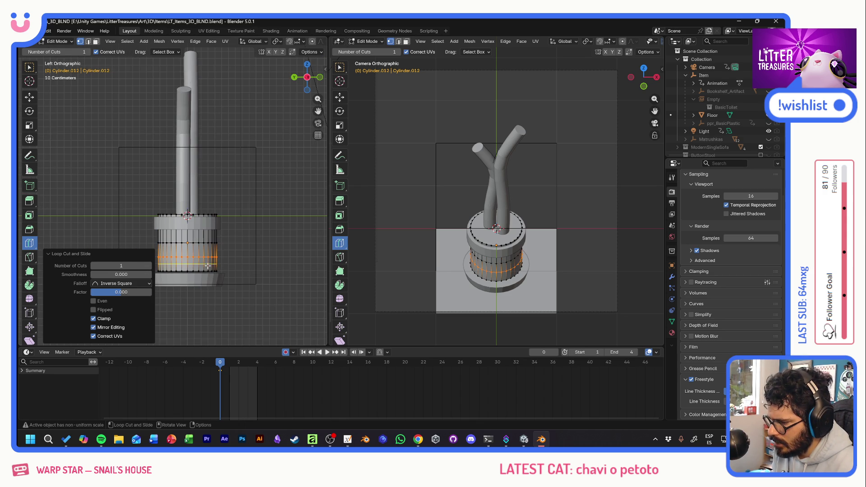
# Scale the pot's bottom edge ring down to about 0.844 so the pot tapers toward its base
pyautogui.click(32, 72)
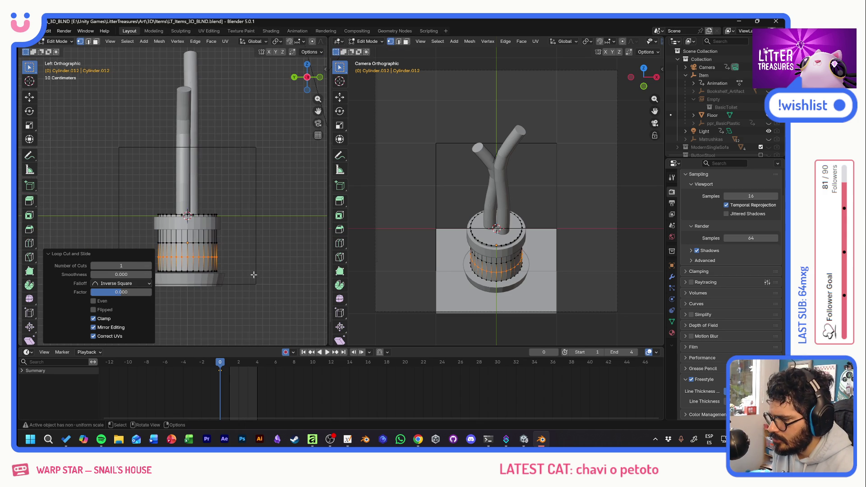
pyautogui.keyDown('alt'); pyautogui.click(198, 278); pyautogui.keyUp('alt')
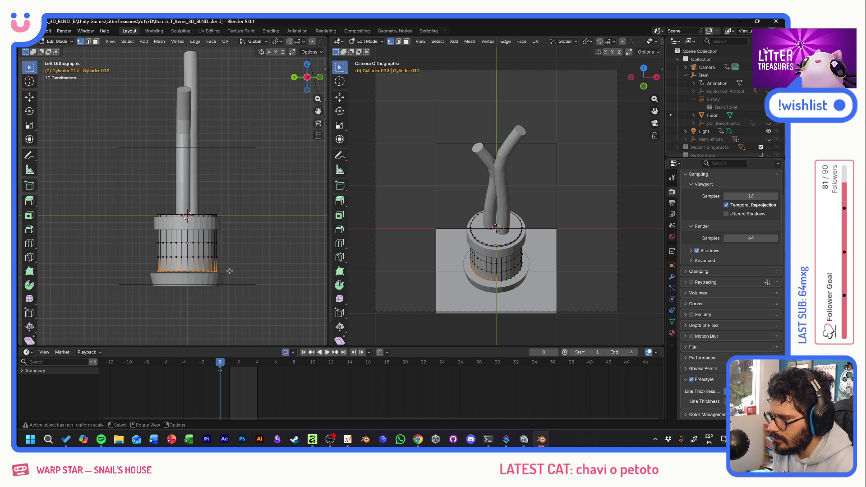
pyautogui.moveTo(224, 267); pyautogui.dragTo(95, 268)
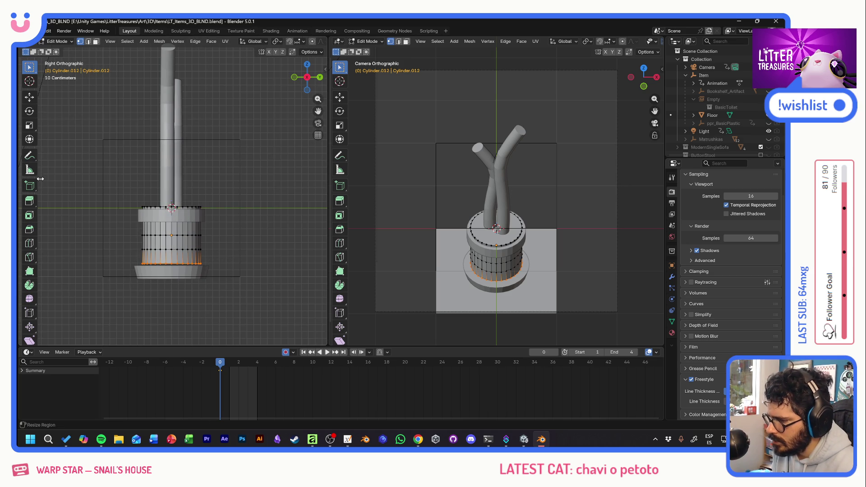
pyautogui.click(29, 124)
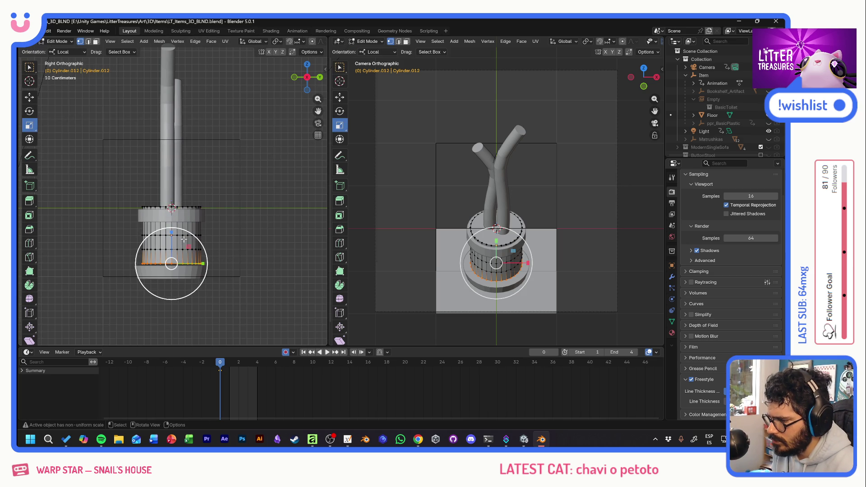
pyautogui.moveTo(183, 236); pyautogui.dragTo(178, 242)
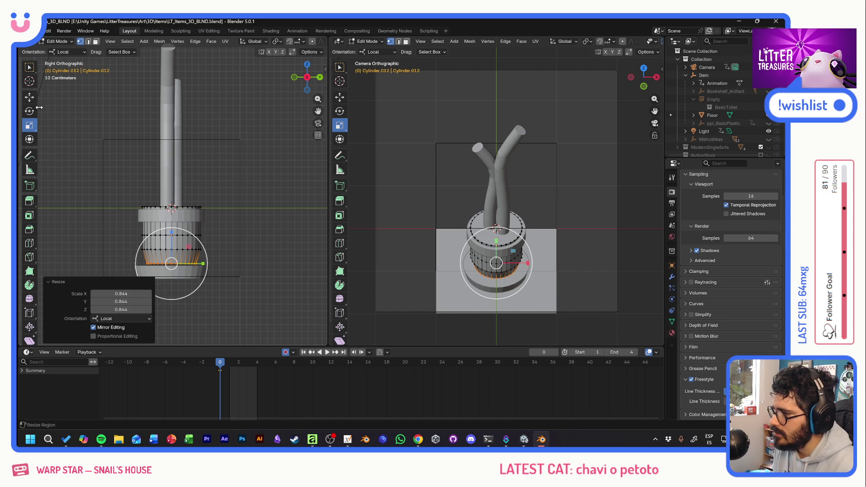
pyautogui.click(29, 96)
pyautogui.click(233, 149)
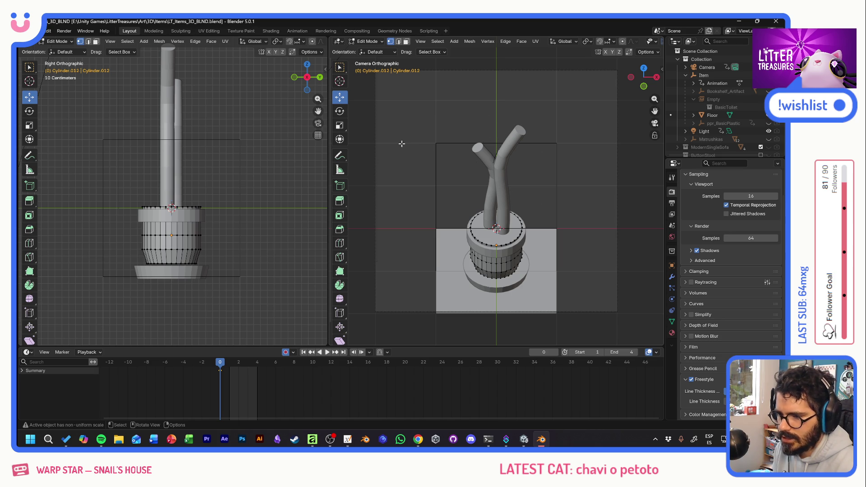
# Save the blend file, render the tapered pot and enlarge the render preview window
pyautogui.press('w')
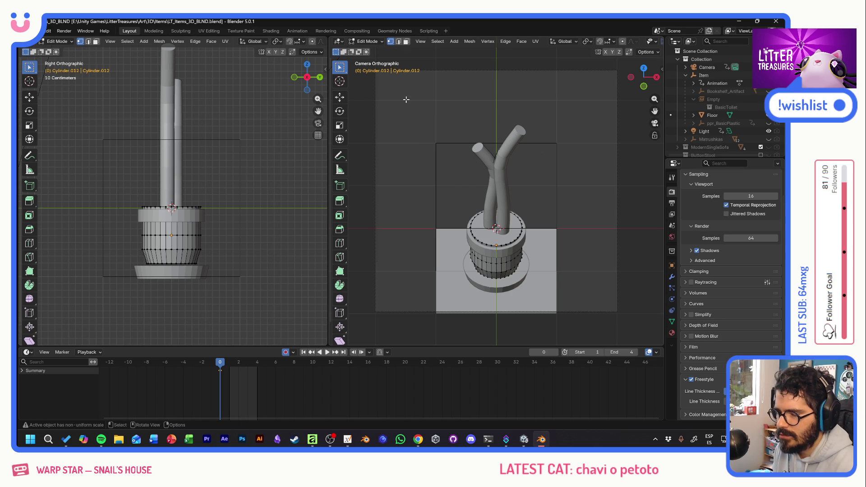
pyautogui.hotkey('ctrl', 's')
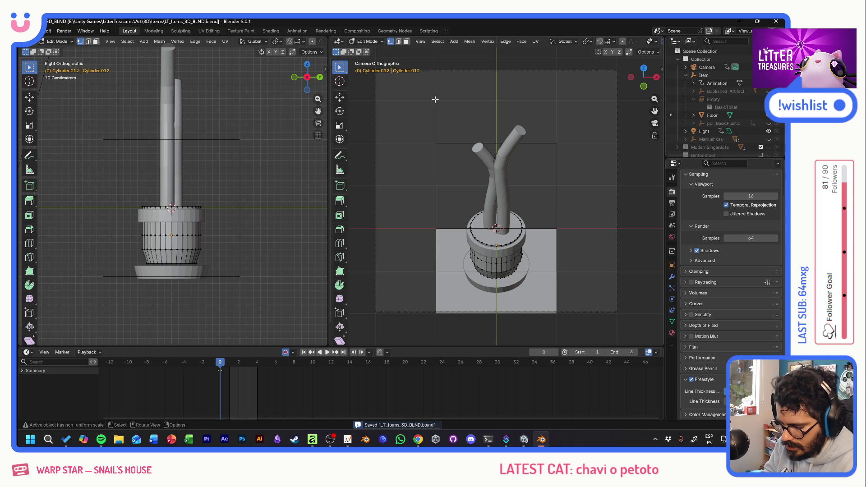
pyautogui.press('F12')
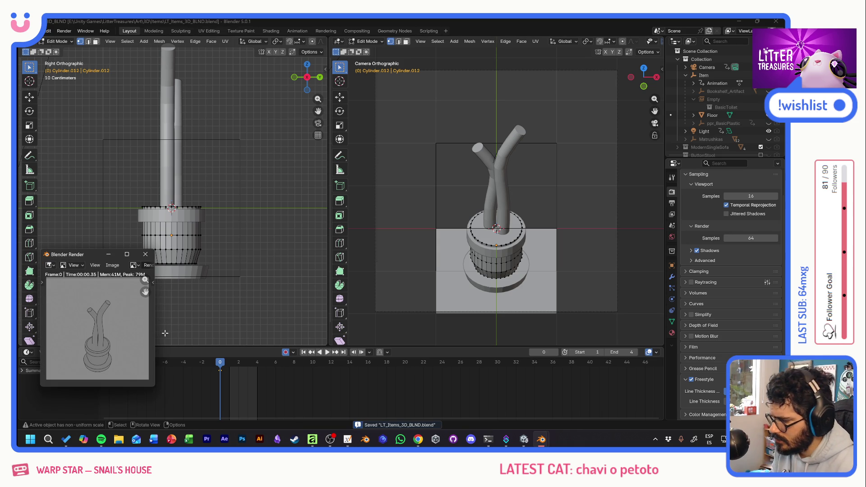
pyautogui.moveTo(156, 260); pyautogui.dragTo(231, 246)
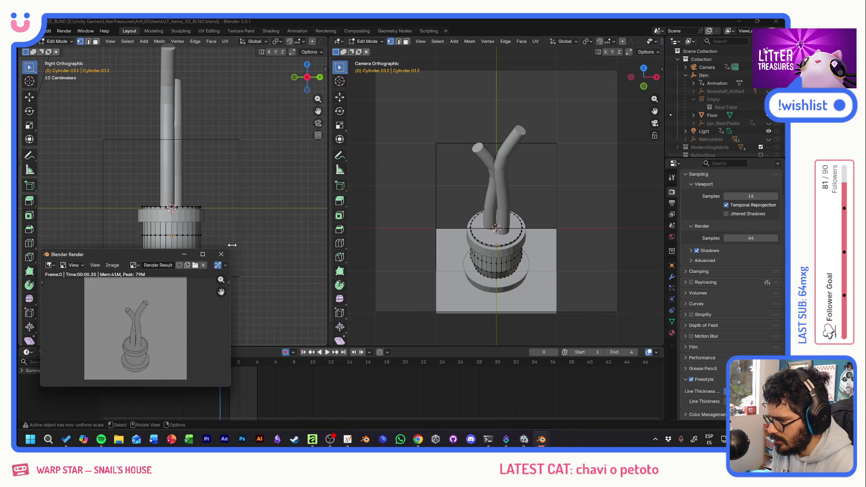
pyautogui.click(184, 255)
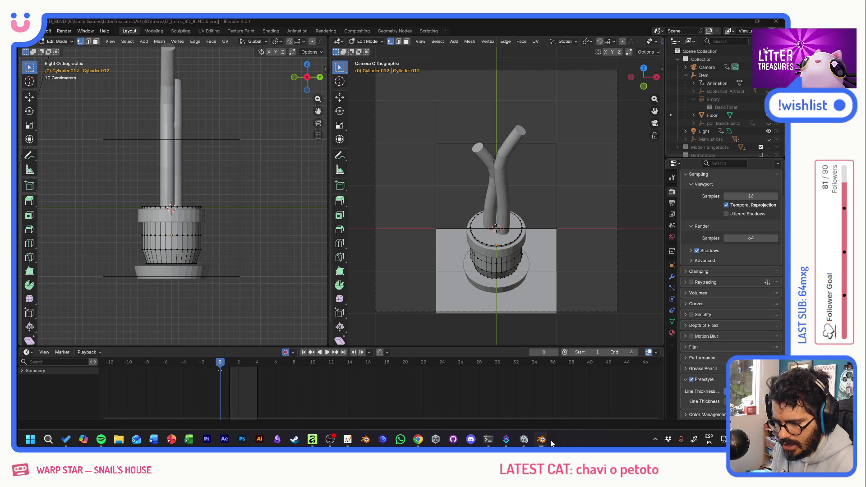
pyautogui.moveTo(541, 440)
pyautogui.click(583, 403)
pyautogui.moveTo(110, 251); pyautogui.dragTo(110, 163)
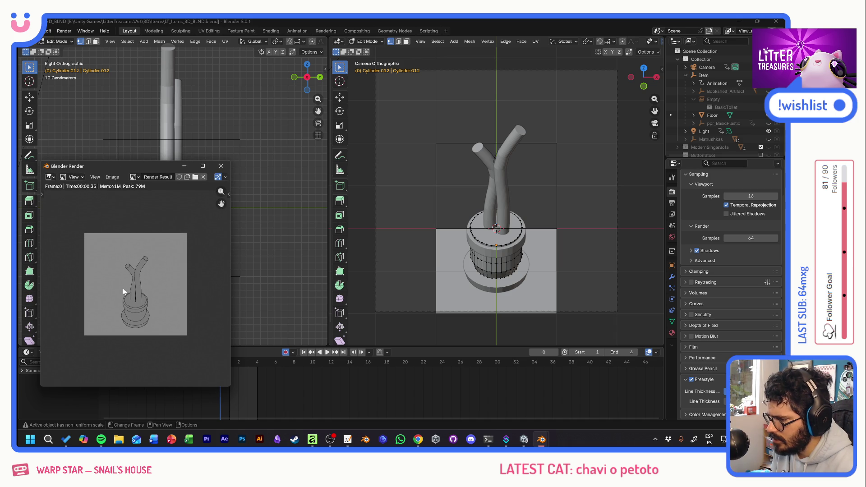
pyautogui.scroll(5, 123, 288)
pyautogui.scroll(-4, 122, 288)
pyautogui.scroll(1, 123, 287)
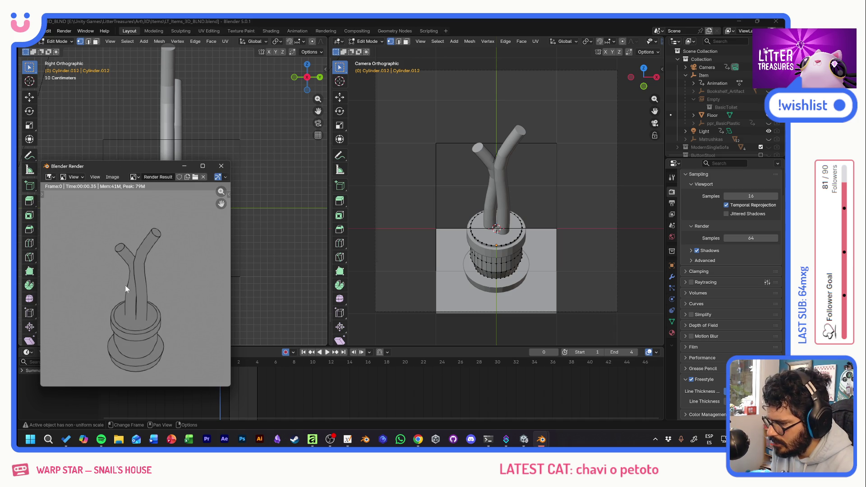
# Screenshot the rendered bamboo image, close the preview, save again and head to the sketch notebook
pyautogui.press('super+shift+s')
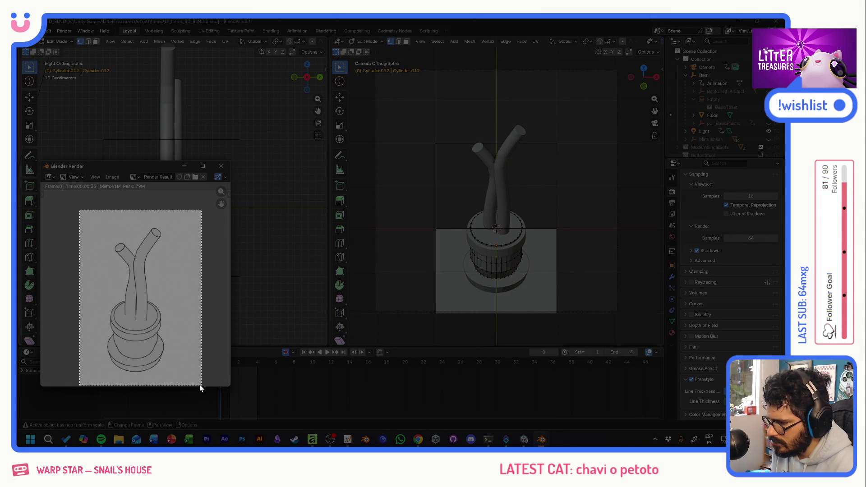
pyautogui.moveTo(79, 211); pyautogui.dragTo(195, 384)
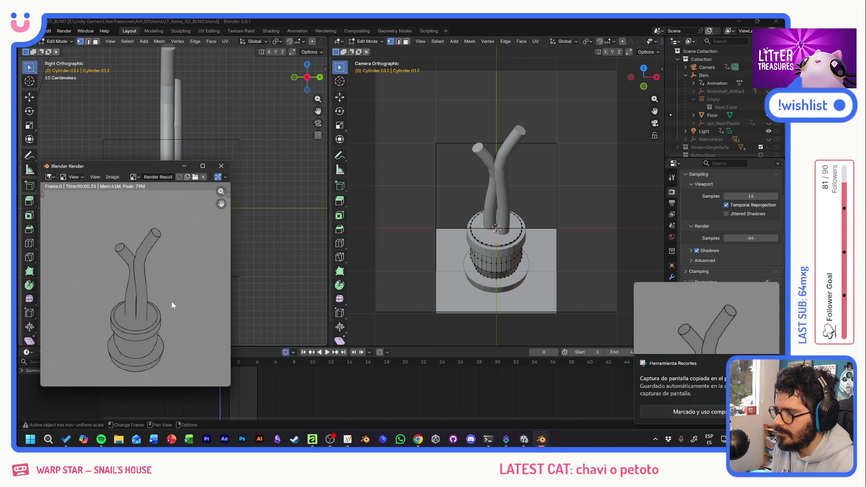
pyautogui.click(221, 167)
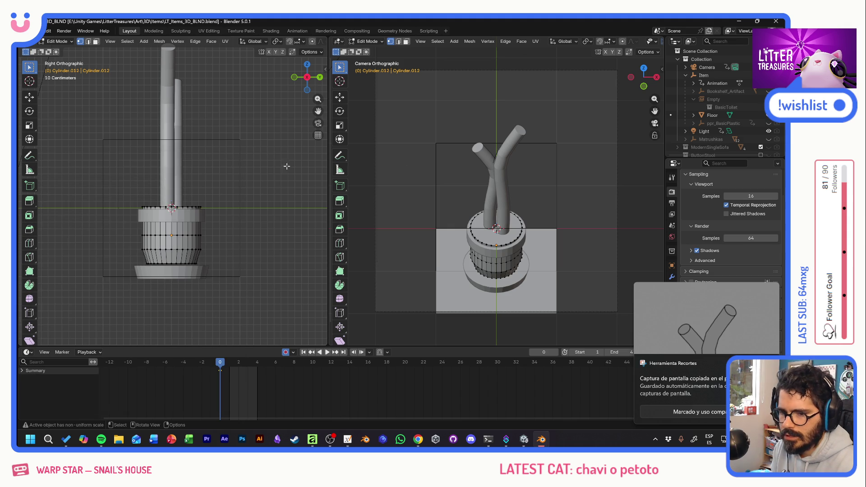
pyautogui.hotkey('ctrl', 's')
pyautogui.hotkey('alt', 'Tab')
pyautogui.press('Tab')
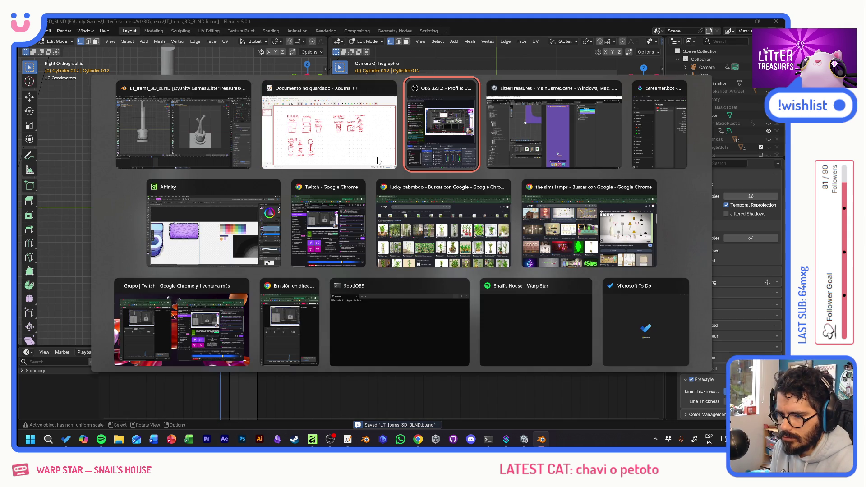
# View the Lucky Bamboo sketch in Xournal++, undoing a stray circle stroke, then move on to the texture atlas
pyautogui.click(330, 129)
pyautogui.moveTo(579, 151); pyautogui.dragTo(525, 224)
pyautogui.hotkey('ctrl', 'z')
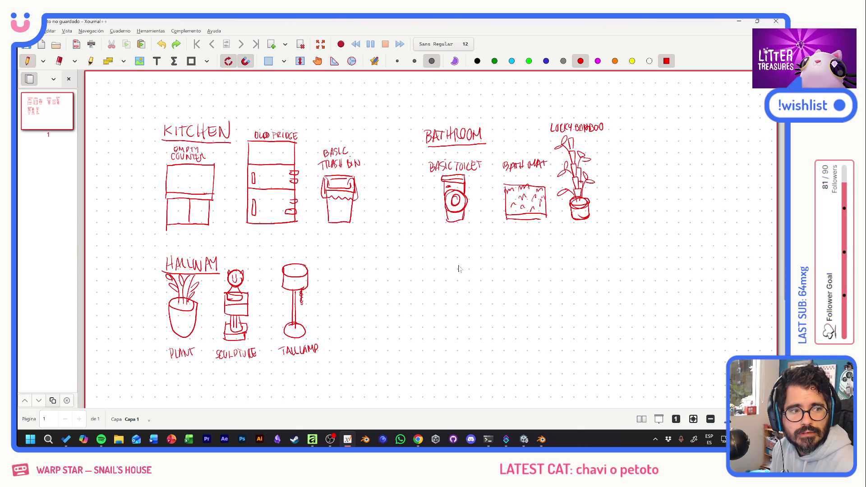
pyautogui.hotkey('alt', 'Tab')
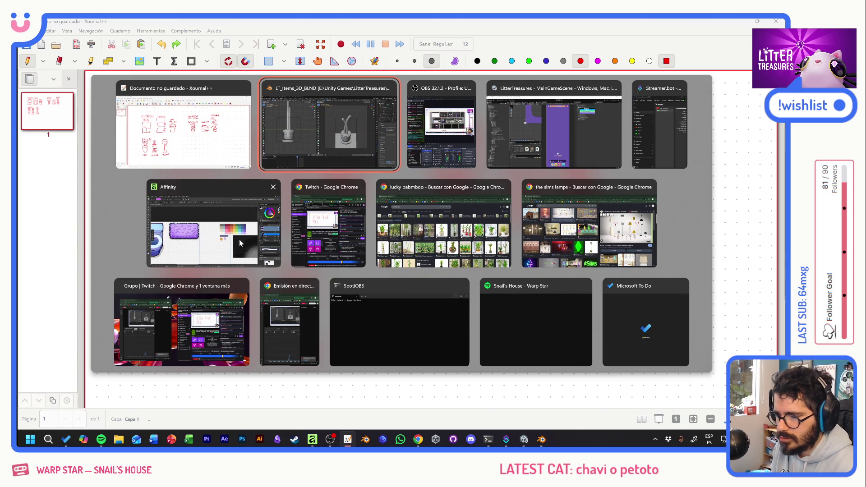
pyautogui.press('Tab')
pyautogui.press('Tab')
pyautogui.press('Tab')
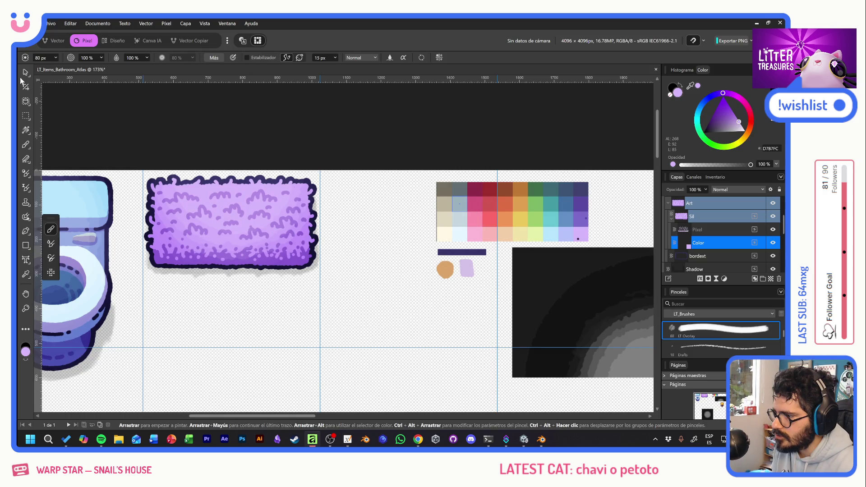
# Collapse the Art and FluffyMat layer groups and lock the FluffyMat and BasicToilet layers
pyautogui.press('v')
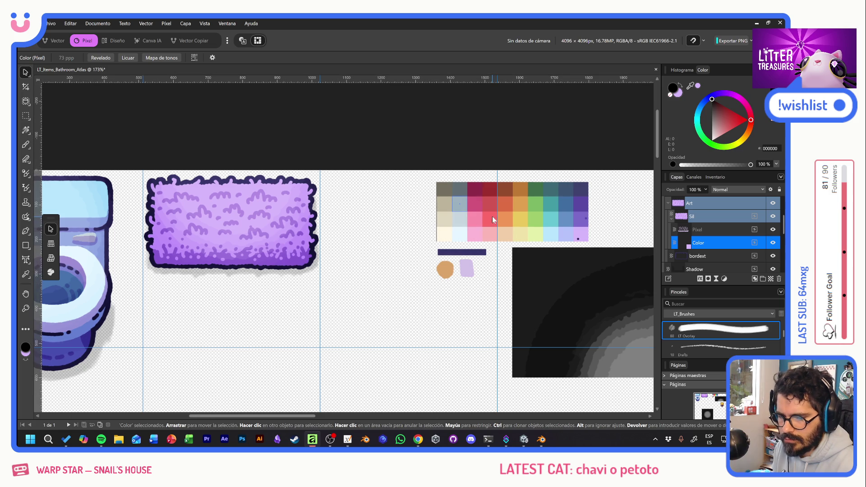
pyautogui.click(700, 230)
pyautogui.scroll(2, 699, 235)
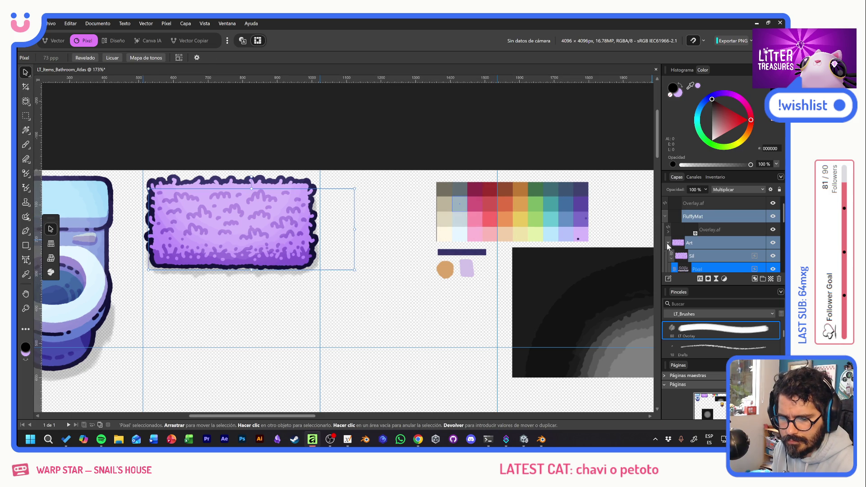
pyautogui.click(668, 244)
pyautogui.click(664, 216)
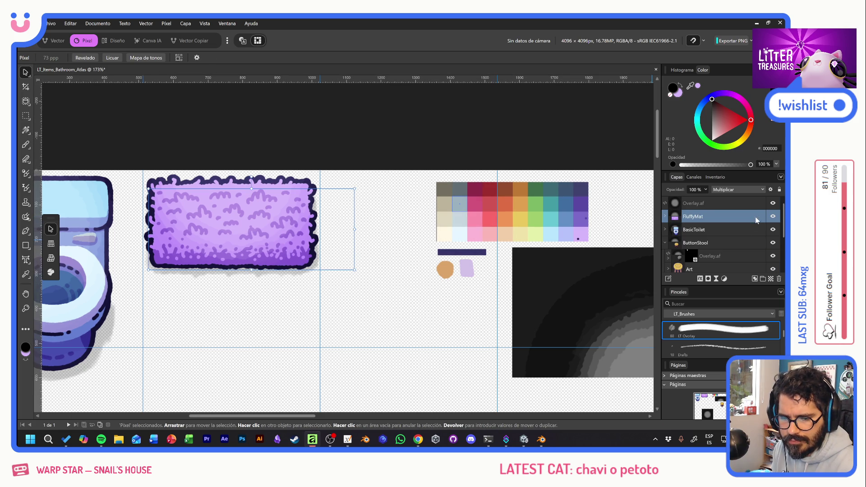
pyautogui.click(745, 217)
pyautogui.click(780, 190)
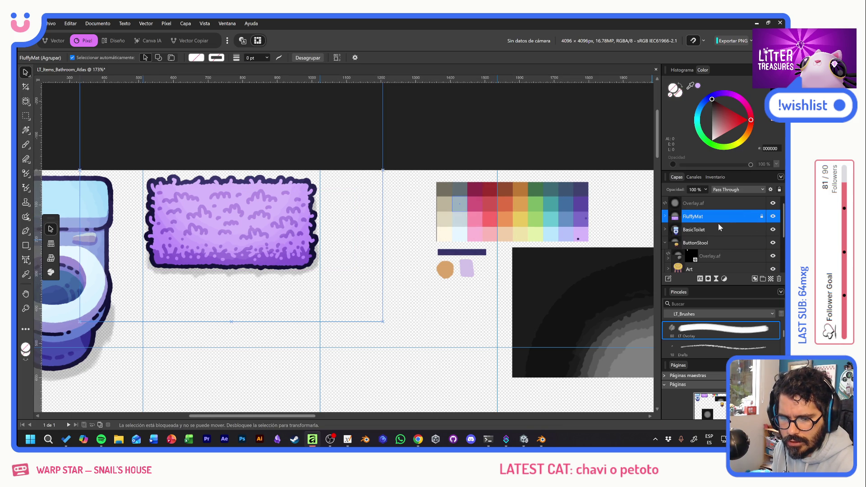
pyautogui.click(725, 230)
pyautogui.click(780, 191)
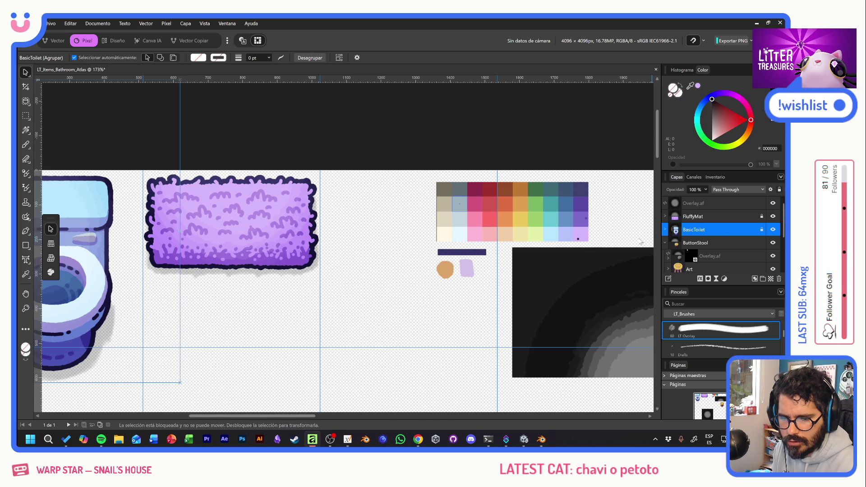
# Pan to the empty area of the atlas and paste the bamboo render as a new image layer
pyautogui.moveTo(474, 222); pyautogui.dragTo(556, 217)
pyautogui.scroll(-3, 553, 275)
pyautogui.moveTo(497, 253); pyautogui.dragTo(583, 373)
pyautogui.moveTo(395, 189)
pyautogui.mouseDown()
pyautogui.moveTo(425, 245)
pyautogui.moveTo(468, 282)
pyautogui.mouseUp()
pyautogui.hotkey('ctrl', 'v')
pyautogui.scroll(-2, 371, 296)
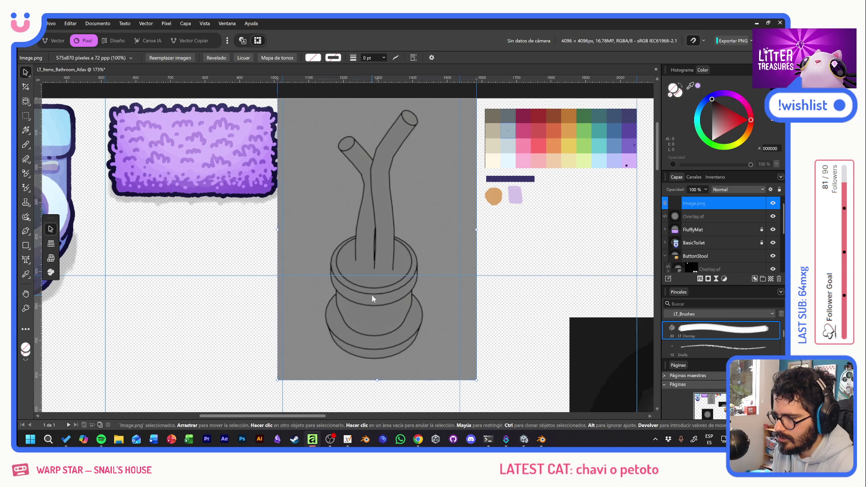
pyautogui.scroll(-2, 372, 295)
pyautogui.scroll(-2, 381, 297)
# Move and shrink the pasted render into the empty slot beside the fluffy mat, then bring up the lucky bamboo image search
pyautogui.moveTo(380, 297)
pyautogui.mouseDown()
pyautogui.moveTo(203, 273)
pyautogui.moveTo(204, 354)
pyautogui.mouseUp()
pyautogui.moveTo(246, 218)
pyautogui.mouseDown()
pyautogui.moveTo(209, 279)
pyautogui.moveTo(286, 231)
pyautogui.moveTo(384, 255)
pyautogui.mouseUp()
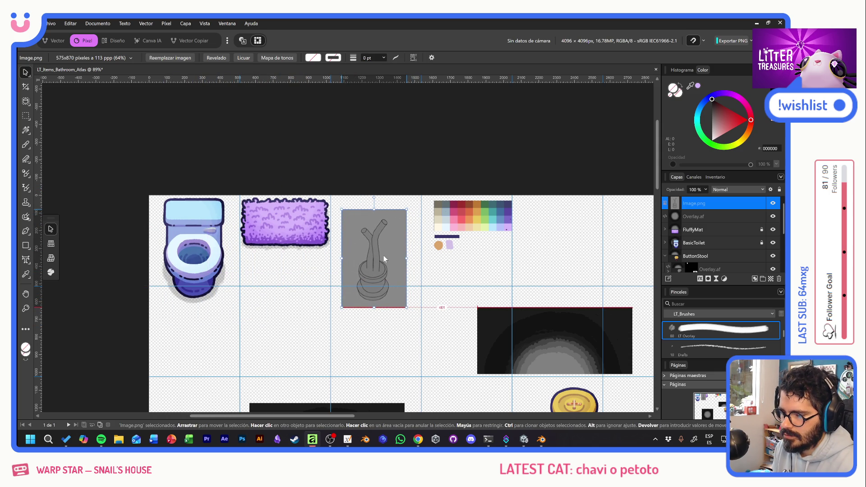
pyautogui.scroll(2, 385, 282)
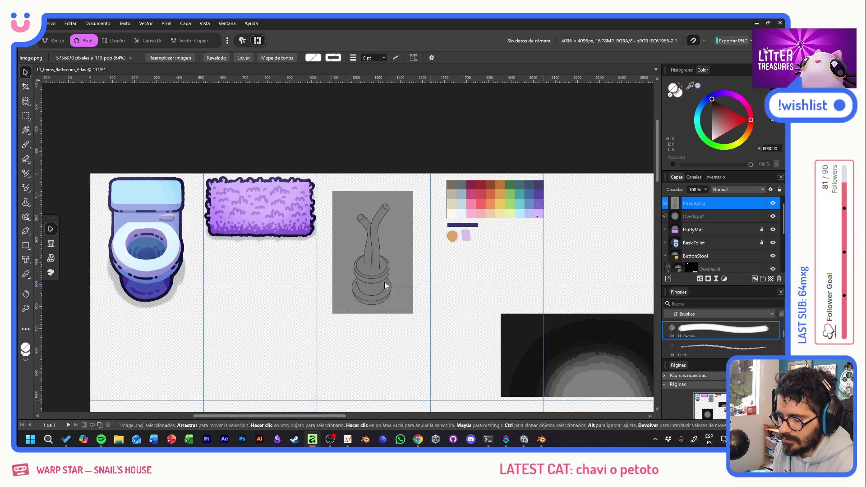
pyautogui.scroll(2, 386, 282)
pyautogui.scroll(2, 383, 282)
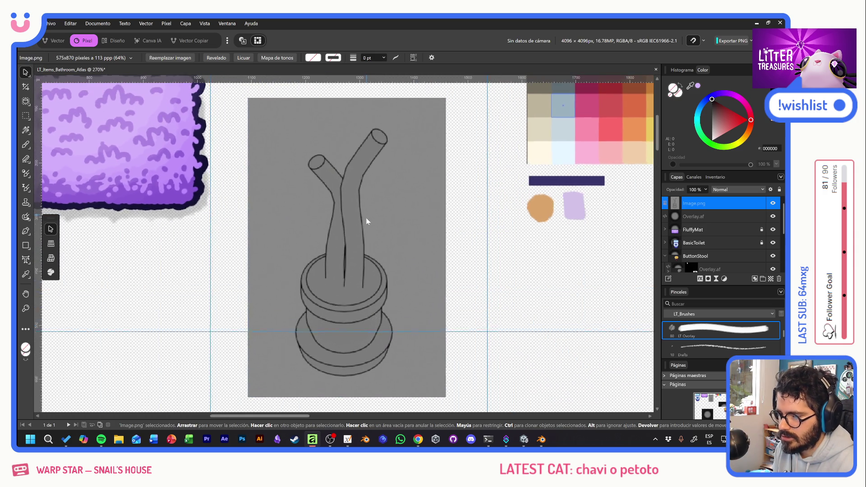
pyautogui.hotkey('alt', 'Tab')
pyautogui.click(472, 255)
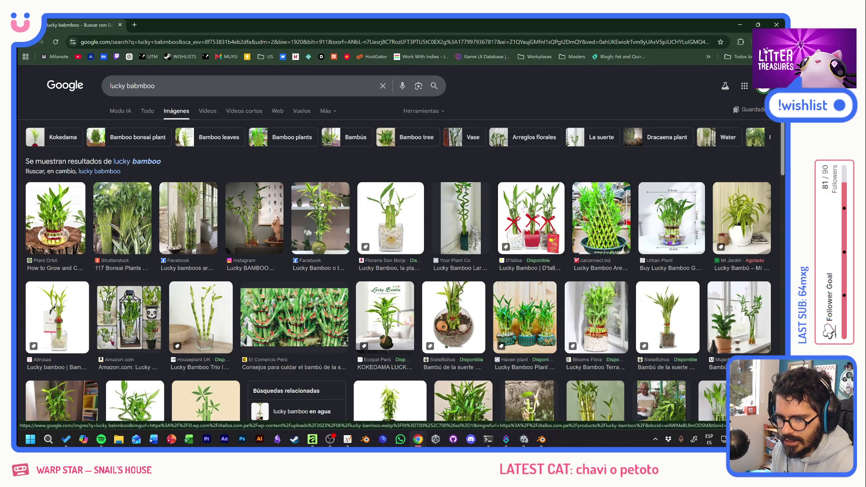
# Preview a photo of lucky bamboo in a gravel-filled glass vase, then return to the atlas
pyautogui.click(403, 207)
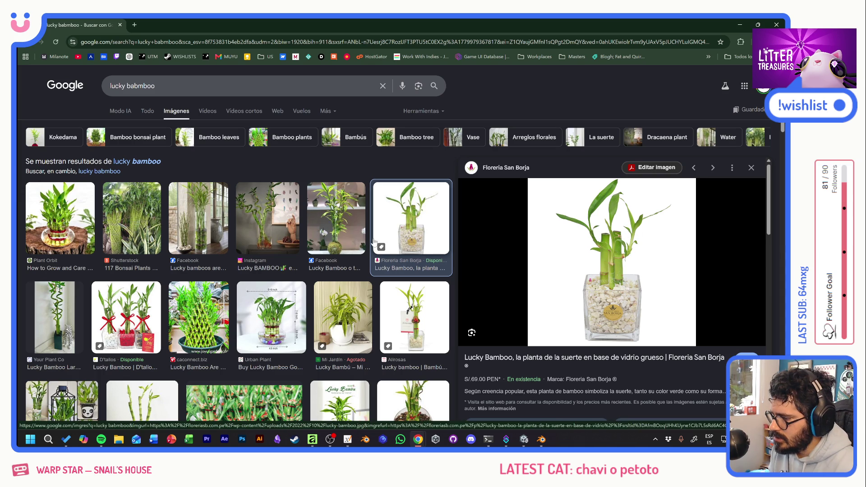
pyautogui.hotkey('alt', 'Tab')
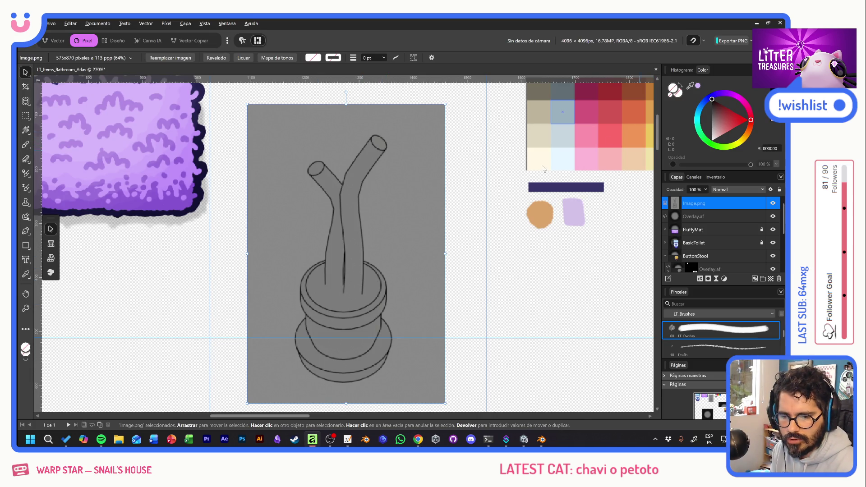
pyautogui.scroll(-1, 400, 175)
# Lower the Image.png render's opacity and show the lavender Fondo background layer
pyautogui.press('6')
pyautogui.press('1')
pyautogui.scroll(-3, 765, 265)
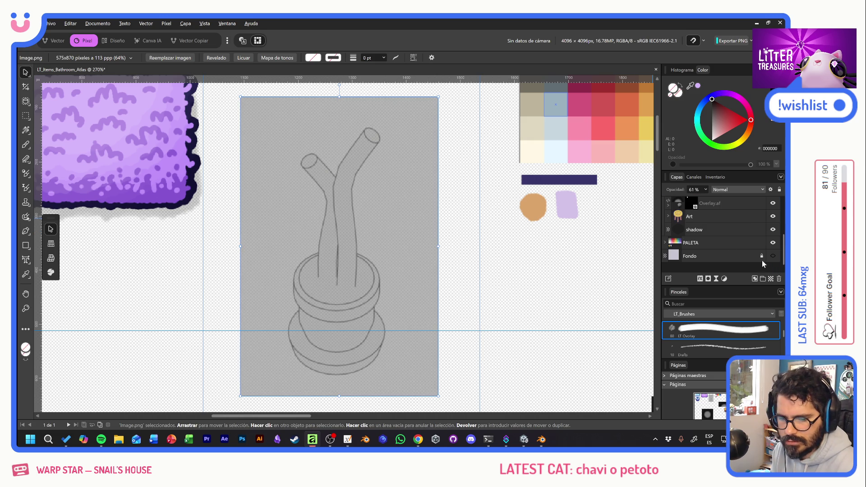
pyautogui.click(773, 256)
pyautogui.scroll(3, 728, 241)
pyautogui.moveTo(681, 193); pyautogui.dragTo(647, 192)
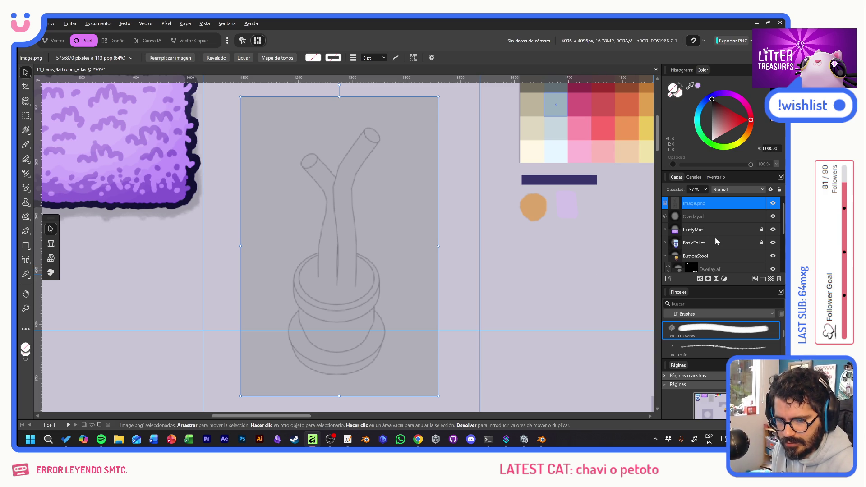
# Add a new Pixel layer, fade the render to 19% opacity, and select the new layer with the Paint Brush
pyautogui.click(771, 279)
pyautogui.moveTo(701, 204); pyautogui.dragTo(703, 217)
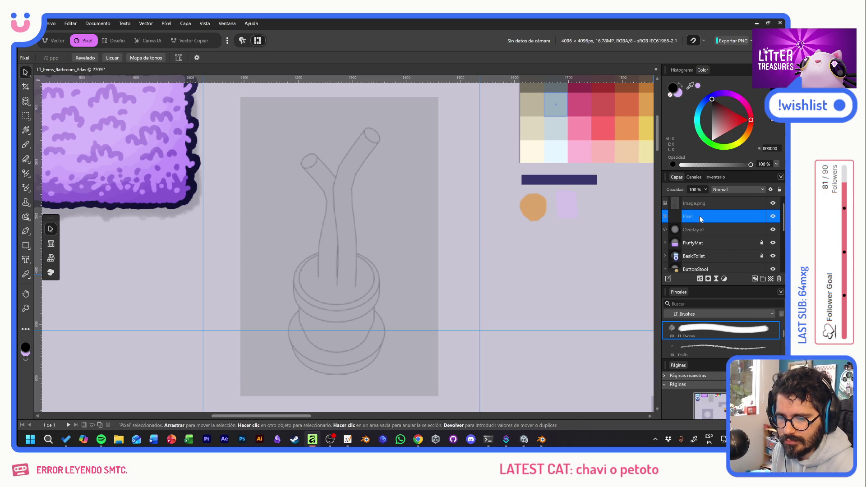
pyautogui.click(687, 200)
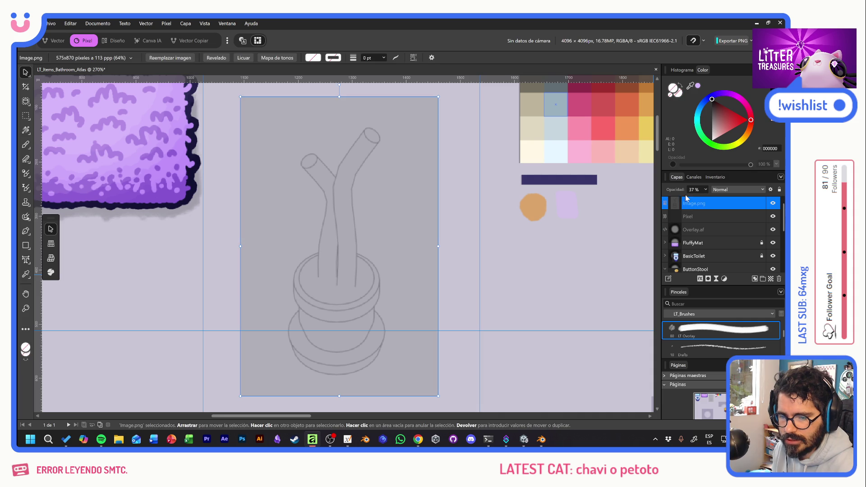
pyautogui.moveTo(681, 193); pyautogui.dragTo(671, 197)
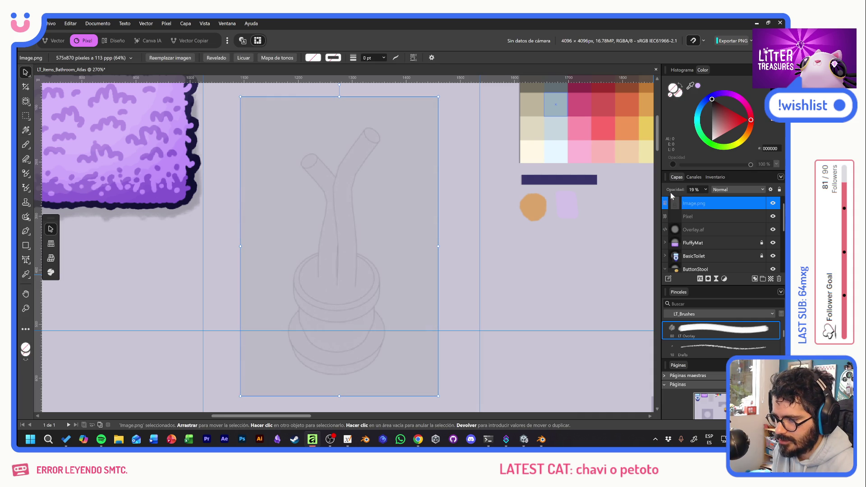
pyautogui.click(700, 217)
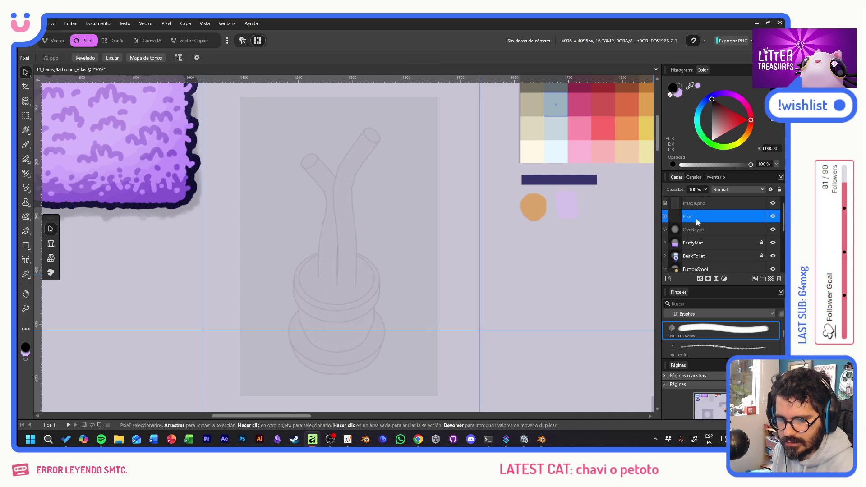
pyautogui.click(26, 144)
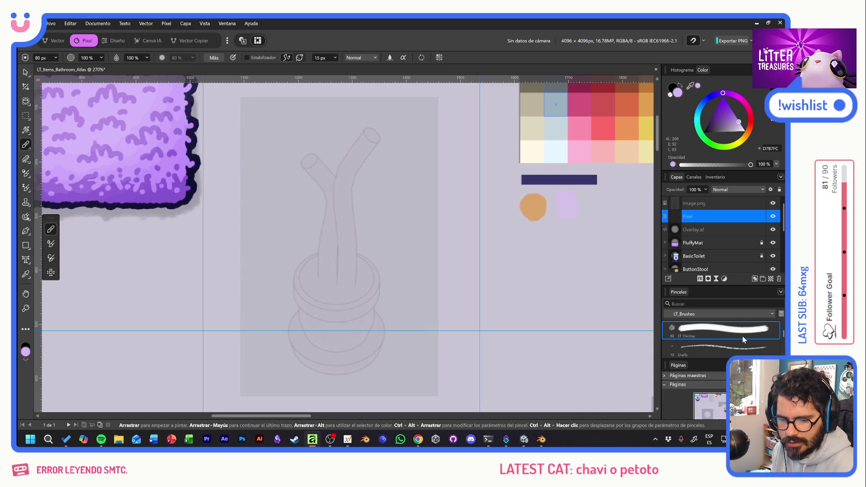
pyautogui.scroll(-1, 740, 332)
# Choose the Drafts 2 pencil brush with black paint, undoing a trial stroke
pyautogui.rightClick(382, 331)
pyautogui.click(383, 388)
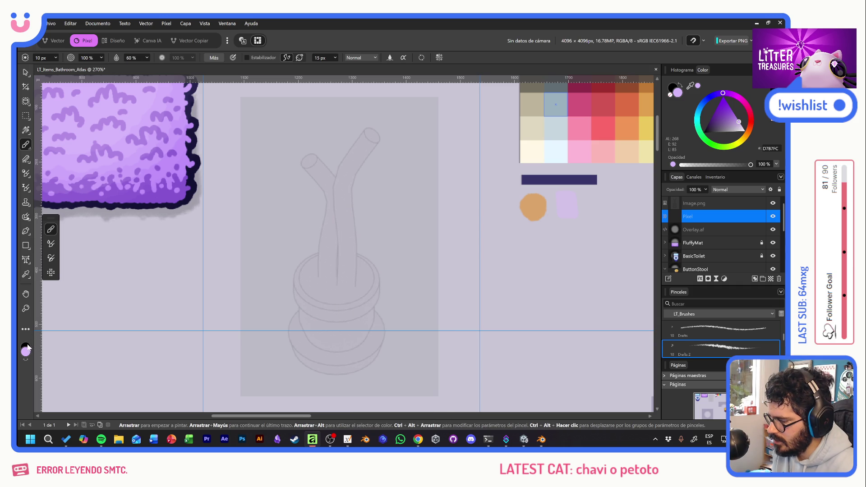
pyautogui.press('d')
pyautogui.moveTo(334, 256); pyautogui.dragTo(333, 338)
pyautogui.hotkey('ctrl', 'z')
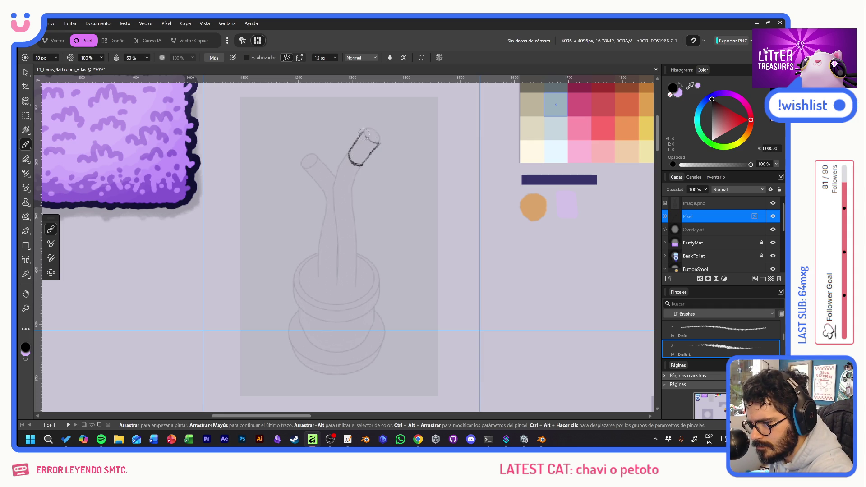
# Pencil the tall right stalk's stacked segments down to the pot rim, redrawing edges as needed
pyautogui.moveTo(376, 132); pyautogui.dragTo(381, 143)
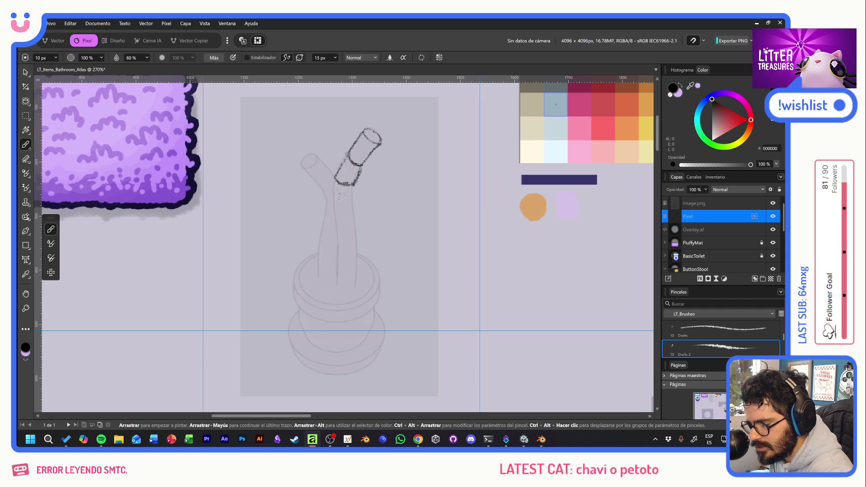
pyautogui.hotkey('ctrl', 'z')
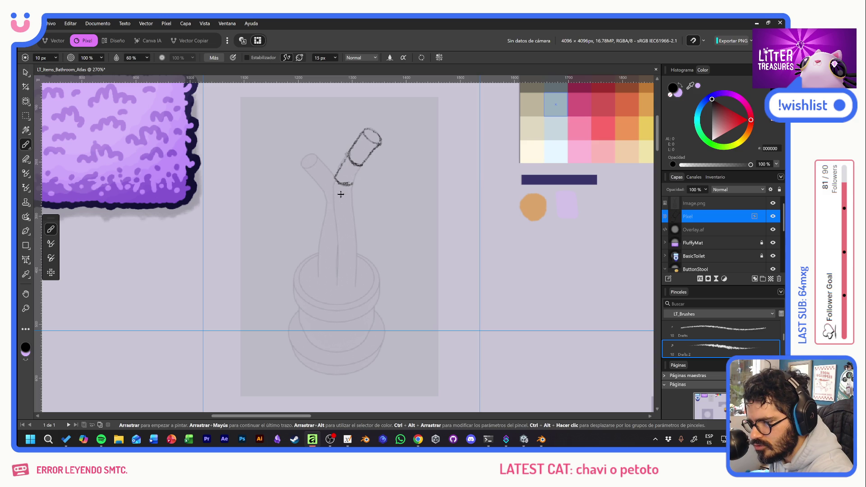
pyautogui.hotkey('ctrl', 'z')
pyautogui.hotkey('ctrl', 'z')
pyautogui.hotkey('ctrl', 'z')
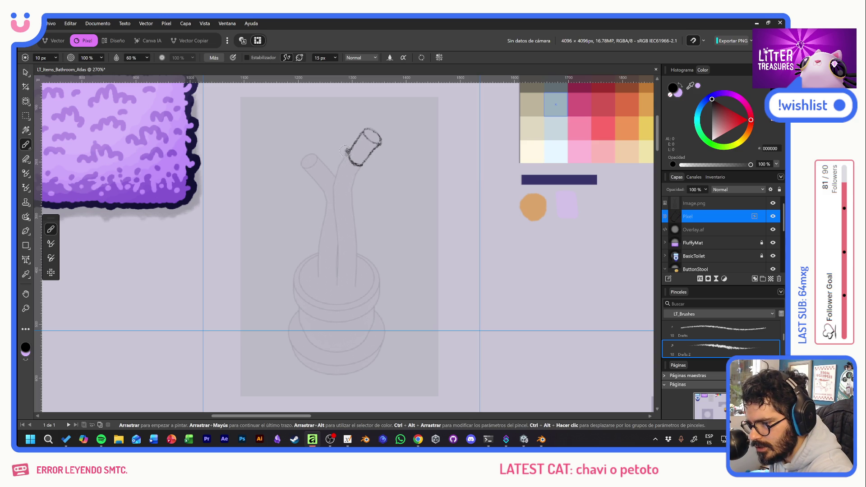
pyautogui.moveTo(354, 183)
pyautogui.mouseDown()
pyautogui.moveTo(365, 167)
pyautogui.moveTo(347, 158)
pyautogui.moveTo(333, 209)
pyautogui.moveTo(351, 212)
pyautogui.mouseUp()
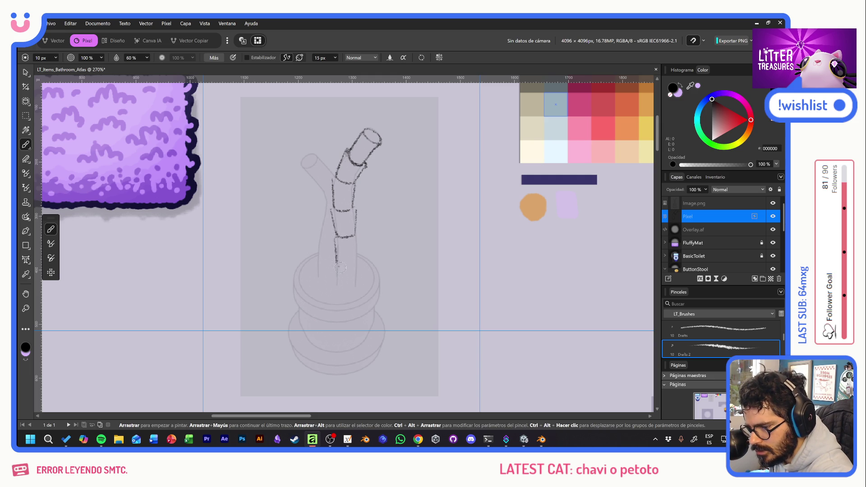
pyautogui.moveTo(338, 264)
pyautogui.mouseDown()
pyautogui.moveTo(355, 263)
pyautogui.moveTo(359, 237)
pyautogui.moveTo(337, 265)
pyautogui.mouseUp()
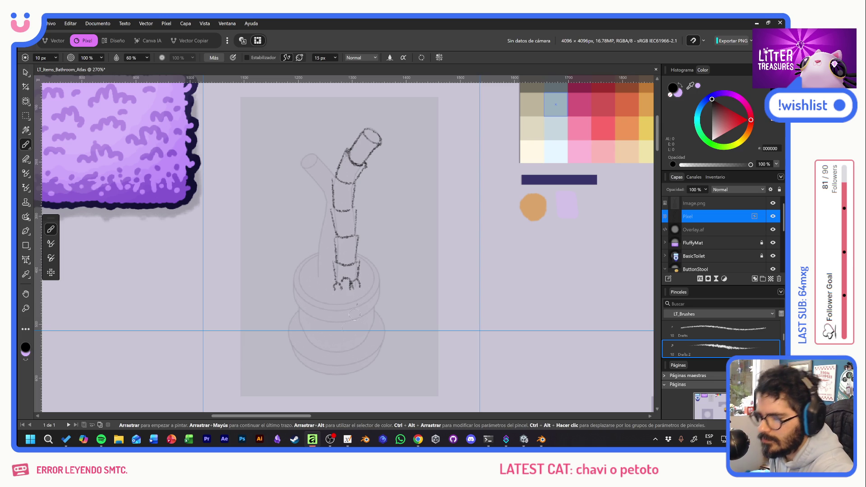
# Draw the left branch's top ellipse, join it to the trunk and extend it down toward the pot
pyautogui.moveTo(308, 154)
pyautogui.mouseDown()
pyautogui.moveTo(303, 168)
pyautogui.moveTo(317, 156)
pyautogui.moveTo(321, 184)
pyautogui.mouseUp()
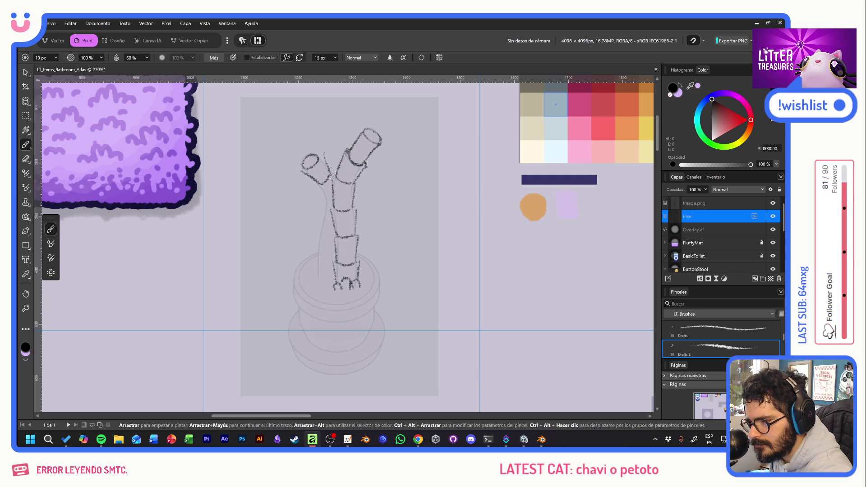
pyautogui.moveTo(322, 154); pyautogui.dragTo(327, 208)
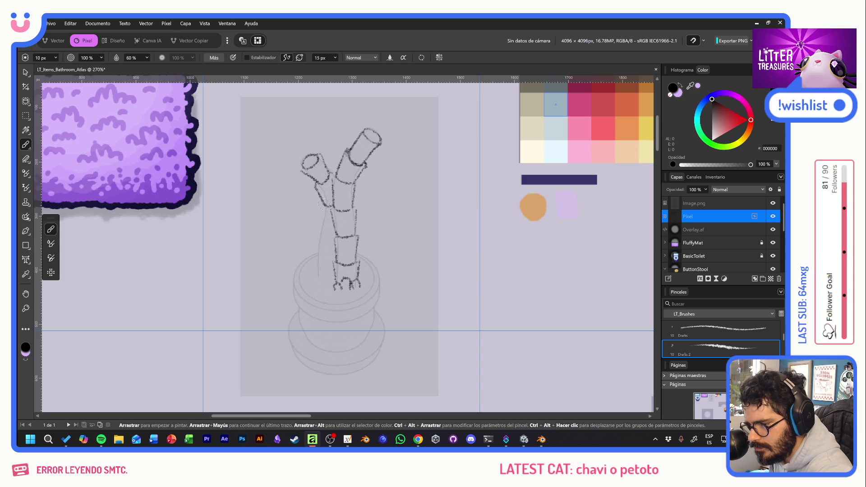
pyautogui.moveTo(320, 211)
pyautogui.mouseDown()
pyautogui.moveTo(323, 232)
pyautogui.moveTo(333, 234)
pyautogui.moveTo(314, 275)
pyautogui.mouseUp()
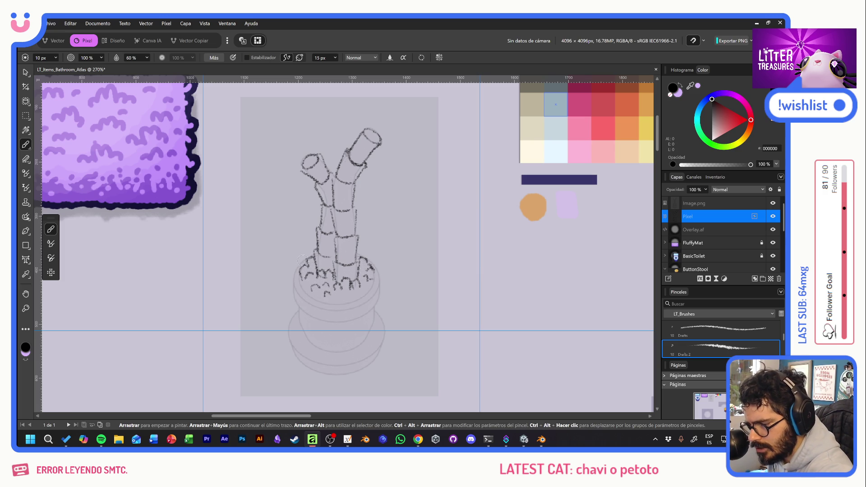
# Retrace the pot's rim edges, inner rim detail marks and bottom edge in darker pencil
pyautogui.moveTo(300, 265)
pyautogui.mouseDown()
pyautogui.moveTo(294, 288)
pyautogui.moveTo(332, 320)
pyautogui.moveTo(313, 344)
pyautogui.mouseUp()
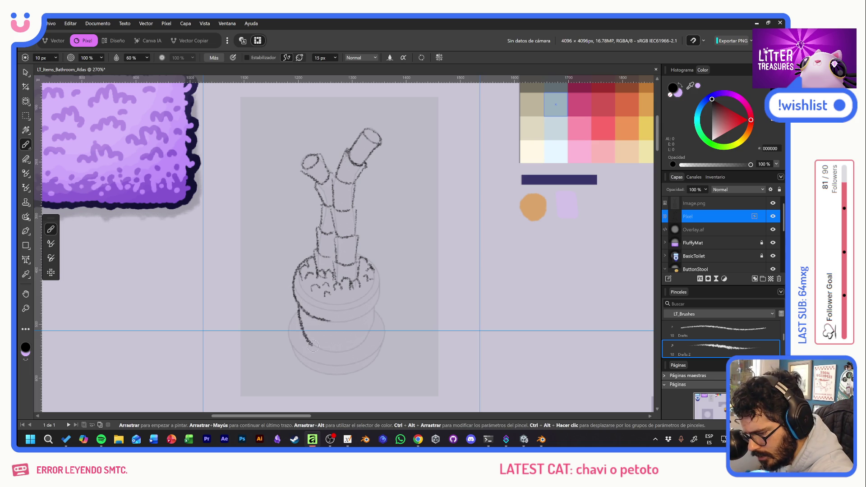
pyautogui.moveTo(373, 313); pyautogui.dragTo(360, 347)
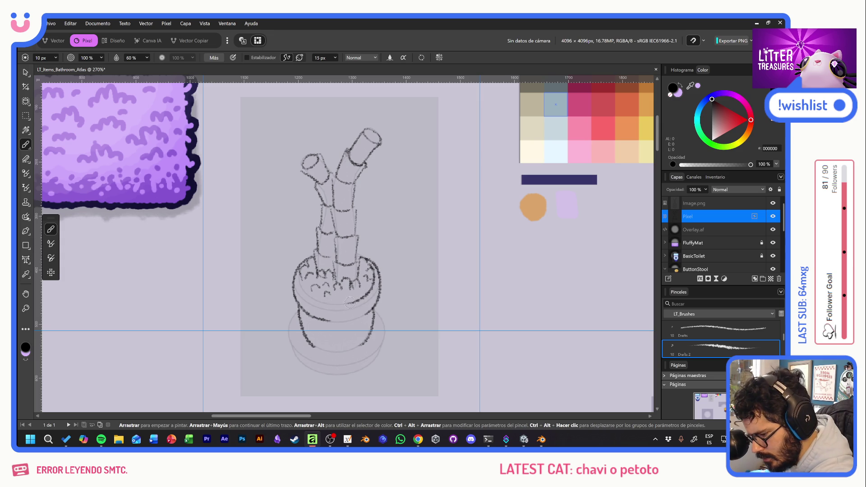
pyautogui.moveTo(327, 303); pyautogui.dragTo(341, 302)
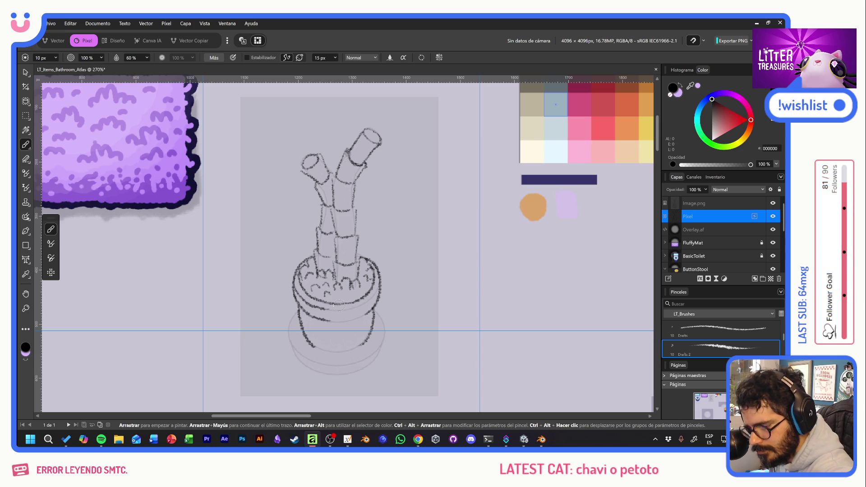
pyautogui.moveTo(351, 307); pyautogui.dragTo(369, 297)
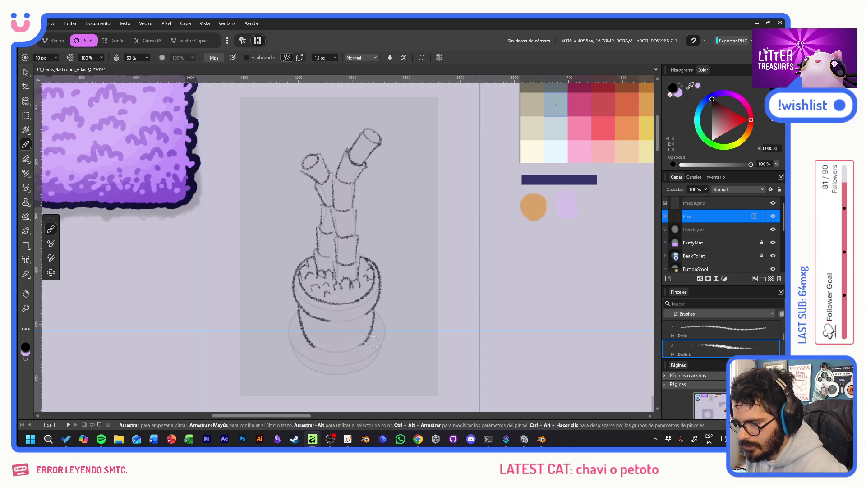
pyautogui.moveTo(346, 306); pyautogui.dragTo(358, 310)
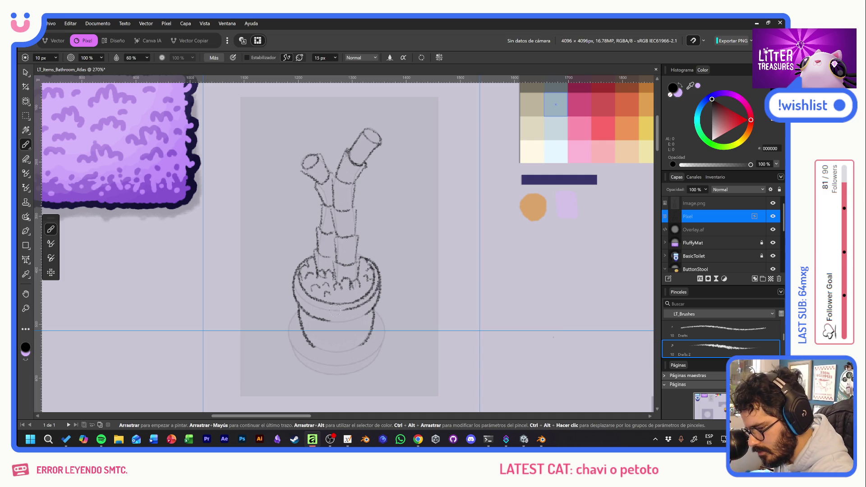
pyautogui.moveTo(327, 310); pyautogui.dragTo(316, 306)
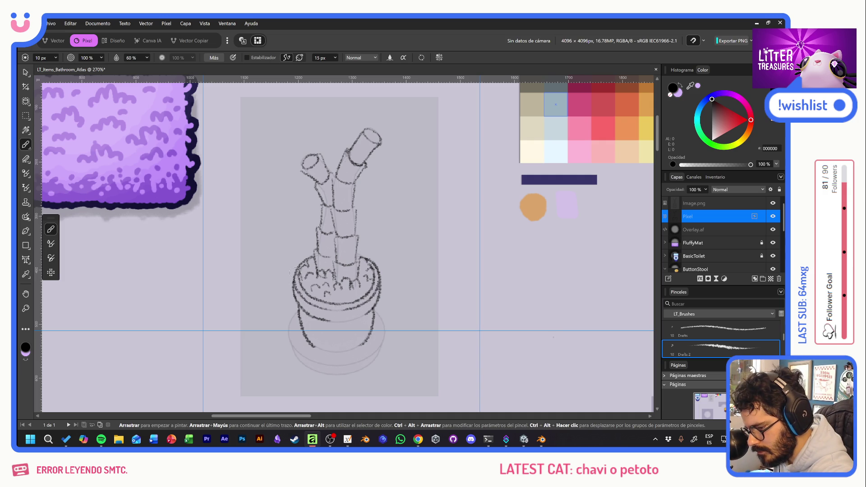
pyautogui.moveTo(336, 322); pyautogui.dragTo(352, 318)
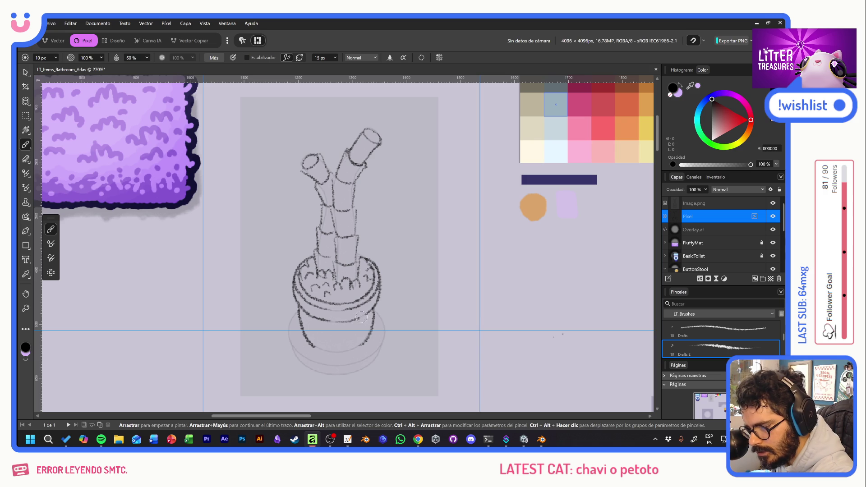
pyautogui.moveTo(320, 351); pyautogui.dragTo(370, 338)
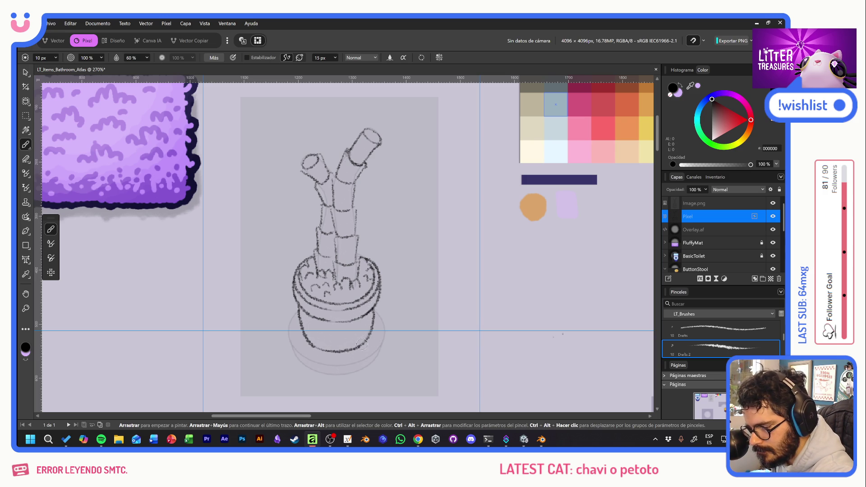
# Darken the pot's left and right sides and both lower curves of its body
pyautogui.moveTo(294, 313); pyautogui.dragTo(298, 356)
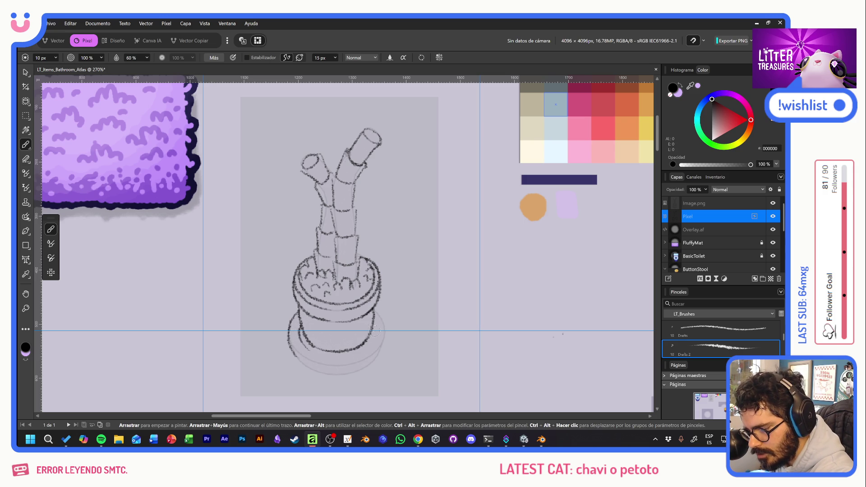
pyautogui.moveTo(375, 326); pyautogui.dragTo(376, 361)
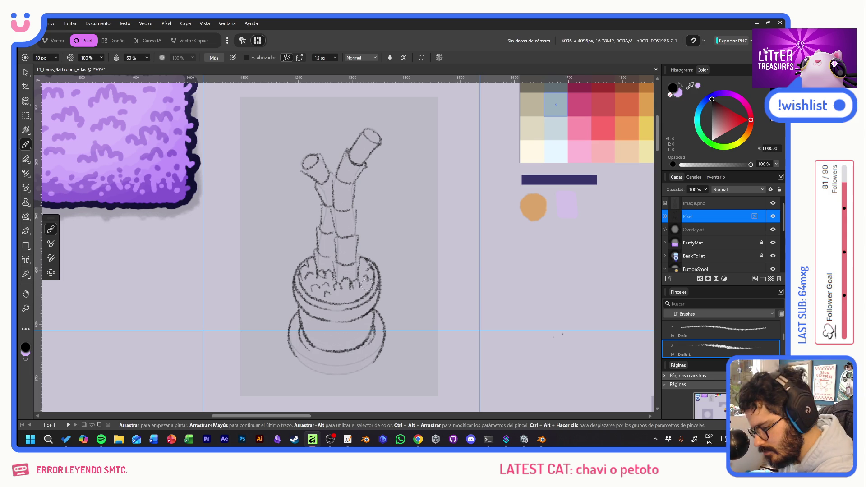
pyautogui.moveTo(308, 348)
pyautogui.mouseDown()
pyautogui.moveTo(338, 358)
pyautogui.moveTo(327, 359)
pyautogui.mouseUp()
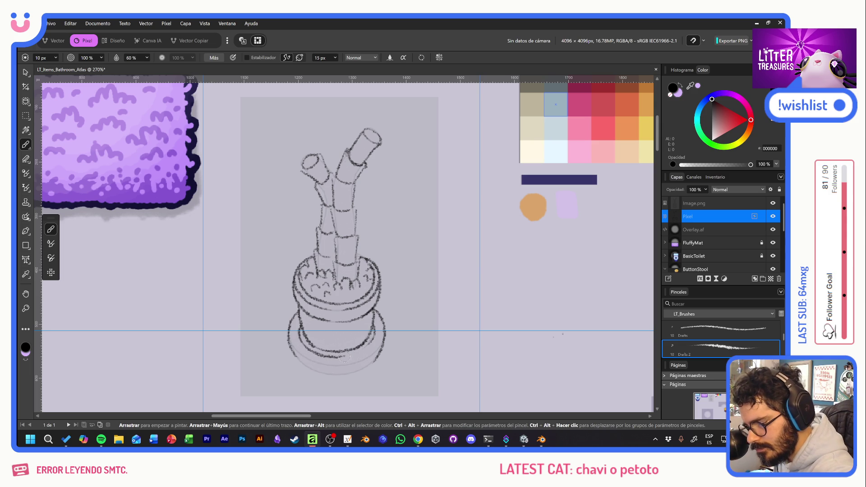
pyautogui.moveTo(342, 356)
pyautogui.mouseDown()
pyautogui.moveTo(370, 347)
pyautogui.moveTo(376, 333)
pyautogui.mouseUp()
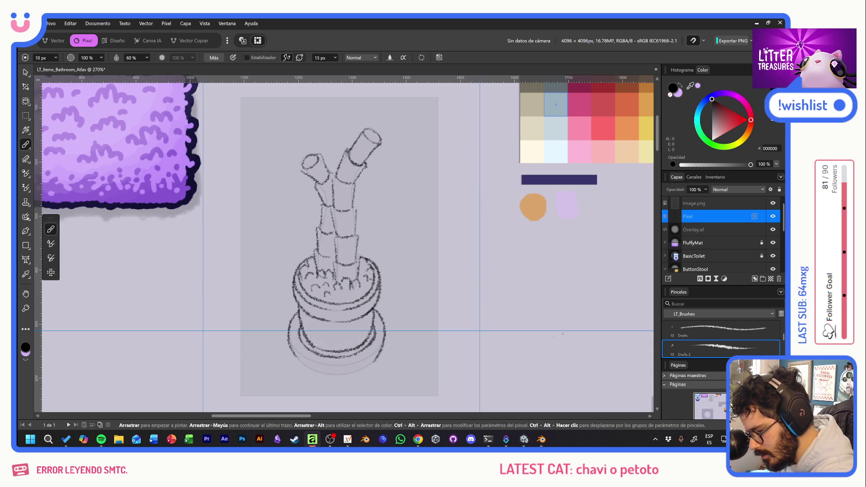
pyautogui.moveTo(319, 345); pyautogui.dragTo(307, 355)
pyautogui.moveTo(371, 330); pyautogui.dragTo(365, 349)
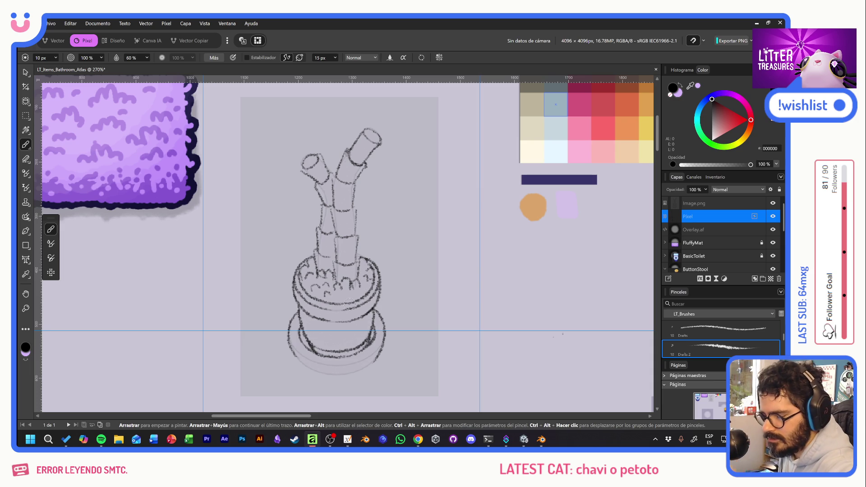
# Darken and thicken the saucer base's lower-left and lower-right curves
pyautogui.moveTo(291, 348)
pyautogui.mouseDown()
pyautogui.moveTo(317, 371)
pyautogui.moveTo(346, 376)
pyautogui.mouseUp()
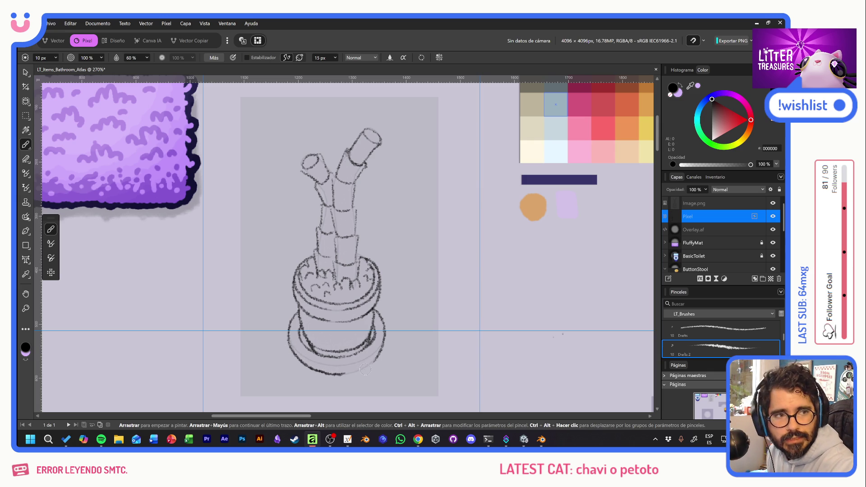
pyautogui.moveTo(342, 374); pyautogui.dragTo(382, 348)
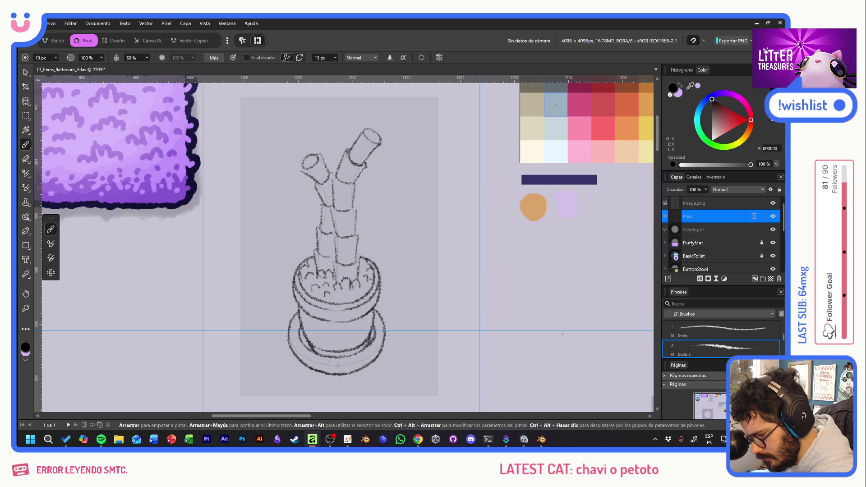
pyautogui.moveTo(306, 355); pyautogui.dragTo(333, 365)
pyautogui.moveTo(295, 345)
pyautogui.mouseDown()
pyautogui.moveTo(338, 367)
pyautogui.moveTo(288, 331)
pyautogui.mouseUp()
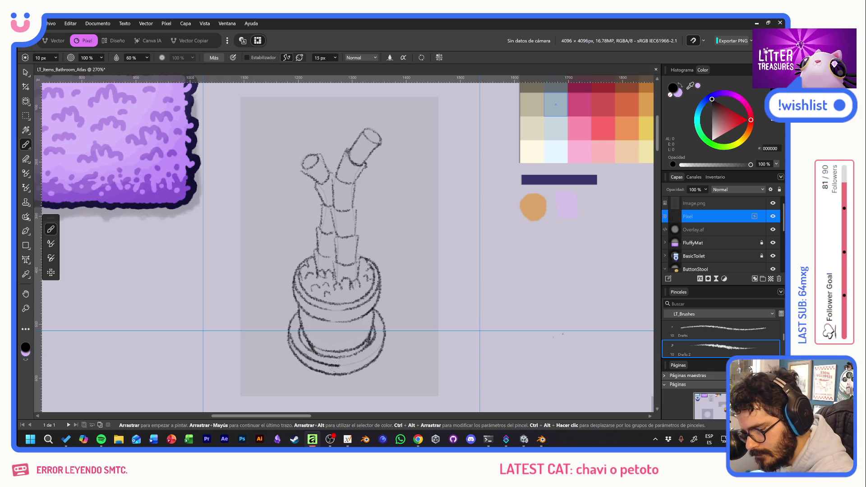
pyautogui.moveTo(341, 366); pyautogui.dragTo(384, 340)
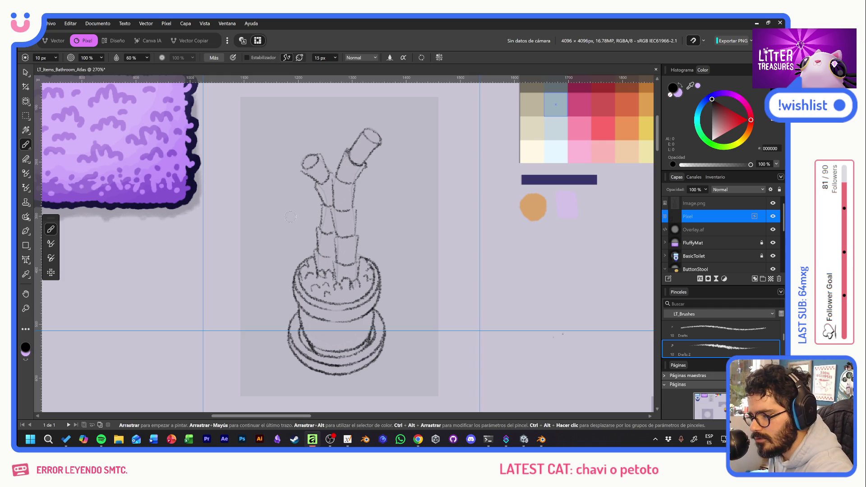
# Sketch a first leaf with its vein to the left of the bamboo stalks
pyautogui.moveTo(293, 220)
pyautogui.mouseDown()
pyautogui.moveTo(264, 174)
pyautogui.moveTo(291, 186)
pyautogui.moveTo(301, 222)
pyautogui.mouseUp()
pyautogui.moveTo(280, 195); pyautogui.dragTo(310, 223)
pyautogui.moveTo(295, 182)
pyautogui.mouseDown()
pyautogui.moveTo(303, 225)
pyautogui.moveTo(269, 252)
pyautogui.moveTo(308, 223)
pyautogui.moveTo(323, 225)
pyautogui.mouseUp()
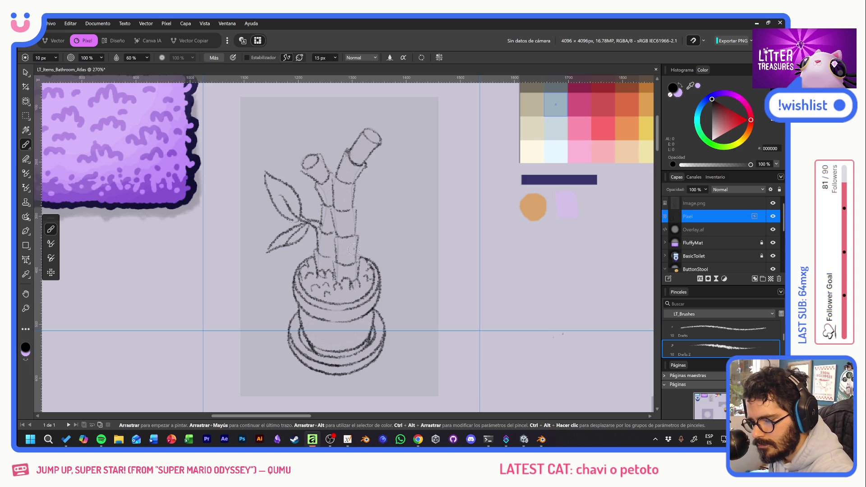
# Sketch two curving leaves right of the stalks and a short shoot on the top-left stalk
pyautogui.moveTo(363, 227)
pyautogui.mouseDown()
pyautogui.moveTo(341, 198)
pyautogui.moveTo(344, 187)
pyautogui.moveTo(364, 204)
pyautogui.moveTo(369, 227)
pyautogui.moveTo(354, 192)
pyautogui.mouseUp()
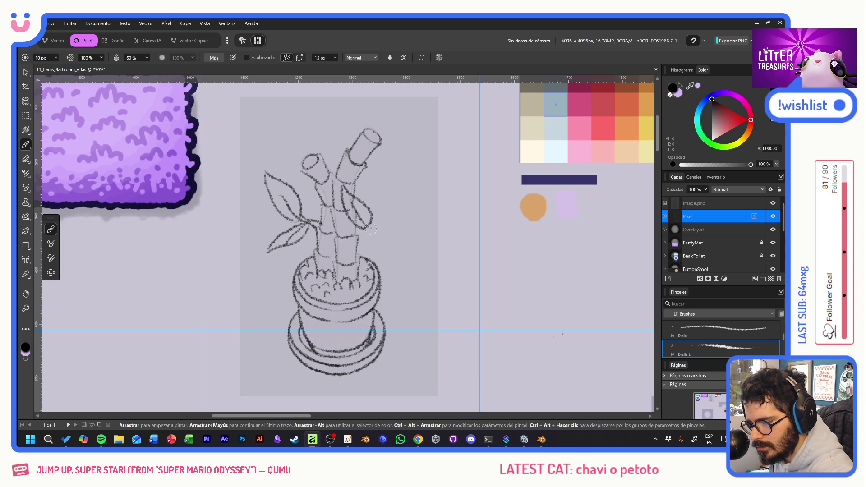
pyautogui.moveTo(374, 232)
pyautogui.mouseDown()
pyautogui.moveTo(396, 181)
pyautogui.moveTo(405, 227)
pyautogui.moveTo(369, 238)
pyautogui.moveTo(394, 203)
pyautogui.moveTo(347, 265)
pyautogui.mouseUp()
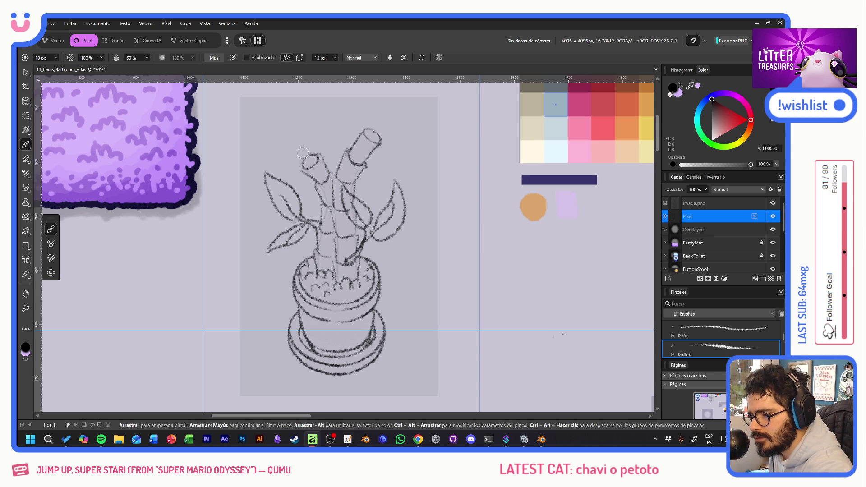
pyautogui.moveTo(298, 163)
pyautogui.mouseDown()
pyautogui.moveTo(294, 145)
pyautogui.moveTo(267, 136)
pyautogui.moveTo(294, 151)
pyautogui.moveTo(302, 122)
pyautogui.moveTo(298, 152)
pyautogui.moveTo(279, 138)
pyautogui.mouseUp()
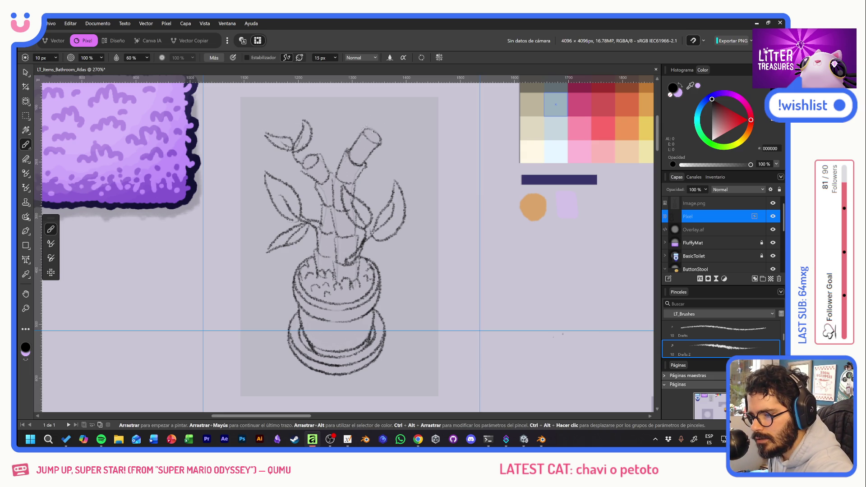
# Add a shorter shoot and a leaf at the plant's crown, undoing an over-long stroke first
pyautogui.moveTo(349, 139); pyautogui.dragTo(346, 98)
pyautogui.hotkey('ctrl', 'z')
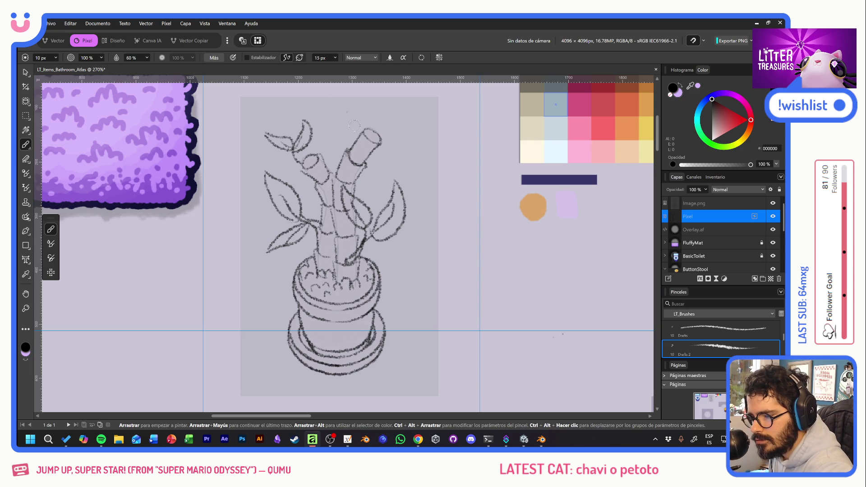
pyautogui.moveTo(357, 138); pyautogui.dragTo(355, 113)
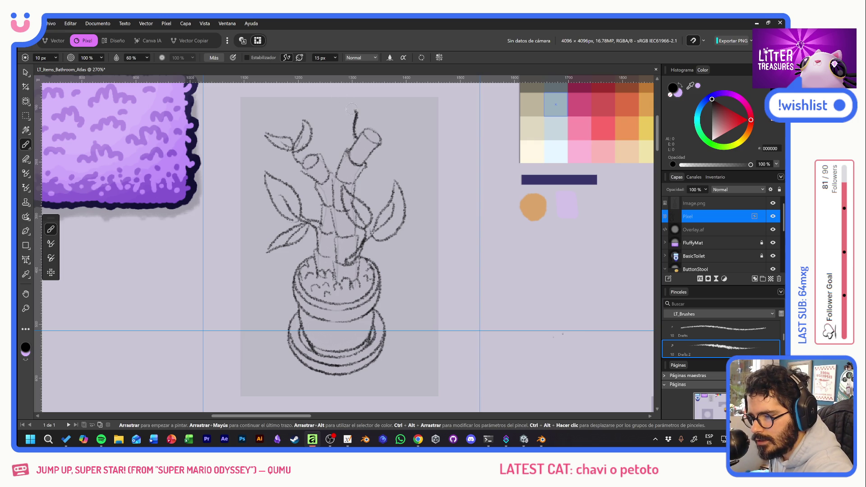
pyautogui.moveTo(390, 180); pyautogui.dragTo(384, 244)
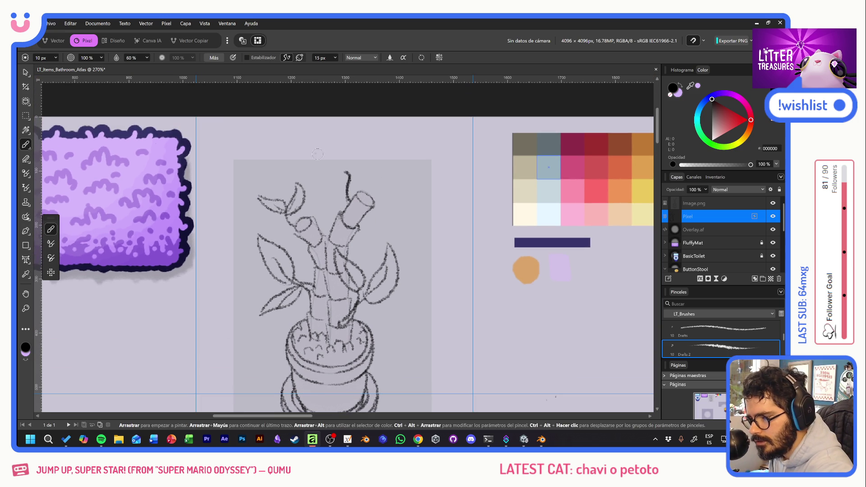
pyautogui.moveTo(308, 145)
pyautogui.mouseDown()
pyautogui.moveTo(369, 195)
pyautogui.moveTo(409, 153)
pyautogui.moveTo(372, 188)
pyautogui.moveTo(405, 170)
pyautogui.moveTo(415, 156)
pyautogui.moveTo(370, 183)
pyautogui.moveTo(386, 177)
pyautogui.moveTo(407, 188)
pyautogui.moveTo(416, 155)
pyautogui.mouseUp()
pyautogui.moveTo(356, 236)
pyautogui.mouseDown()
pyautogui.moveTo(380, 230)
pyautogui.moveTo(365, 236)
pyautogui.mouseUp()
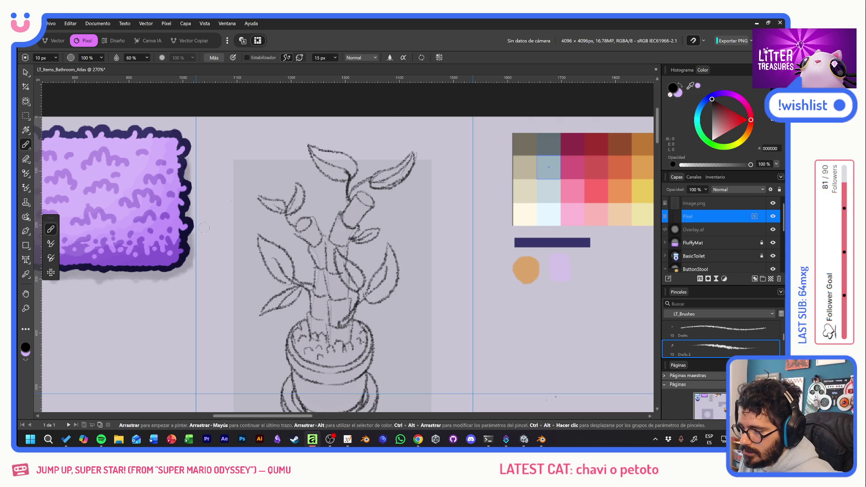
pyautogui.moveTo(350, 261); pyautogui.dragTo(356, 213)
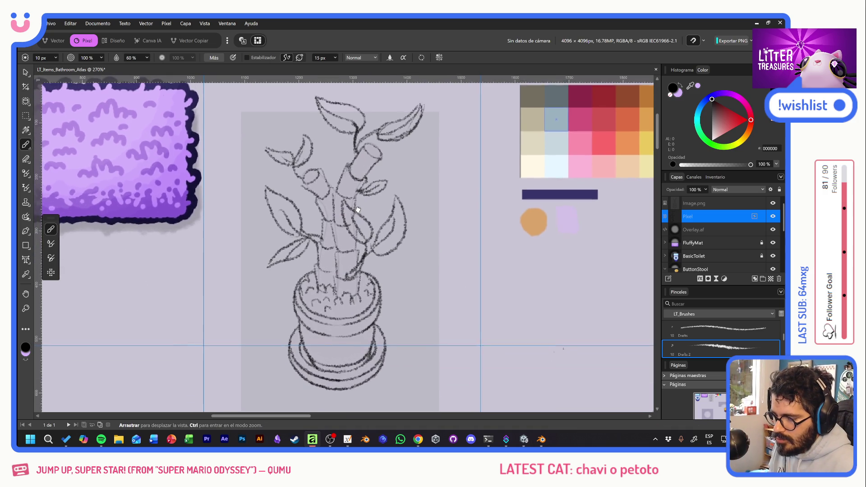
pyautogui.scroll(-3, 407, 297)
pyautogui.scroll(-2, 407, 297)
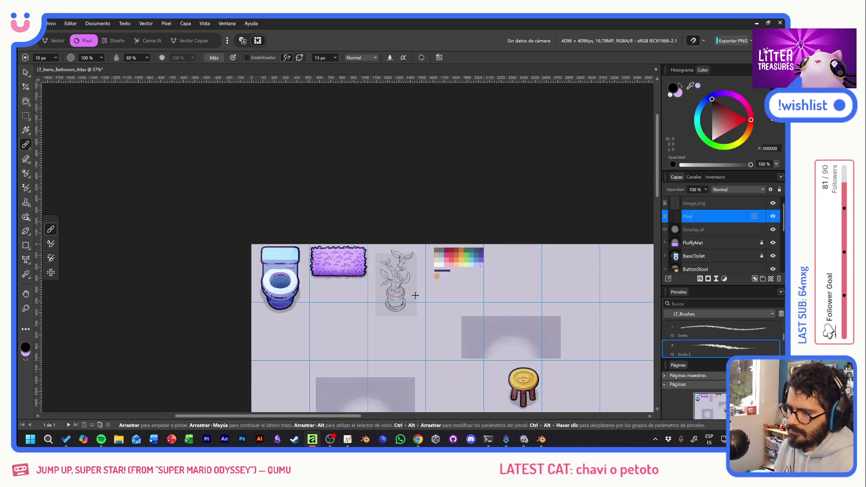
pyautogui.scroll(3, 400, 297)
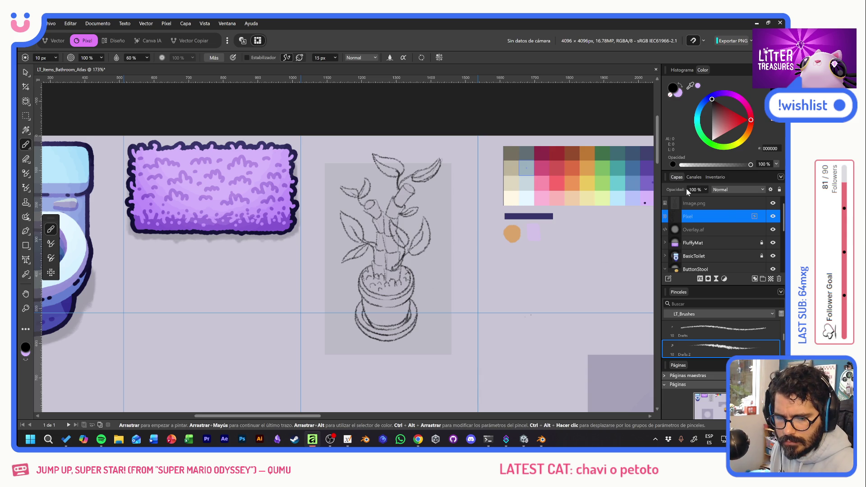
# Name the sketch layer Draft, delete the Image.png background and fade Draft to about 19% opacity
pyautogui.doubleClick(688, 217)
pyautogui.write('Drafts')
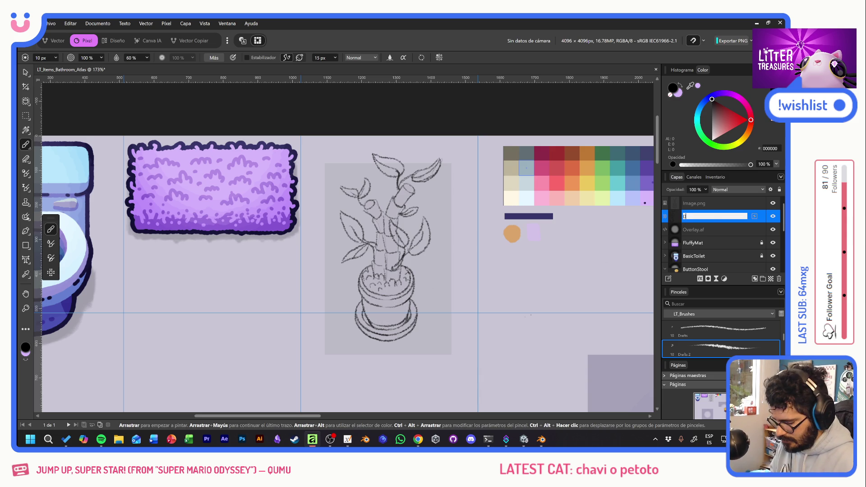
pyautogui.press('Return')
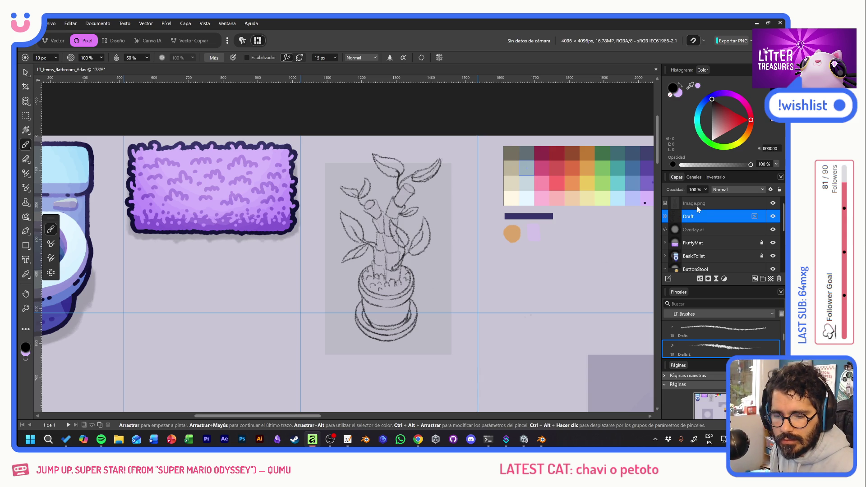
pyautogui.click(736, 204)
pyautogui.press('Delete')
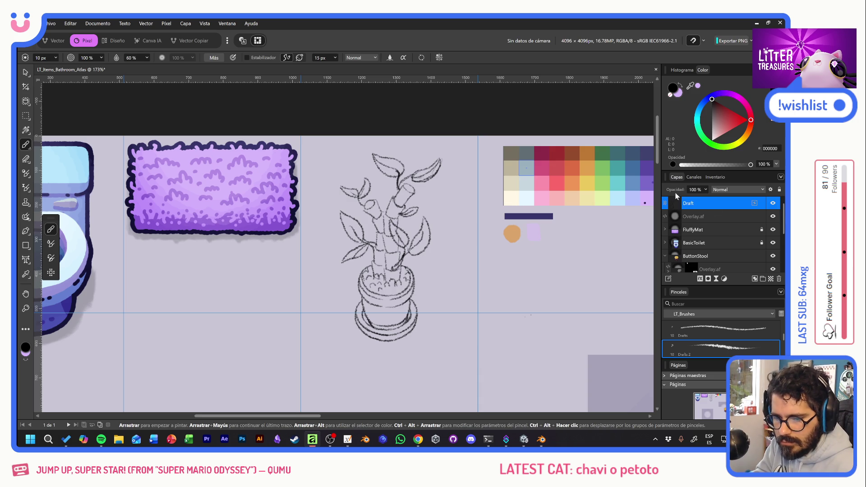
pyautogui.press('1')
pyautogui.press('9')
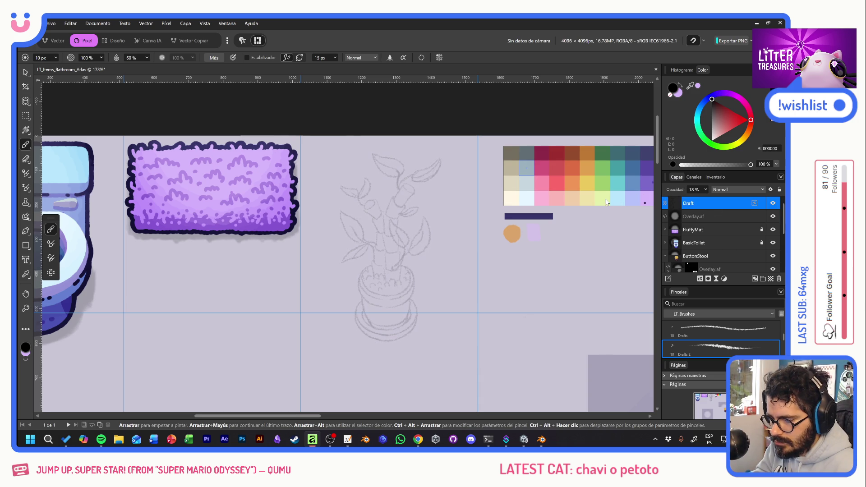
pyautogui.scroll(2, 312, 275)
pyautogui.scroll(2, 312, 275)
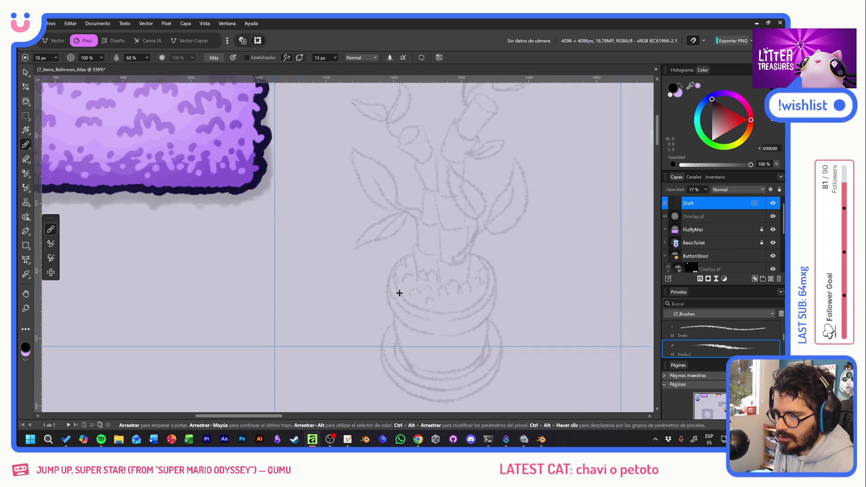
# Add a new empty pixel layer beneath Draft and name it SIL
pyautogui.moveTo(521, 279); pyautogui.dragTo(441, 264)
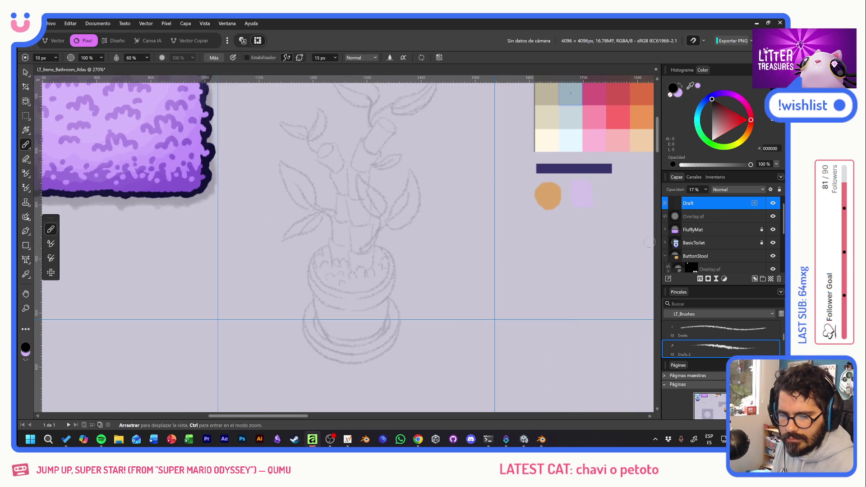
pyautogui.click(762, 279)
pyautogui.moveTo(706, 212); pyautogui.dragTo(703, 220)
pyautogui.doubleClick(704, 220)
pyautogui.write('Sil')
pyautogui.press('Return')
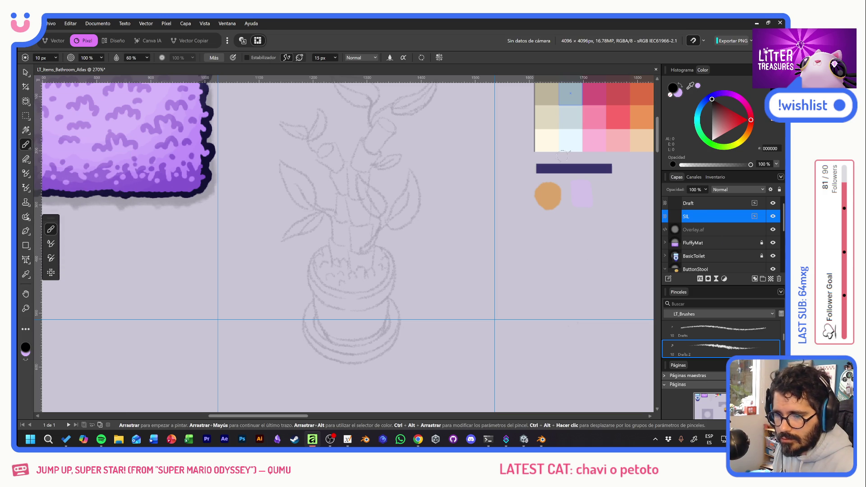
# Switch to white with the LT_NEW brush, discard test strokes and enable Estabilizador
pyautogui.press('x')
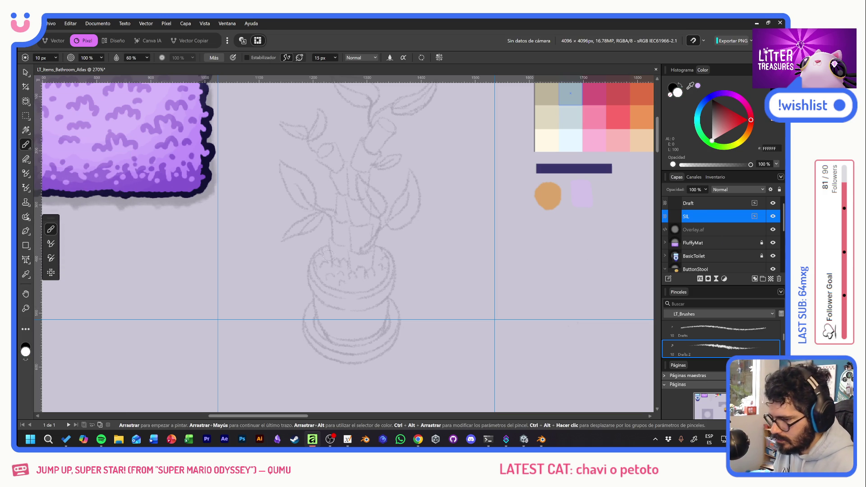
pyautogui.scroll(-1, 723, 333)
pyautogui.click(714, 350)
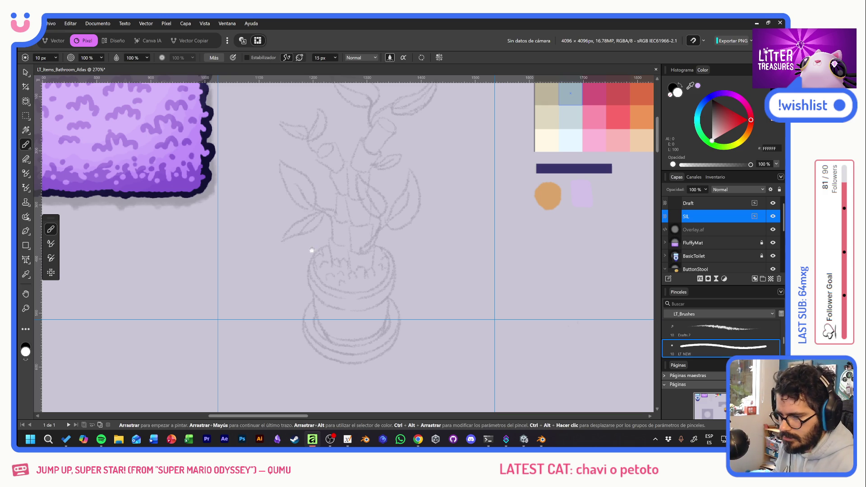
pyautogui.moveTo(338, 242); pyautogui.dragTo(389, 363)
pyautogui.hotkey('ctrl', 'z')
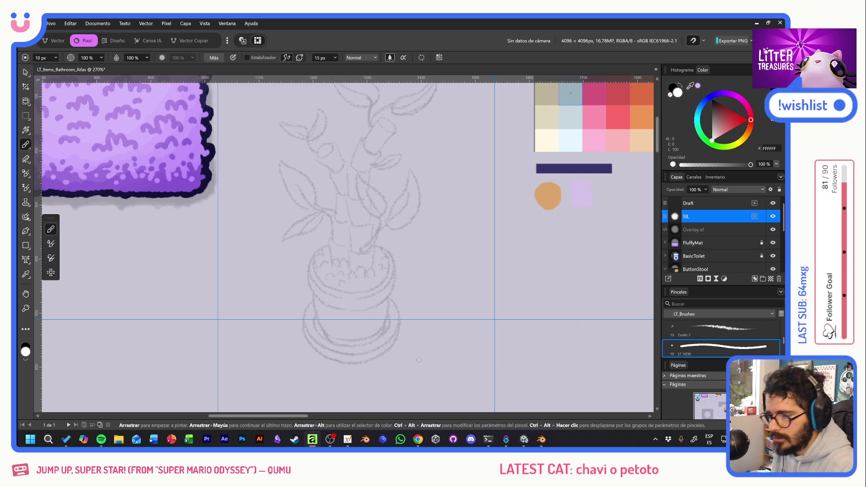
pyautogui.moveTo(331, 248); pyautogui.dragTo(323, 249)
pyautogui.moveTo(308, 279); pyautogui.dragTo(328, 298)
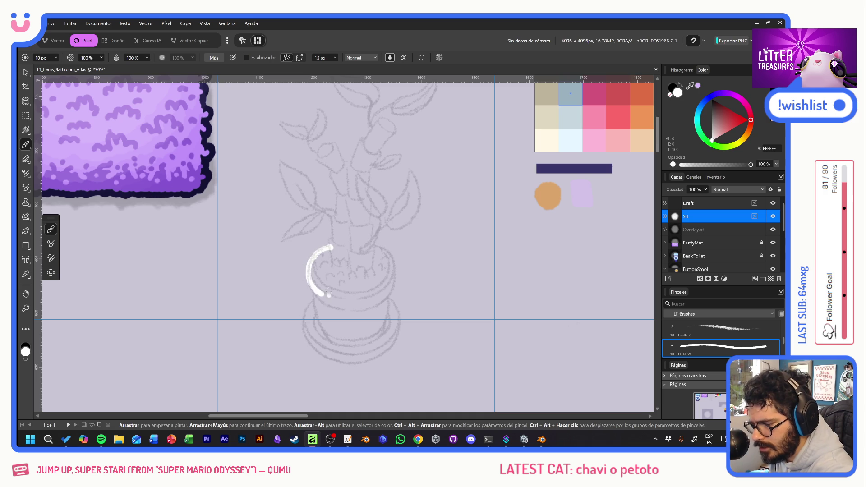
pyautogui.hotkey('ctrl', 'z')
pyautogui.click(248, 57)
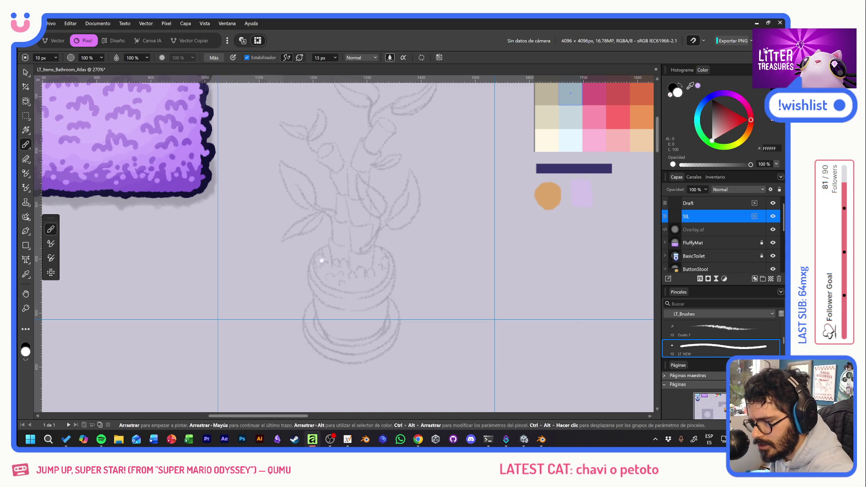
# Trace the pot's rim, left side, base and right side in white on the SIL layer
pyautogui.moveTo(337, 245)
pyautogui.mouseDown()
pyautogui.moveTo(310, 265)
pyautogui.moveTo(312, 284)
pyautogui.moveTo(340, 310)
pyautogui.moveTo(319, 320)
pyautogui.moveTo(337, 340)
pyautogui.mouseUp()
pyautogui.moveTo(313, 303)
pyautogui.mouseDown()
pyautogui.moveTo(304, 333)
pyautogui.moveTo(316, 352)
pyautogui.moveTo(342, 362)
pyautogui.moveTo(315, 346)
pyautogui.mouseUp()
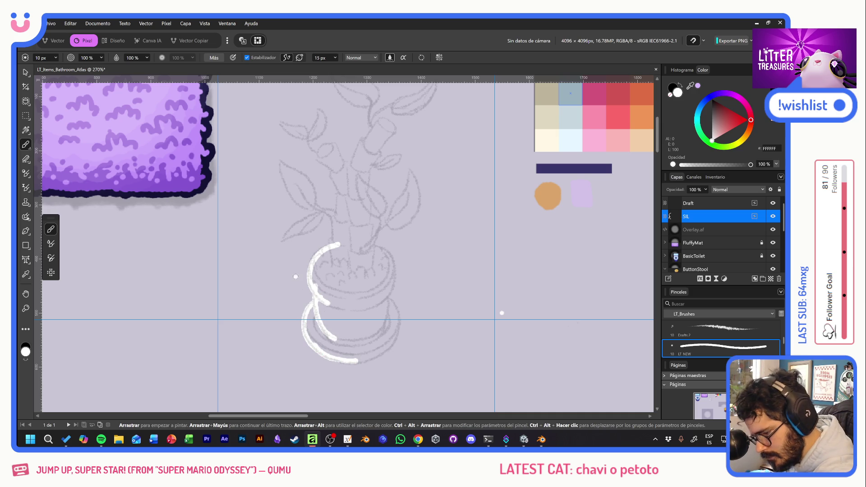
pyautogui.moveTo(368, 358)
pyautogui.mouseDown()
pyautogui.moveTo(394, 340)
pyautogui.moveTo(398, 313)
pyautogui.moveTo(380, 298)
pyautogui.moveTo(396, 311)
pyautogui.moveTo(400, 343)
pyautogui.moveTo(369, 361)
pyautogui.moveTo(344, 361)
pyautogui.moveTo(369, 361)
pyautogui.moveTo(393, 342)
pyautogui.moveTo(399, 315)
pyautogui.moveTo(376, 295)
pyautogui.mouseUp()
pyautogui.hotkey('ctrl', 'z')
pyautogui.hotkey('ctrl', 'z')
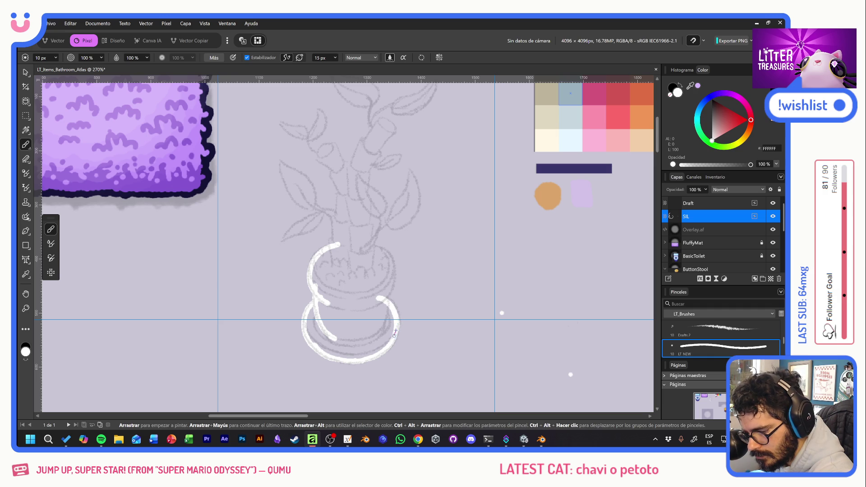
pyautogui.moveTo(381, 327)
pyautogui.mouseDown()
pyautogui.moveTo(390, 257)
pyautogui.moveTo(367, 242)
pyautogui.moveTo(393, 294)
pyautogui.mouseUp()
pyautogui.hotkey('ctrl', 'z')
pyautogui.hotkey('ctrl', 'z')
pyautogui.moveTo(364, 244); pyautogui.dragTo(393, 293)
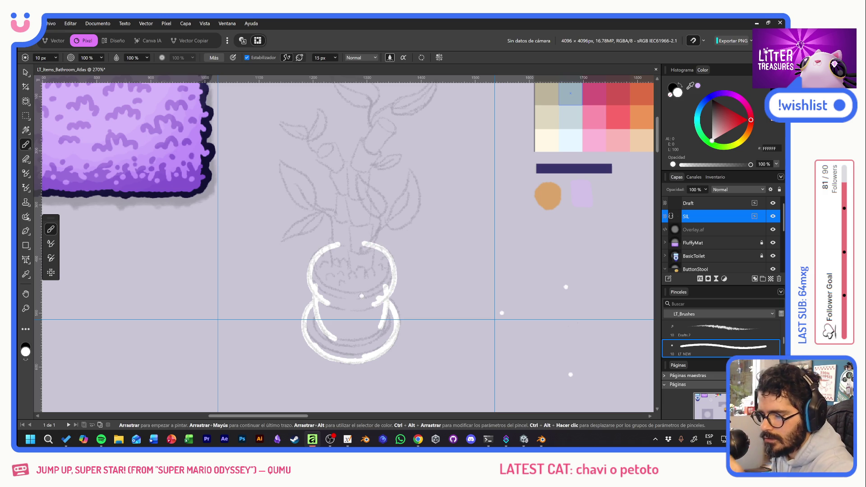
# With Estabilizador off, close the rim gap and paint the pot interior solid white
pyautogui.click(247, 58)
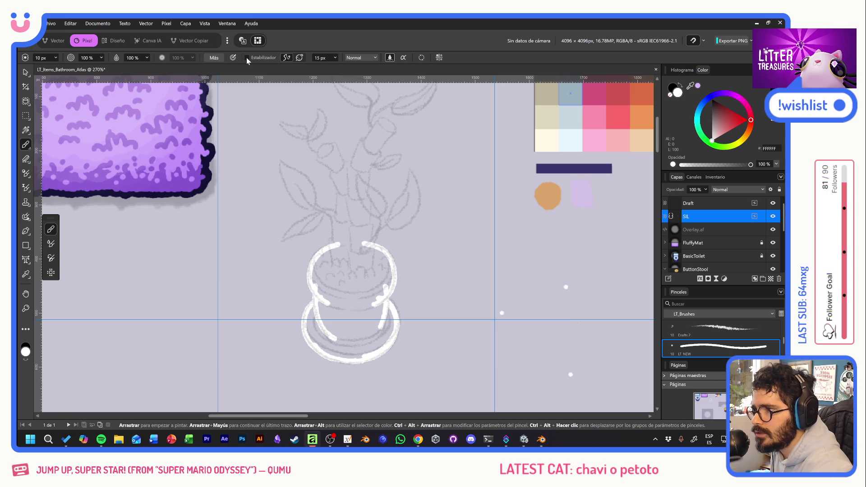
pyautogui.moveTo(340, 245); pyautogui.dragTo(364, 246)
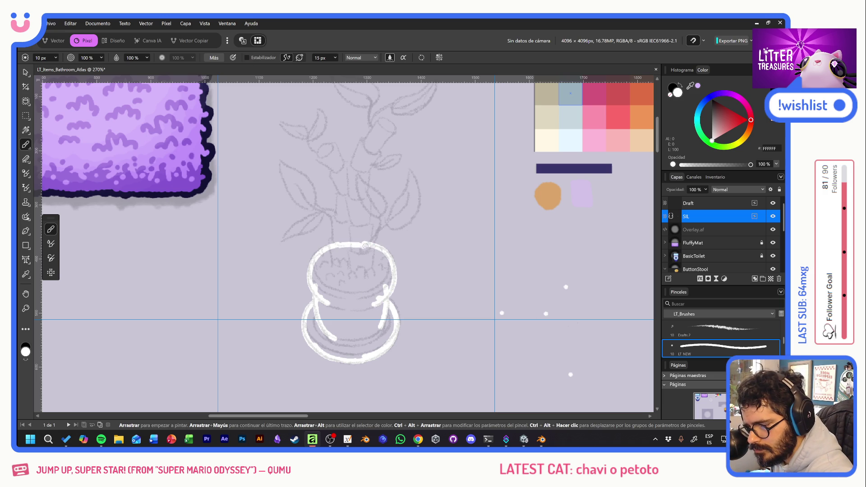
pyautogui.moveTo(313, 264)
pyautogui.mouseDown()
pyautogui.moveTo(349, 298)
pyautogui.moveTo(390, 289)
pyautogui.mouseUp()
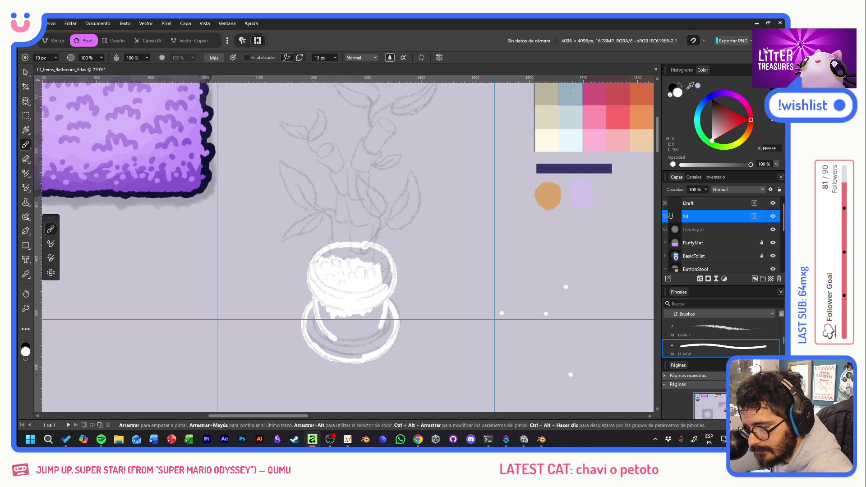
pyautogui.moveTo(382, 259); pyautogui.dragTo(334, 248)
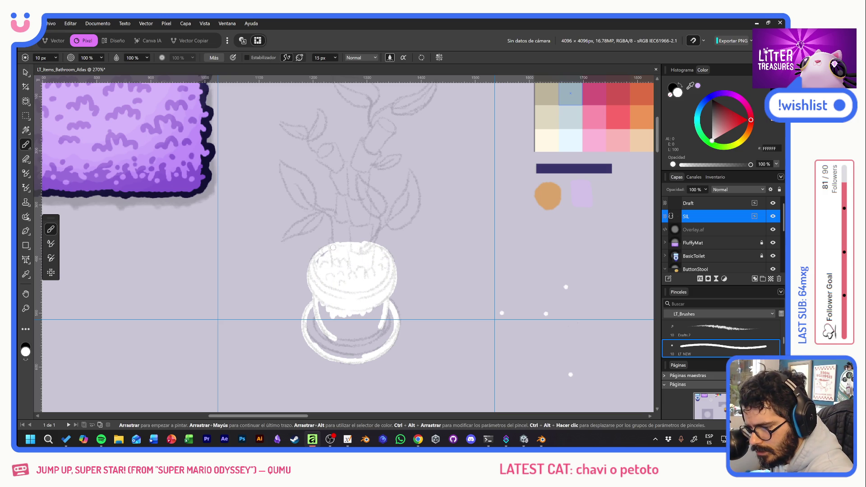
pyautogui.moveTo(312, 318)
pyautogui.mouseDown()
pyautogui.moveTo(315, 333)
pyautogui.moveTo(324, 318)
pyautogui.moveTo(335, 333)
pyautogui.moveTo(380, 320)
pyautogui.moveTo(391, 326)
pyautogui.moveTo(384, 347)
pyautogui.moveTo(355, 356)
pyautogui.moveTo(312, 338)
pyautogui.mouseUp()
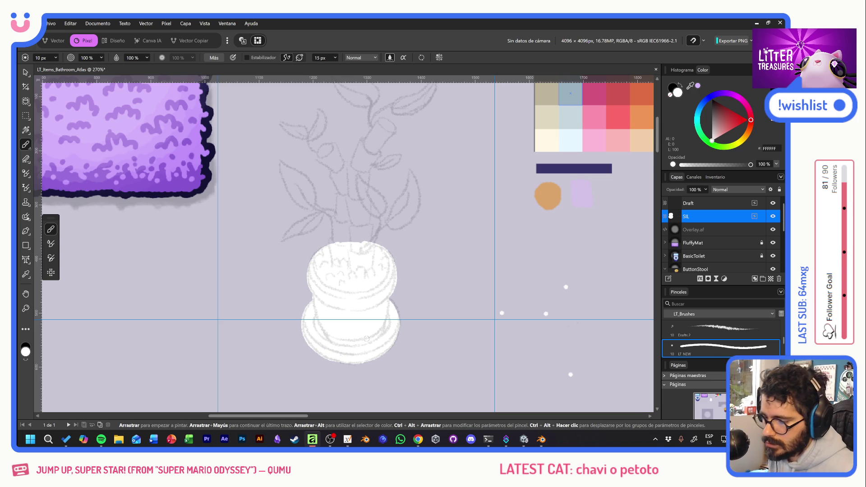
pyautogui.click(26, 115)
pyautogui.press('x')
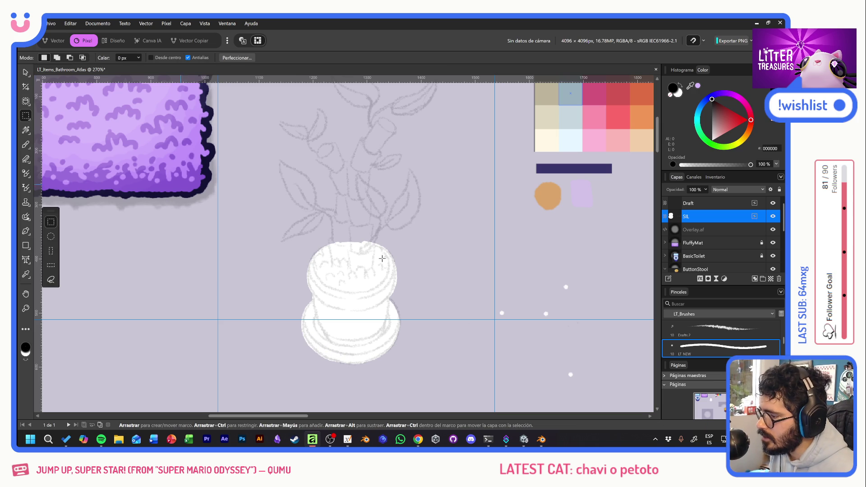
# Delete the stray white specks right of the pot, add a pixel layer above SIL and check the reference photo
pyautogui.moveTo(469, 262); pyautogui.dragTo(592, 386)
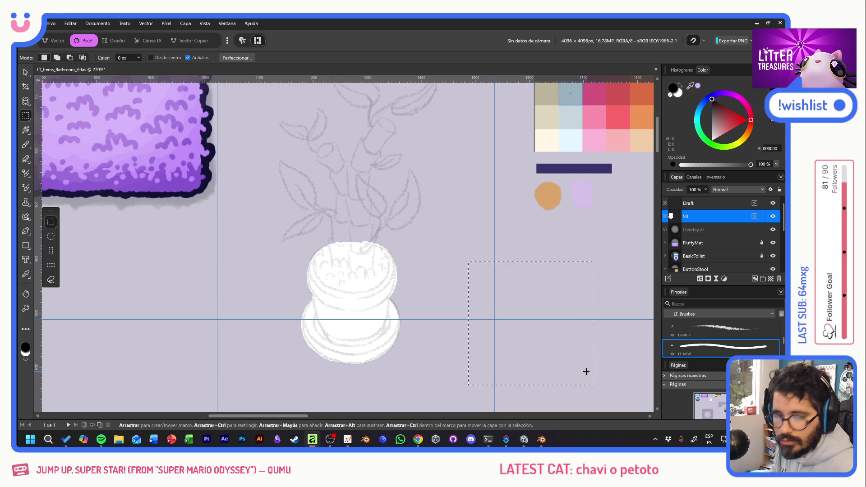
pyautogui.click(587, 371)
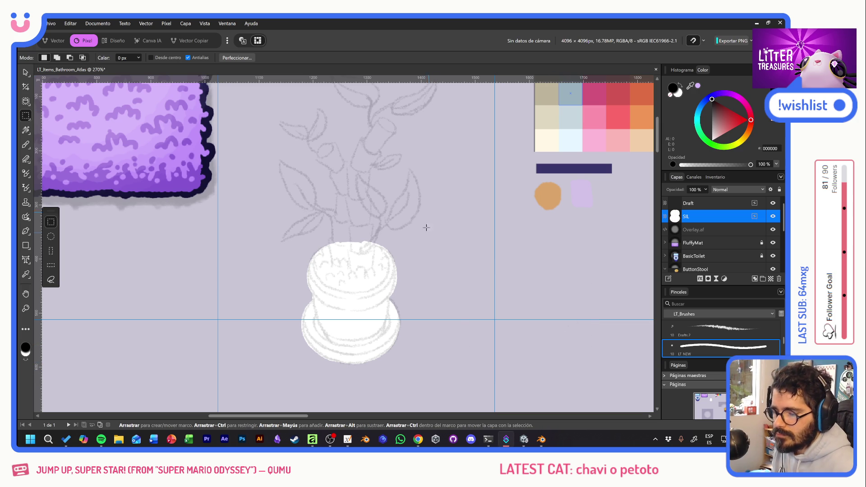
pyautogui.click(771, 279)
pyautogui.scroll(3, 584, 208)
pyautogui.hscroll(5, 584, 209)
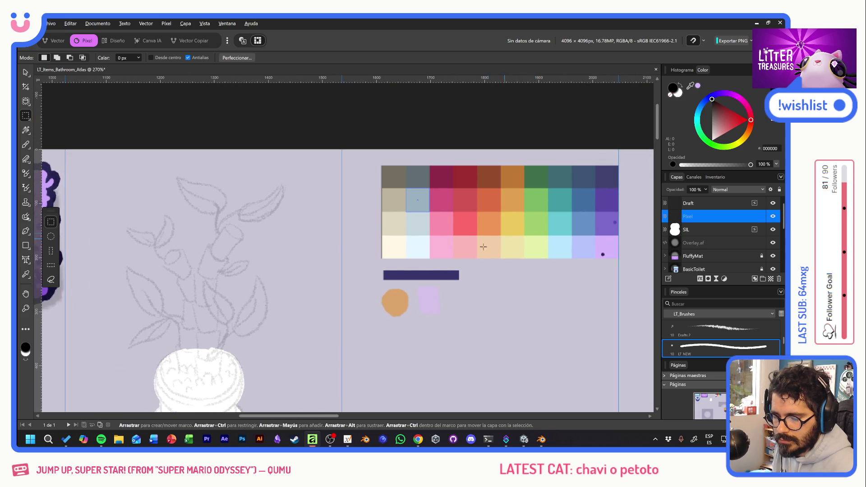
pyautogui.scroll(-2, 501, 240)
pyautogui.hscroll(-4, 502, 240)
pyautogui.hotkey('alt', 'Tab')
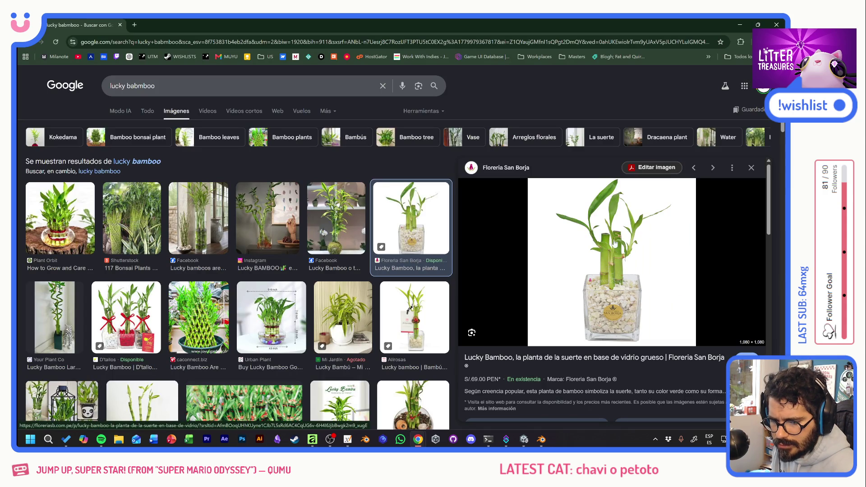
pyautogui.hotkey('alt', 'Tab')
pyautogui.hscroll(1, 542, 220)
pyautogui.hscroll(2, 521, 197)
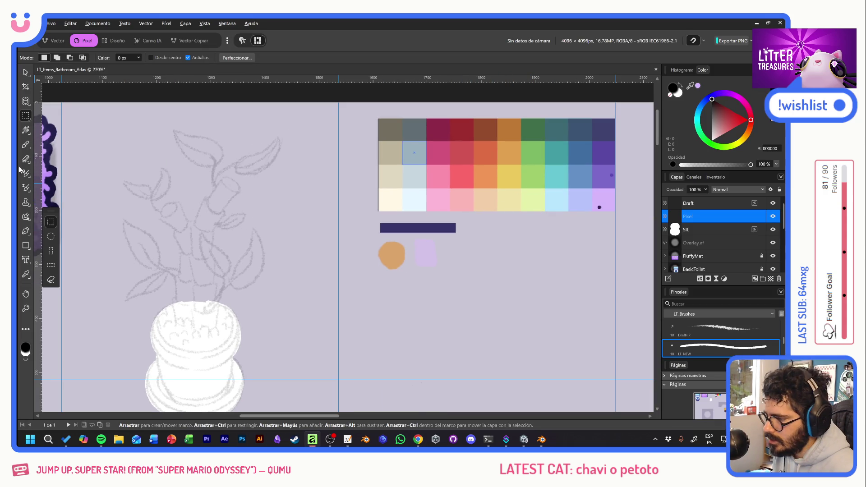
# With the pale yellow-green brush, draw the stalk's left edge up from the pot to a solid tip
pyautogui.click(26, 144)
pyautogui.keyDown('alt'); pyautogui.click(529, 200); pyautogui.keyUp('alt')
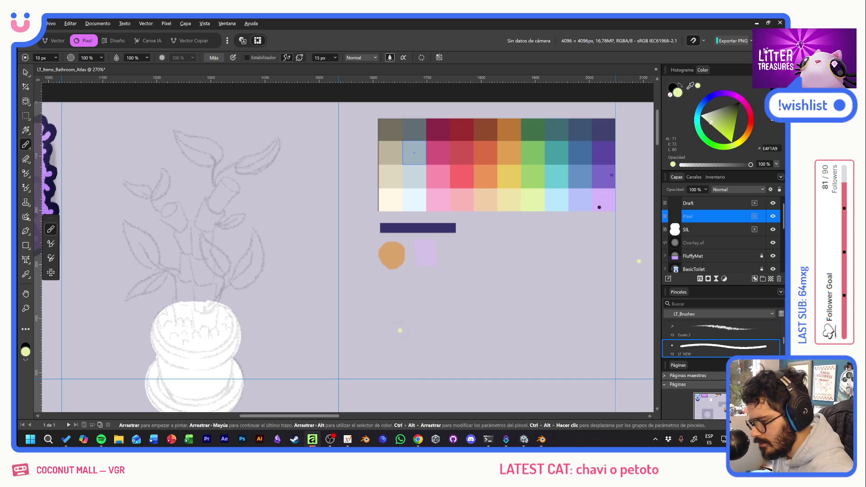
pyautogui.moveTo(198, 328); pyautogui.dragTo(199, 288)
pyautogui.keyDown('shift'); pyautogui.click(191, 257); pyautogui.keyUp('shift')
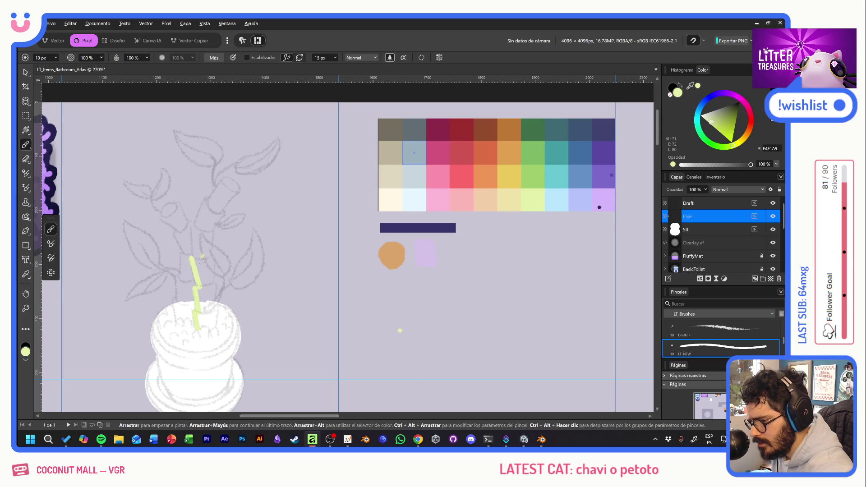
pyautogui.keyDown('shift'); pyautogui.click(193, 225); pyautogui.keyUp('shift')
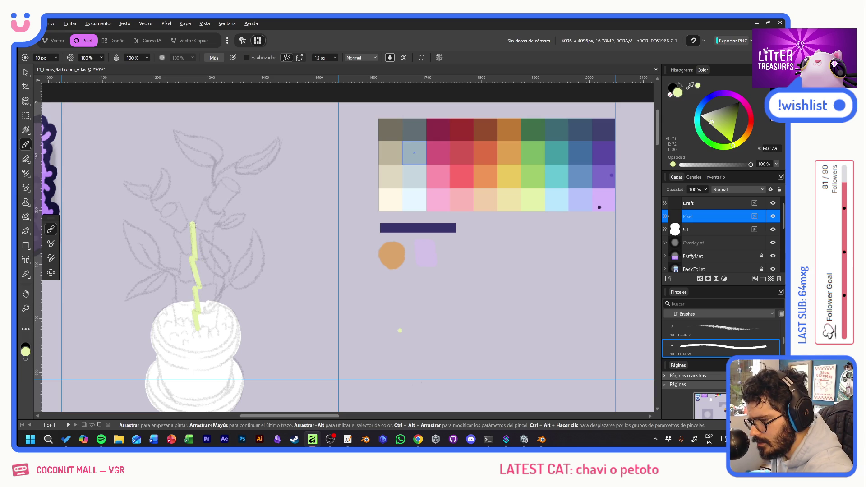
pyautogui.keyDown('shift'); pyautogui.click(205, 201); pyautogui.keyUp('shift')
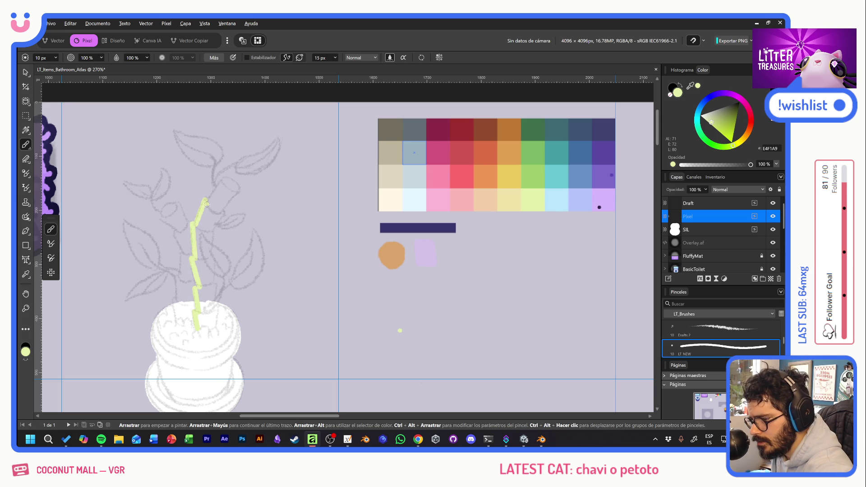
pyautogui.keyDown('shift'); pyautogui.click(224, 175); pyautogui.keyUp('shift')
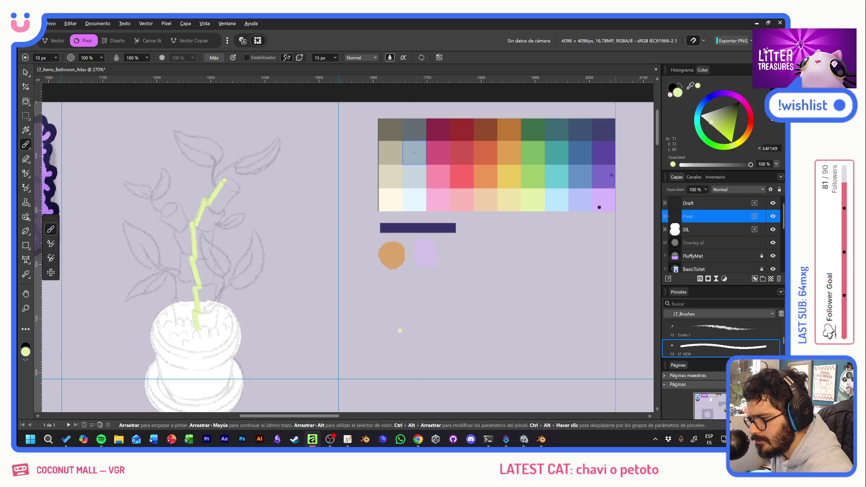
pyautogui.hotkey('ctrl', 'z')
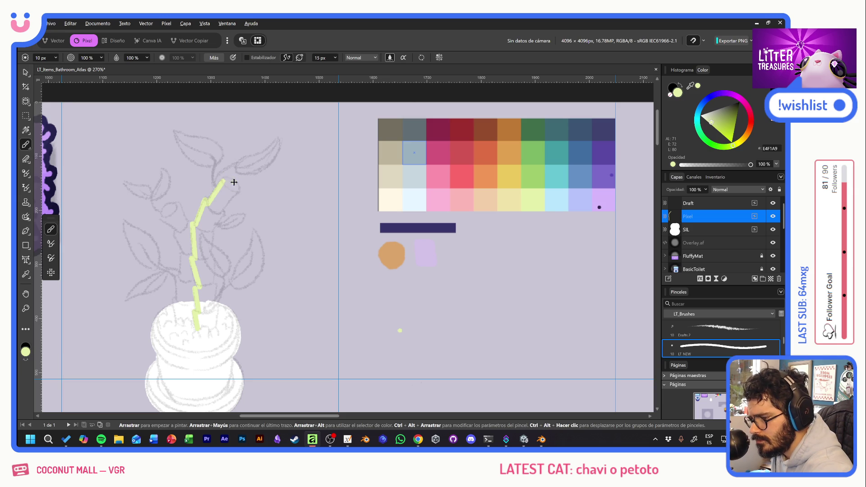
pyautogui.moveTo(226, 183); pyautogui.dragTo(236, 190)
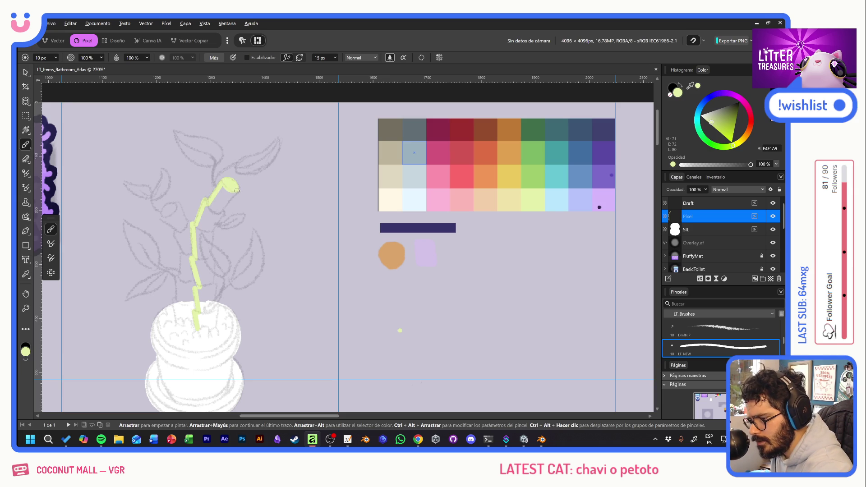
# Draw the stalk's right edge back down to the pot and fill its interior solid pale green
pyautogui.keyDown('shift'); pyautogui.click(220, 208); pyautogui.keyUp('shift')
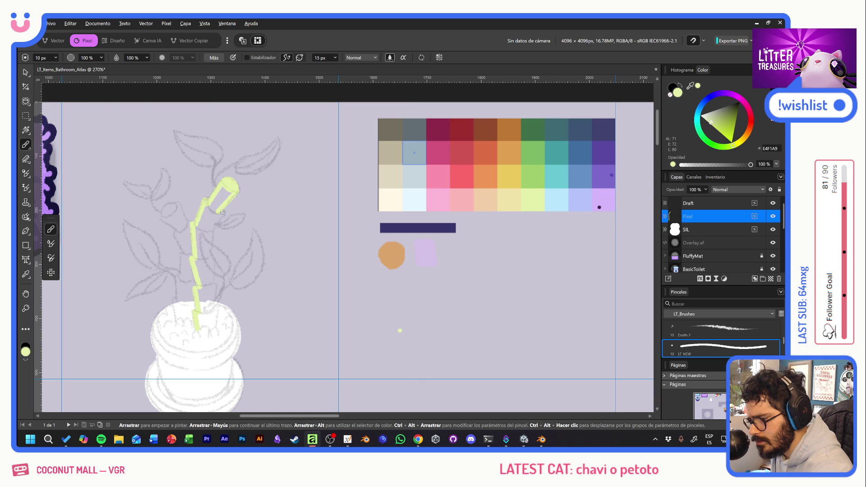
pyautogui.keyDown('shift'); pyautogui.click(211, 231); pyautogui.keyUp('shift')
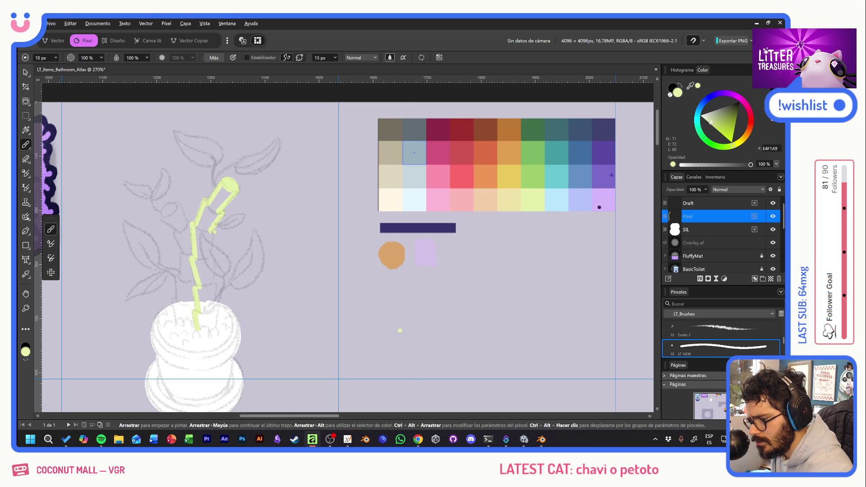
pyautogui.keyDown('shift'); pyautogui.click(211, 255); pyautogui.keyUp('shift')
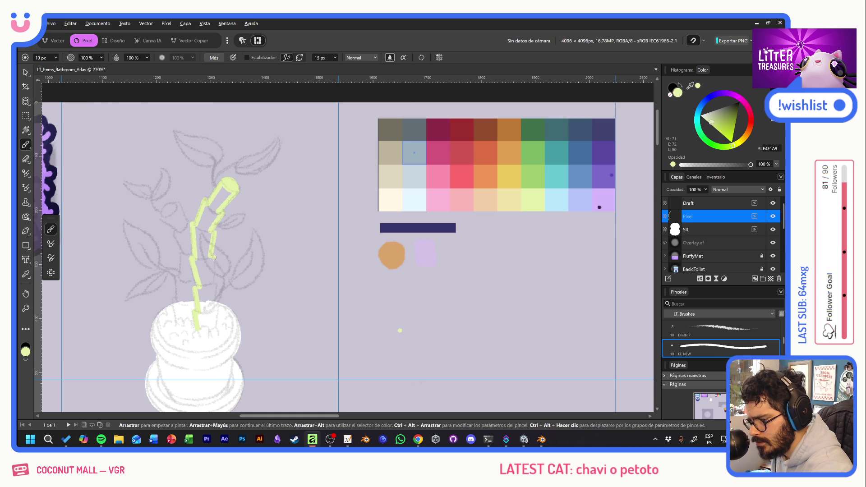
pyautogui.keyDown('shift'); pyautogui.click(213, 283); pyautogui.keyUp('shift')
pyautogui.keyDown('shift'); pyautogui.click(211, 310); pyautogui.keyUp('shift')
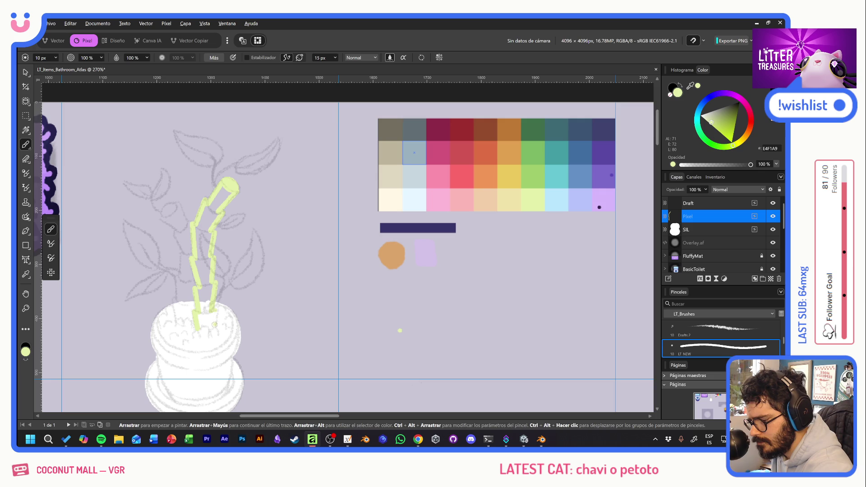
pyautogui.keyDown('shift'); pyautogui.click(212, 327); pyautogui.keyUp('shift')
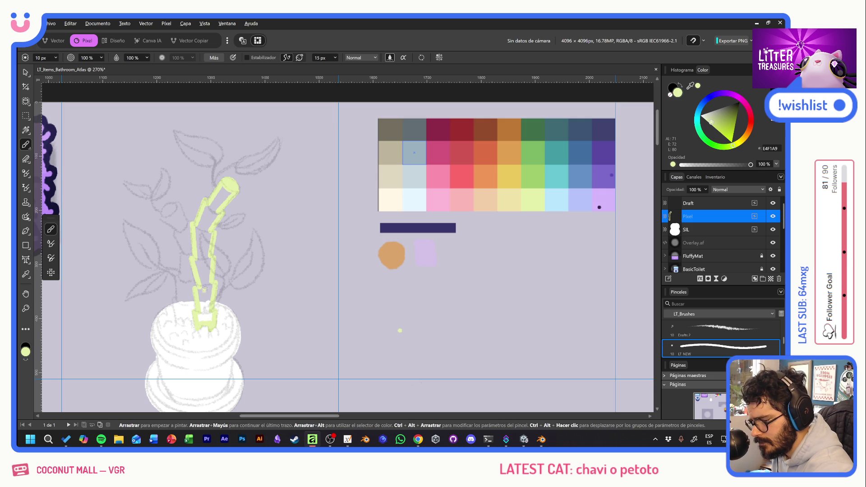
pyautogui.moveTo(198, 316)
pyautogui.mouseDown()
pyautogui.moveTo(197, 230)
pyautogui.moveTo(223, 192)
pyautogui.mouseUp()
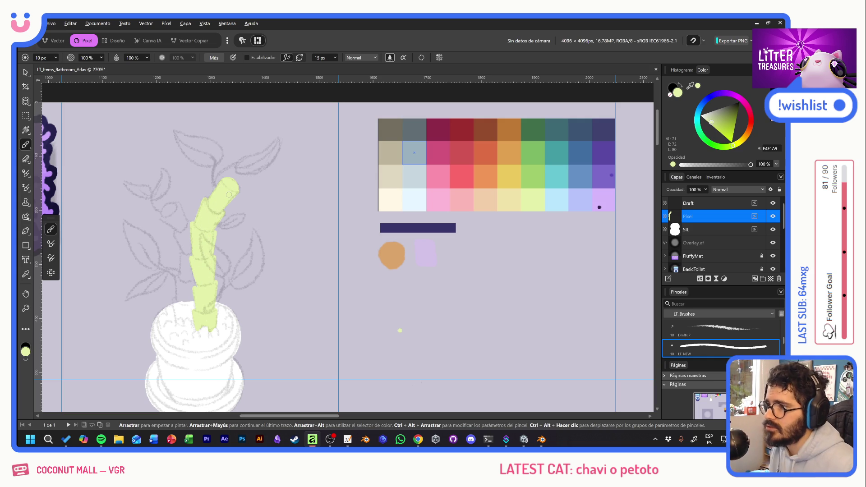
pyautogui.click(771, 278)
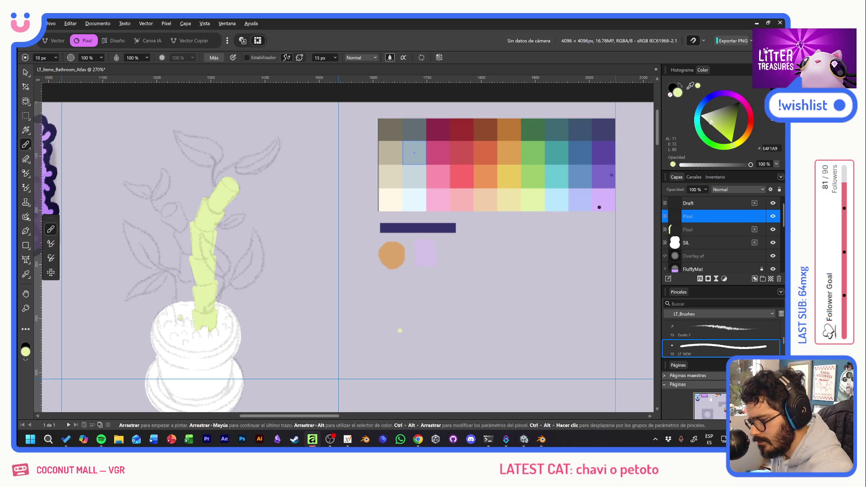
# Draw a thinner second stalk curling up-left in straight segments and fill it solid pale green
pyautogui.keyDown('shift'); pyautogui.click(174, 300); pyautogui.keyUp('shift')
pyautogui.keyDown('shift'); pyautogui.click(178, 279); pyautogui.keyUp('shift')
pyautogui.keyDown('shift'); pyautogui.click(180, 255); pyautogui.keyUp('shift')
pyautogui.keyDown('shift'); pyautogui.click(189, 266); pyautogui.keyUp('shift')
pyautogui.keyDown('shift'); pyautogui.click(177, 234); pyautogui.keyUp('shift')
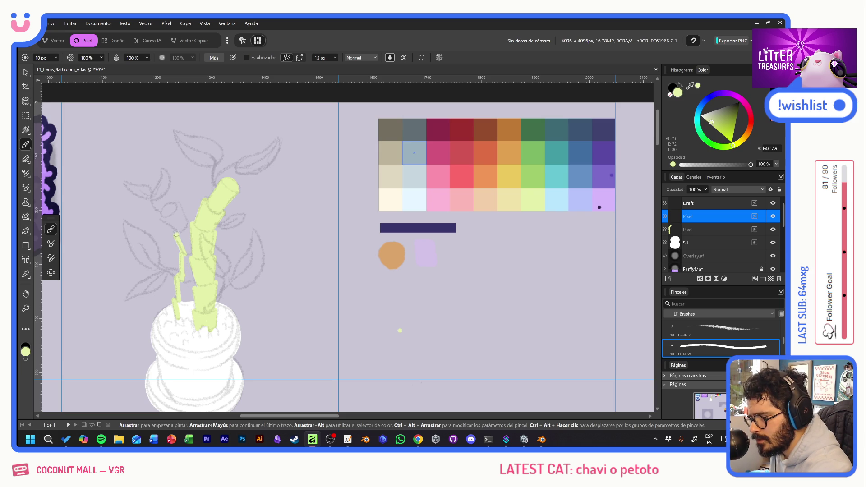
pyautogui.keyDown('shift'); pyautogui.click(164, 218); pyautogui.keyUp('shift')
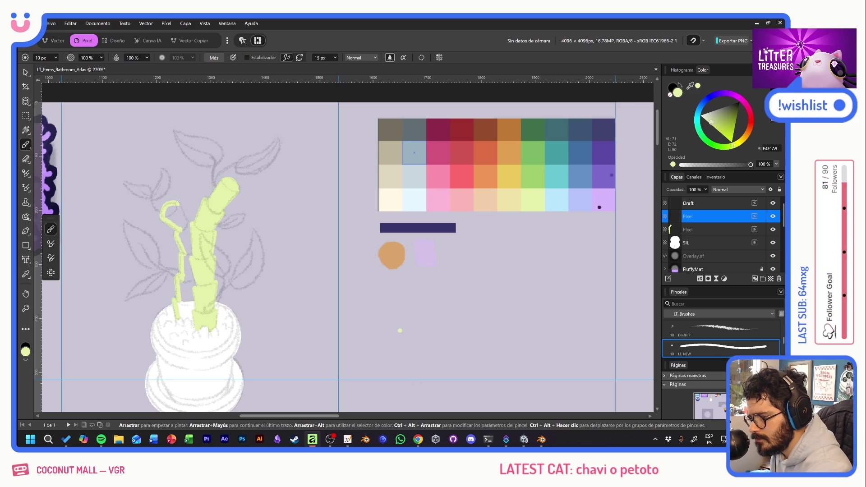
pyautogui.keyDown('shift'); pyautogui.click(185, 221); pyautogui.keyUp('shift')
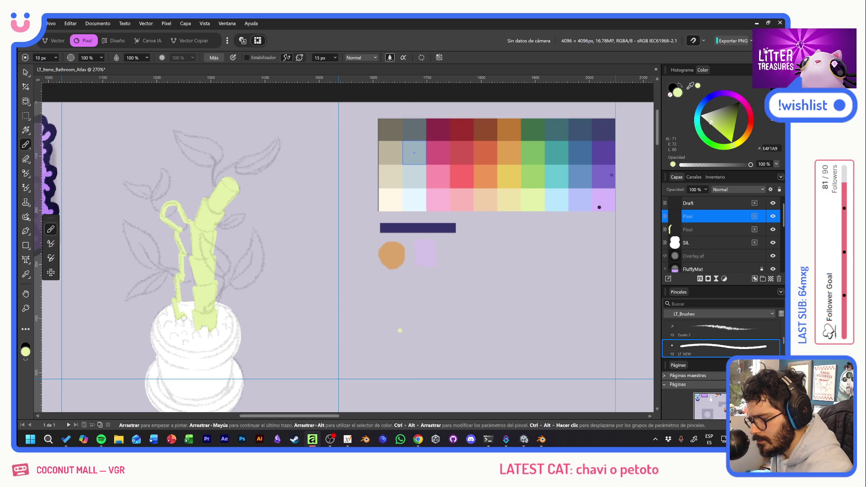
pyautogui.moveTo(193, 305)
pyautogui.mouseDown()
pyautogui.moveTo(184, 312)
pyautogui.moveTo(187, 278)
pyautogui.mouseUp()
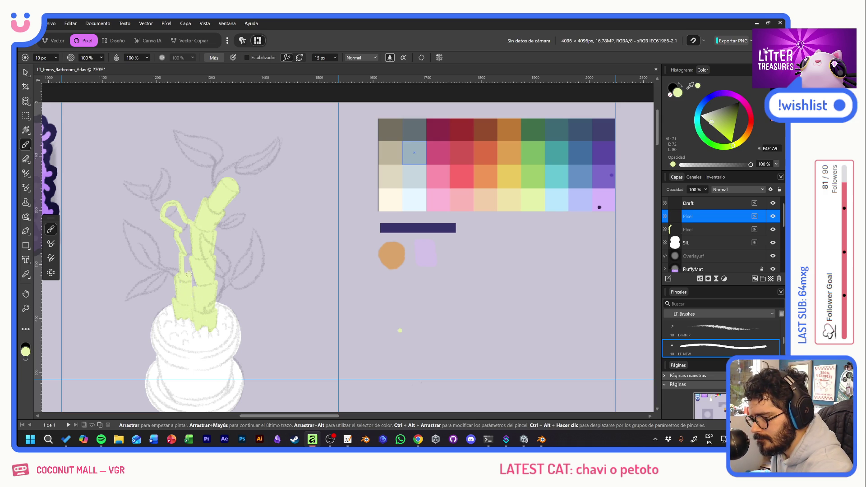
pyautogui.moveTo(184, 243); pyautogui.dragTo(170, 211)
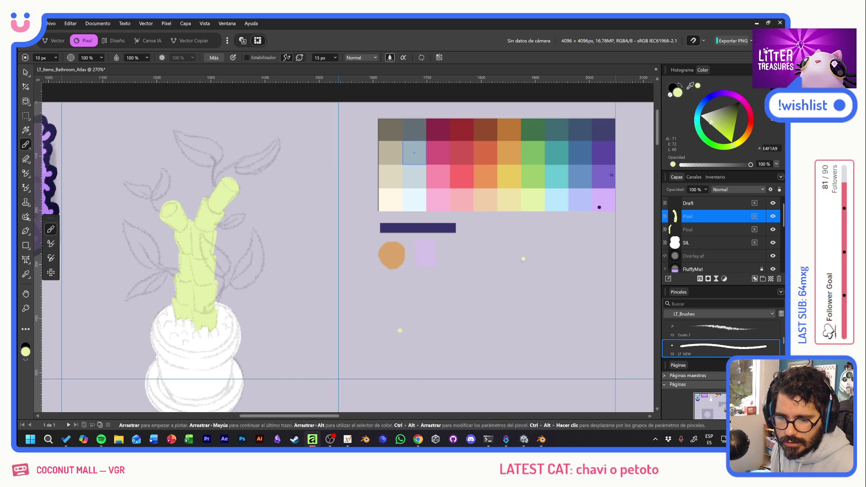
# On a new layer with the mid green swatch and Estabilizador on, outline leaves right of the stalks and at the upper branch
pyautogui.hotkey('ctrl', 'shift', 'n')
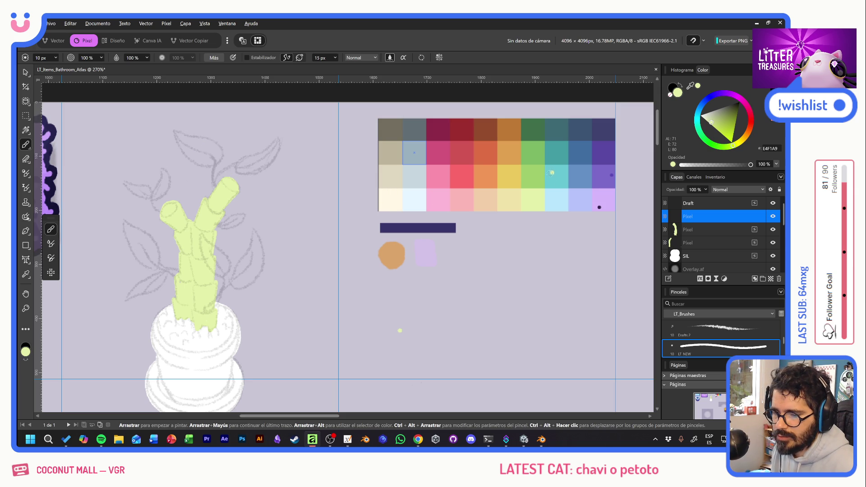
pyautogui.keyDown('alt'); pyautogui.click(528, 177); pyautogui.keyUp('alt')
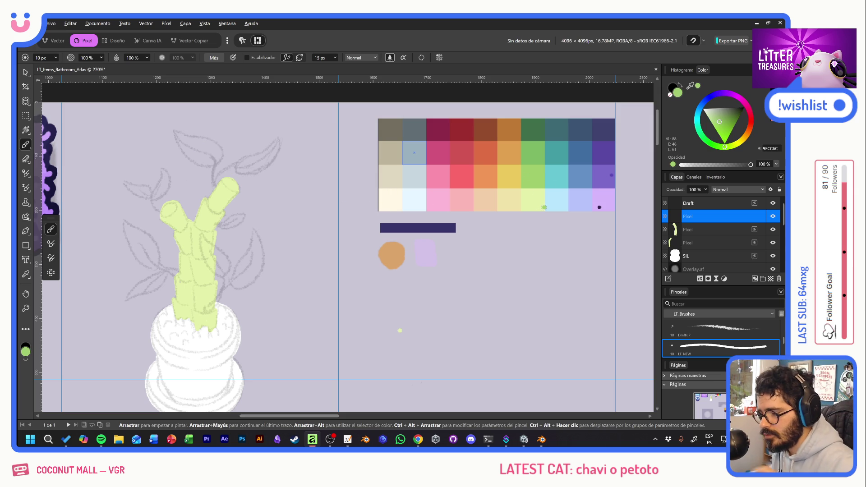
pyautogui.click(247, 57)
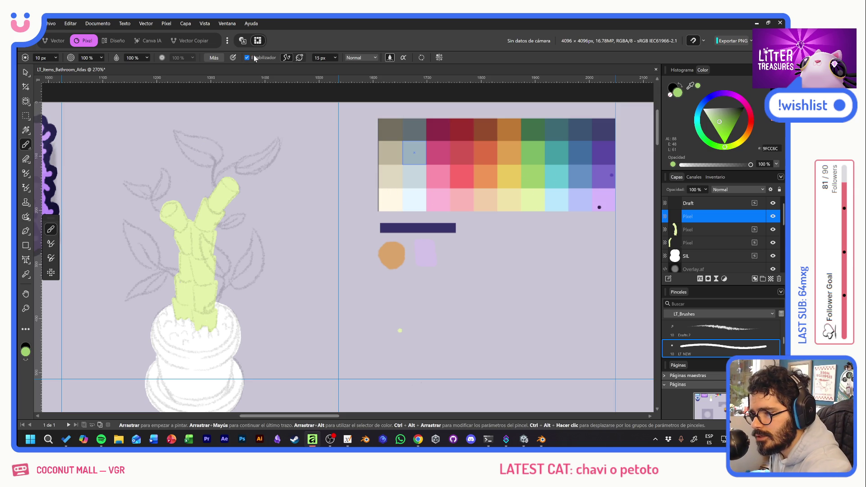
pyautogui.moveTo(254, 232)
pyautogui.mouseDown()
pyautogui.moveTo(249, 286)
pyautogui.moveTo(255, 229)
pyautogui.mouseUp()
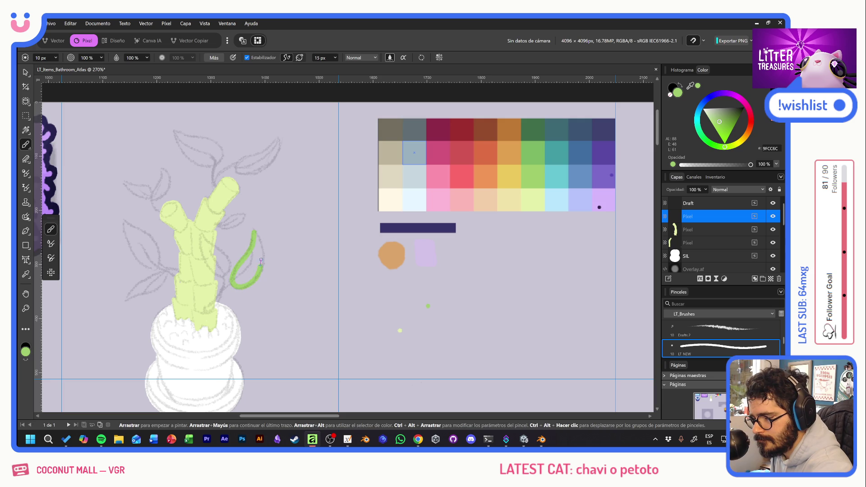
pyautogui.moveTo(202, 234)
pyautogui.mouseDown()
pyautogui.moveTo(230, 271)
pyautogui.moveTo(203, 231)
pyautogui.moveTo(246, 221)
pyautogui.mouseUp()
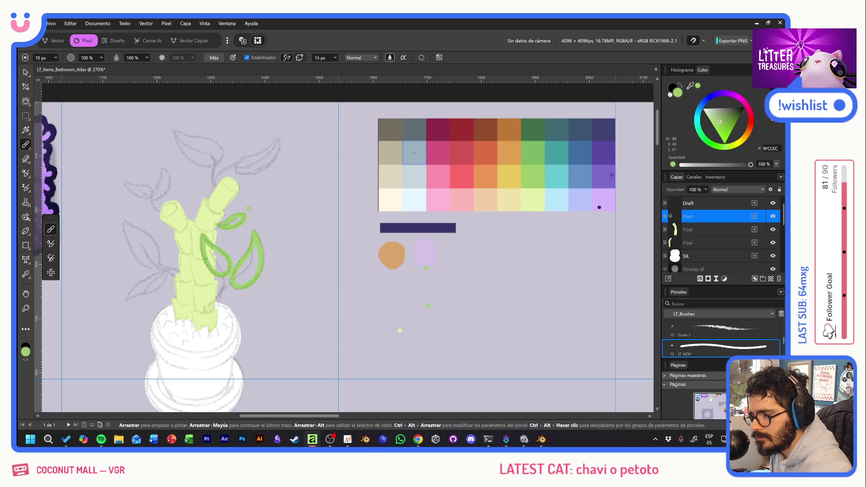
pyautogui.moveTo(279, 139)
pyautogui.mouseDown()
pyautogui.moveTo(237, 162)
pyautogui.moveTo(244, 178)
pyautogui.moveTo(271, 166)
pyautogui.moveTo(277, 140)
pyautogui.mouseUp()
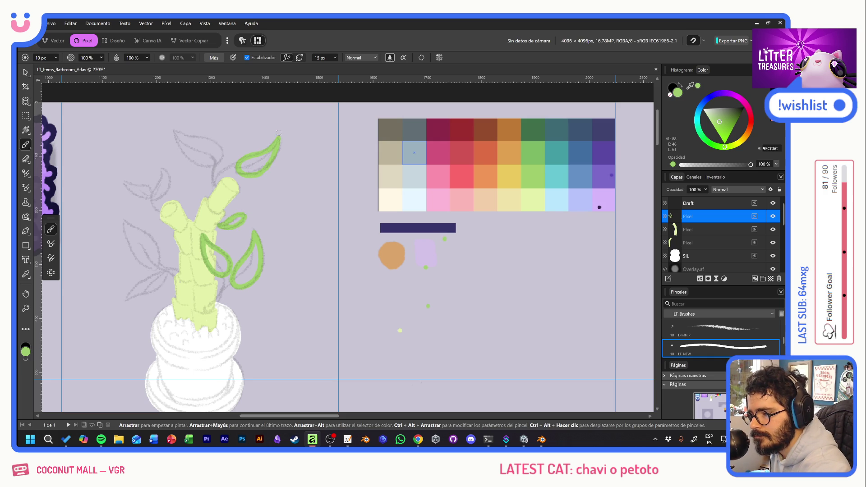
# Outline the topmost, left-side and lower trunk leaves in green over the sketch
pyautogui.moveTo(175, 131)
pyautogui.mouseDown()
pyautogui.moveTo(195, 162)
pyautogui.moveTo(221, 161)
pyautogui.moveTo(211, 137)
pyautogui.moveTo(173, 128)
pyautogui.mouseUp()
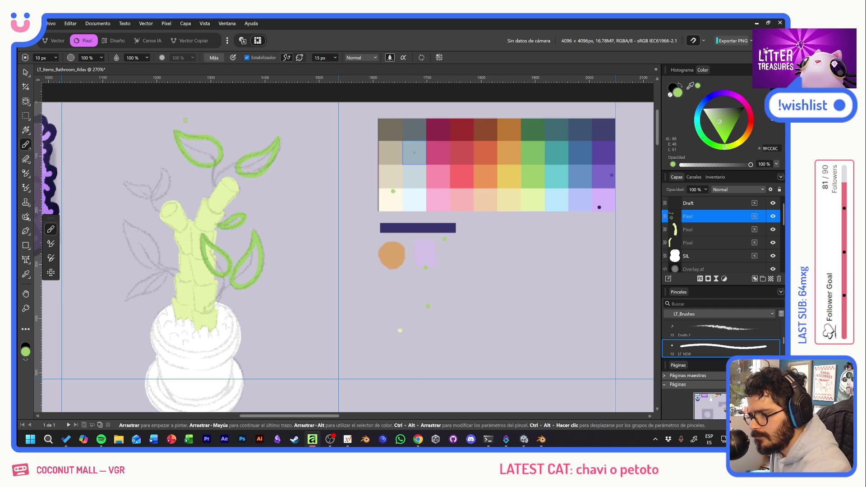
pyautogui.moveTo(162, 167)
pyautogui.mouseDown()
pyautogui.moveTo(152, 200)
pyautogui.moveTo(167, 188)
pyautogui.moveTo(162, 165)
pyautogui.moveTo(133, 192)
pyautogui.moveTo(149, 198)
pyautogui.moveTo(153, 187)
pyautogui.moveTo(120, 181)
pyautogui.mouseUp()
pyautogui.moveTo(125, 222)
pyautogui.mouseDown()
pyautogui.moveTo(138, 264)
pyautogui.moveTo(158, 260)
pyautogui.moveTo(125, 219)
pyautogui.mouseUp()
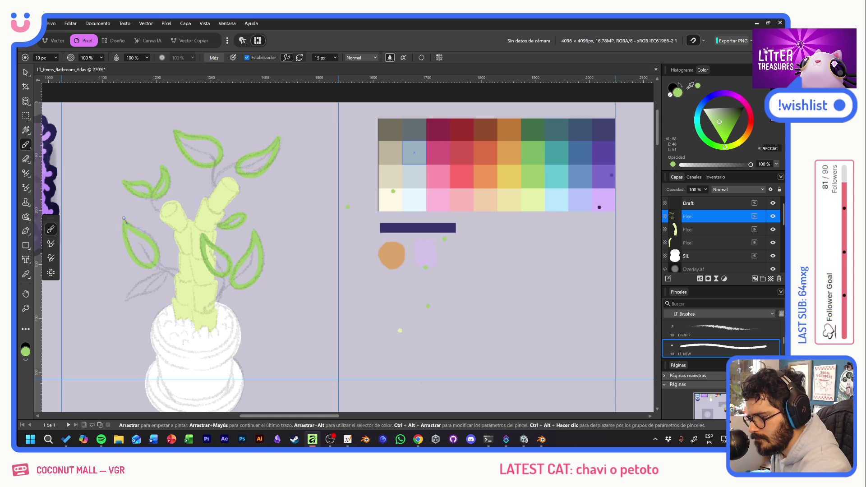
pyautogui.moveTo(126, 298)
pyautogui.mouseDown()
pyautogui.moveTo(166, 285)
pyautogui.moveTo(163, 271)
pyautogui.moveTo(123, 302)
pyautogui.mouseUp()
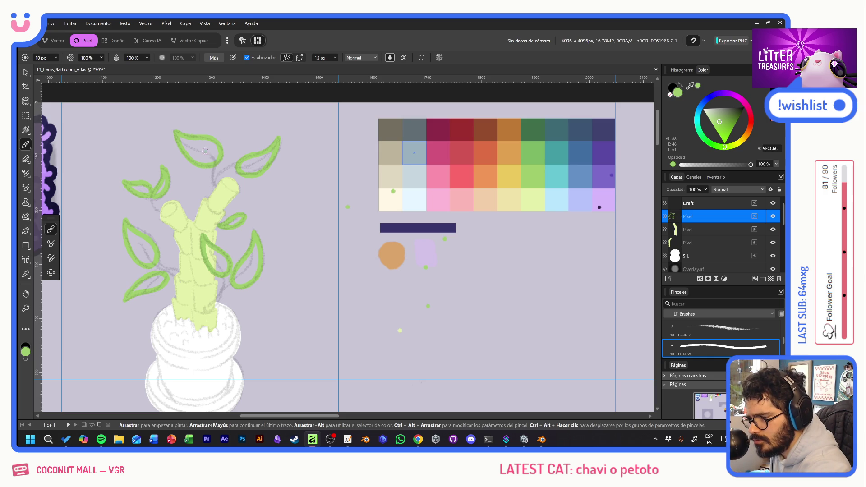
pyautogui.moveTo(216, 189)
pyautogui.mouseDown()
pyautogui.moveTo(224, 170)
pyautogui.moveTo(251, 162)
pyautogui.mouseUp()
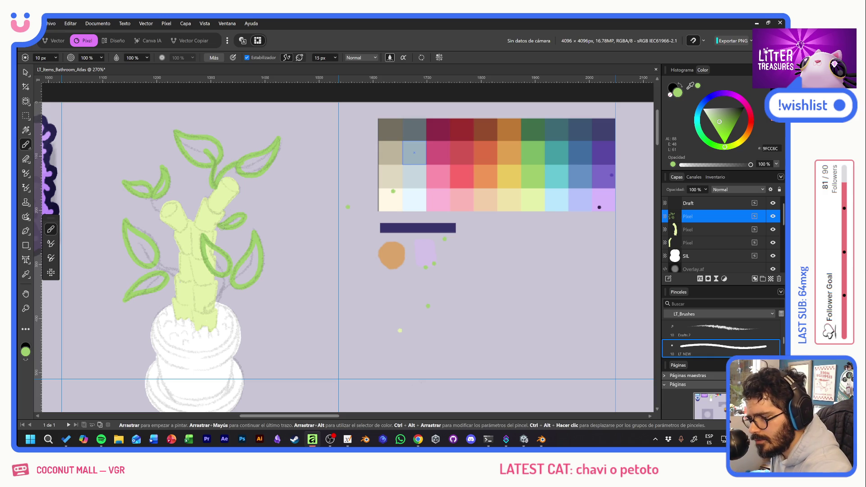
pyautogui.moveTo(215, 309); pyautogui.dragTo(226, 280)
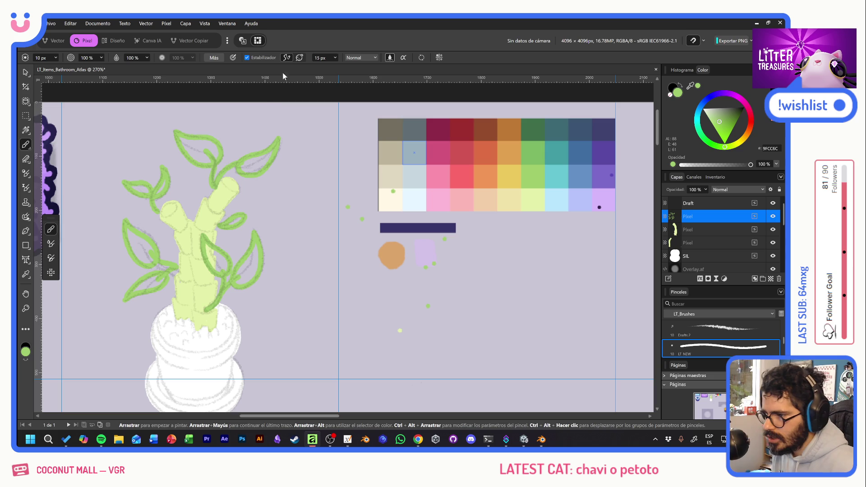
# With Estabilizador off, fill the right, upper-left and left-middle leaves solid green
pyautogui.click(246, 57)
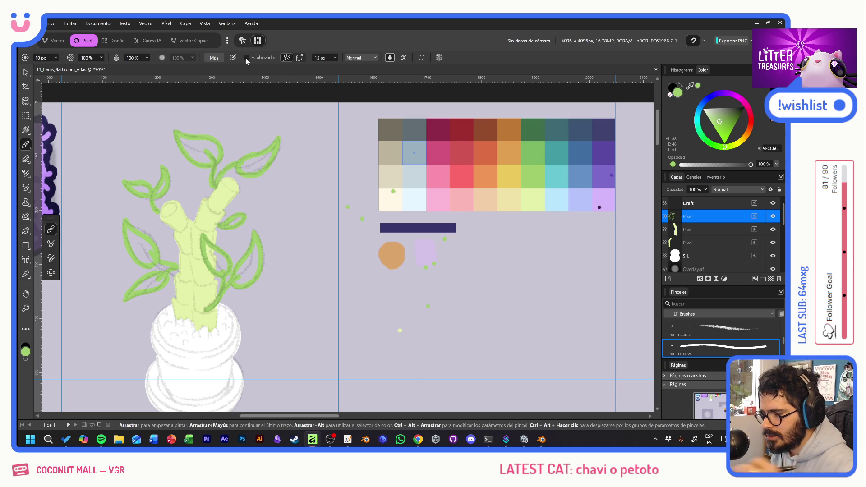
pyautogui.moveTo(244, 282)
pyautogui.mouseDown()
pyautogui.moveTo(255, 258)
pyautogui.moveTo(212, 265)
pyautogui.moveTo(225, 264)
pyautogui.moveTo(220, 272)
pyautogui.mouseUp()
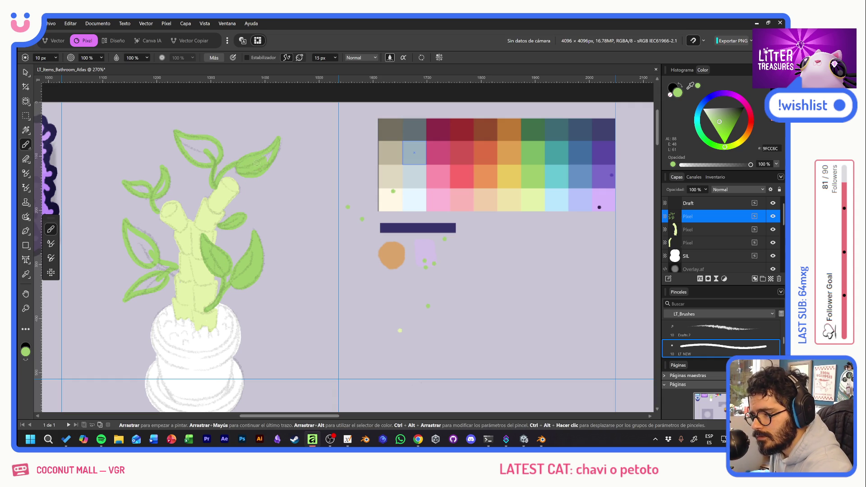
pyautogui.moveTo(188, 142)
pyautogui.mouseDown()
pyautogui.moveTo(203, 158)
pyautogui.moveTo(210, 143)
pyautogui.moveTo(216, 156)
pyautogui.mouseUp()
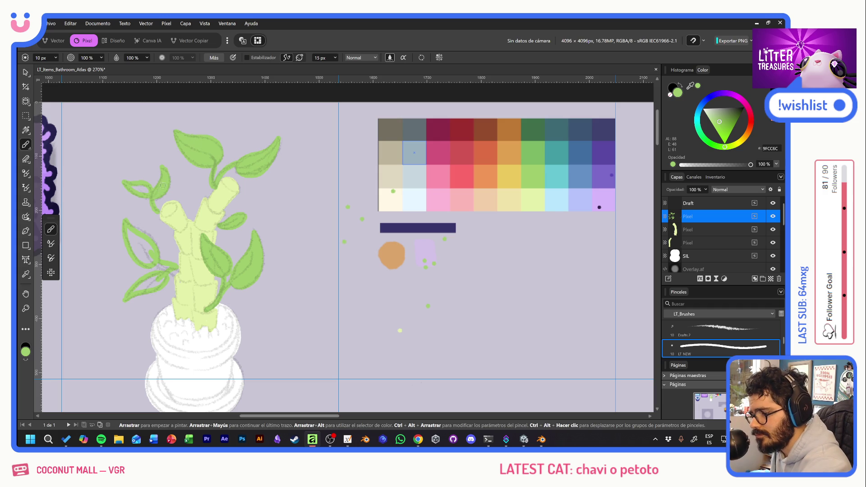
pyautogui.moveTo(130, 235)
pyautogui.mouseDown()
pyautogui.moveTo(142, 263)
pyautogui.moveTo(148, 250)
pyautogui.mouseUp()
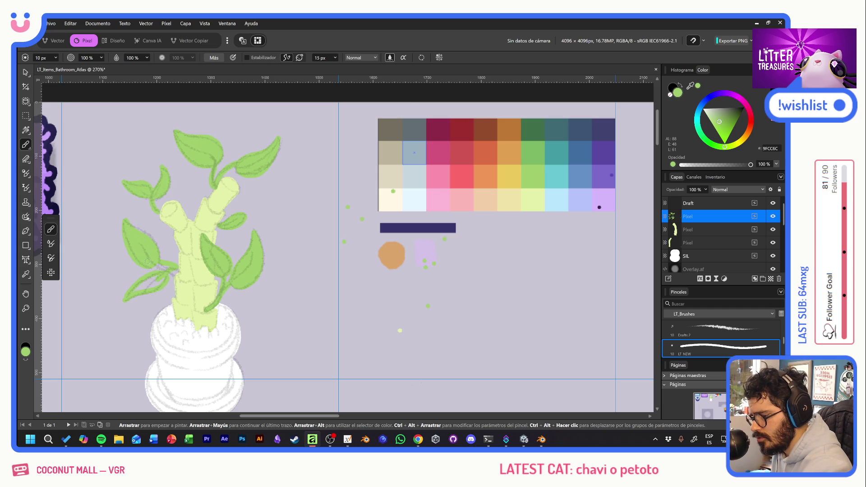
pyautogui.moveTo(356, 275); pyautogui.dragTo(360, 280)
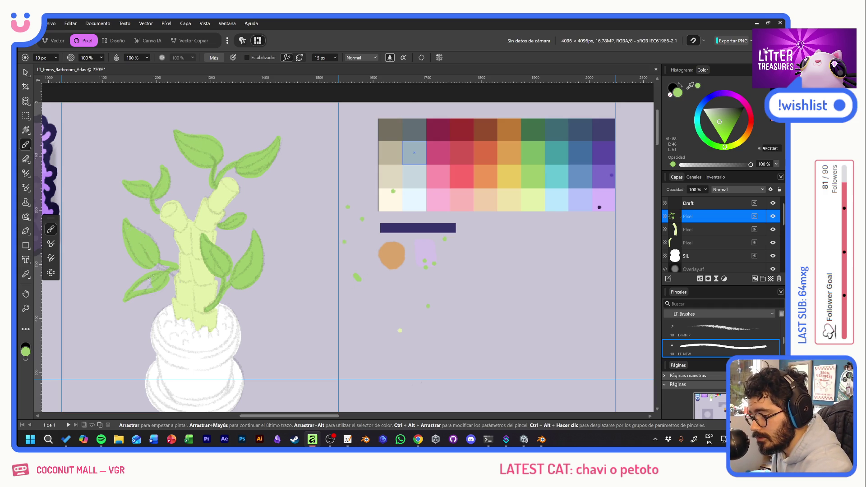
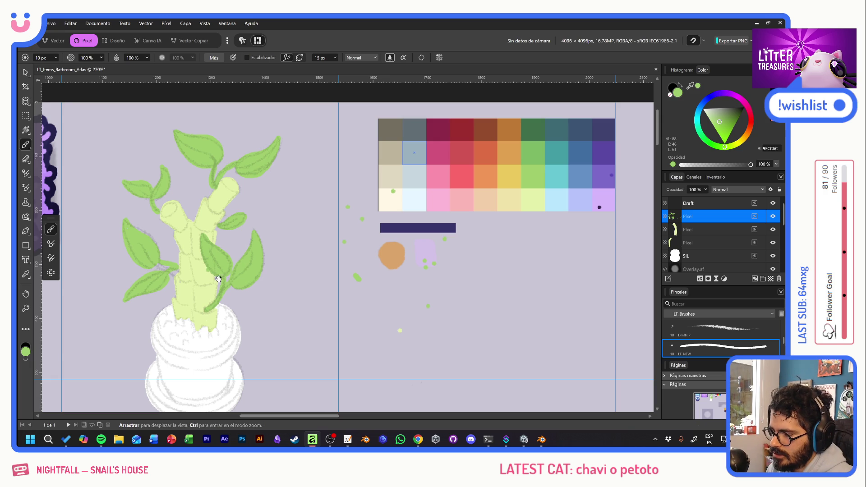
# Check the lucky bamboo reference and add an empty paint layer above the leaves for the soil
pyautogui.moveTo(339, 356); pyautogui.dragTo(396, 324)
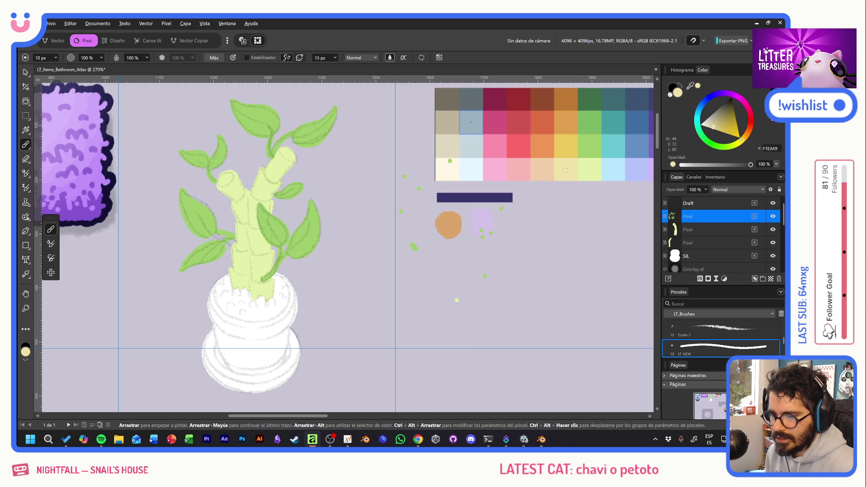
pyautogui.hotkey('alt', 'Tab')
pyautogui.hotkey('alt', 'Tab')
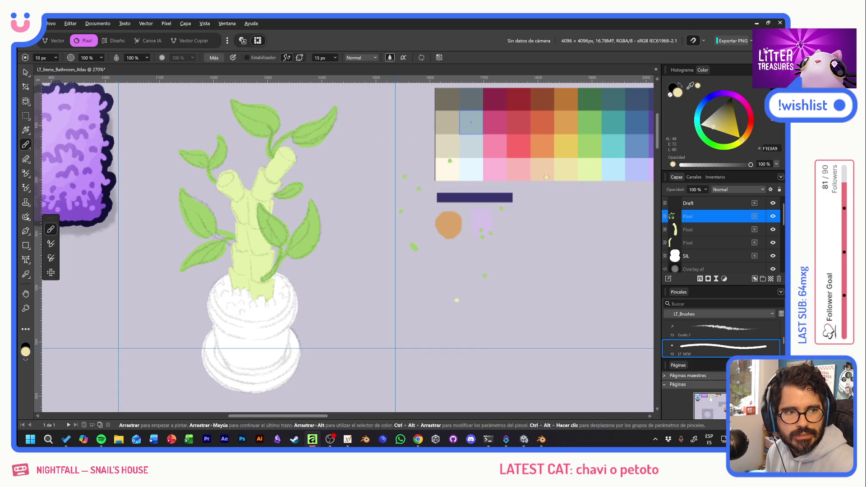
pyautogui.click(763, 280)
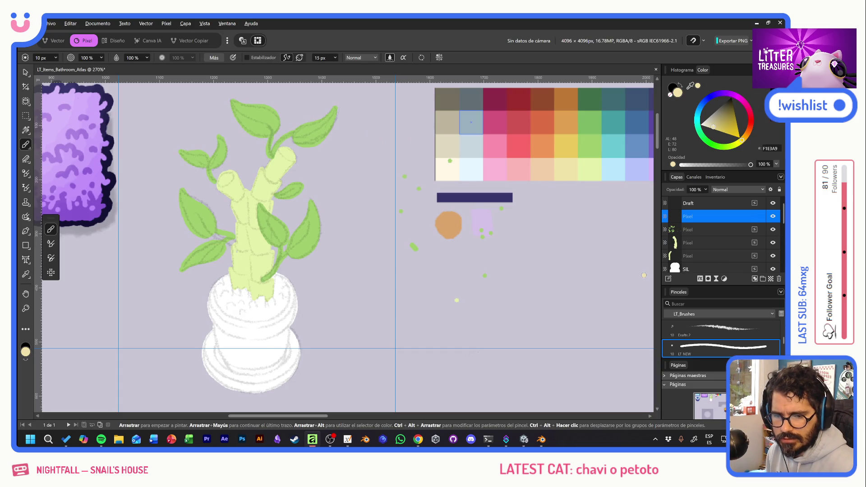
pyautogui.click(227, 298)
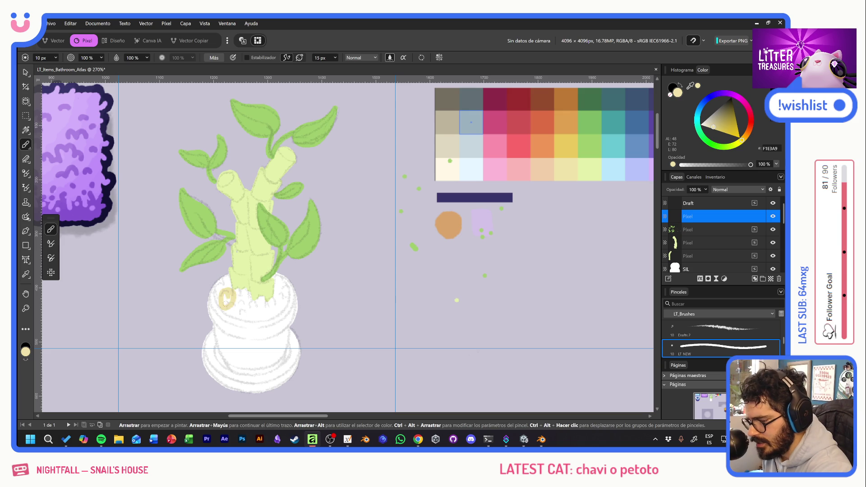
pyautogui.hotkey('ctrl', 'z')
# Brush pale tan soil strokes inside the pot rim around the stalk base until no white shows
pyautogui.moveTo(218, 308)
pyautogui.mouseDown()
pyautogui.moveTo(216, 290)
pyautogui.moveTo(225, 289)
pyautogui.moveTo(224, 277)
pyautogui.moveTo(230, 285)
pyautogui.mouseUp()
pyautogui.moveTo(231, 289); pyautogui.dragTo(233, 294)
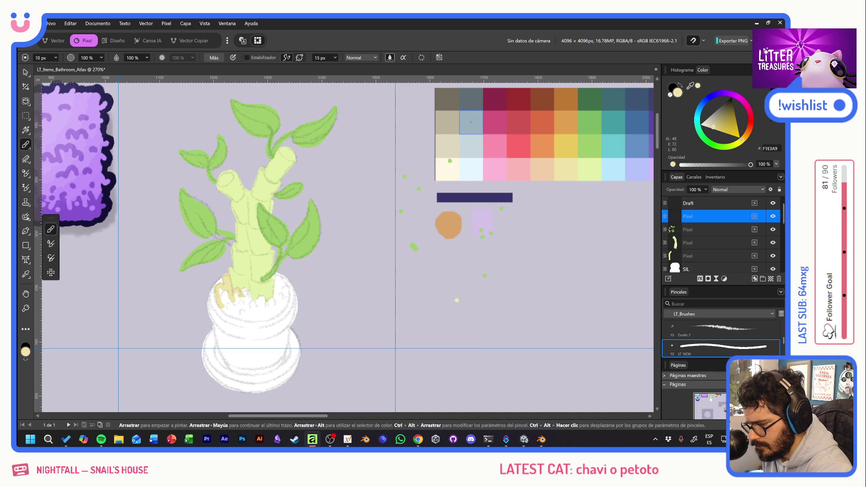
pyautogui.moveTo(246, 290); pyautogui.dragTo(253, 313)
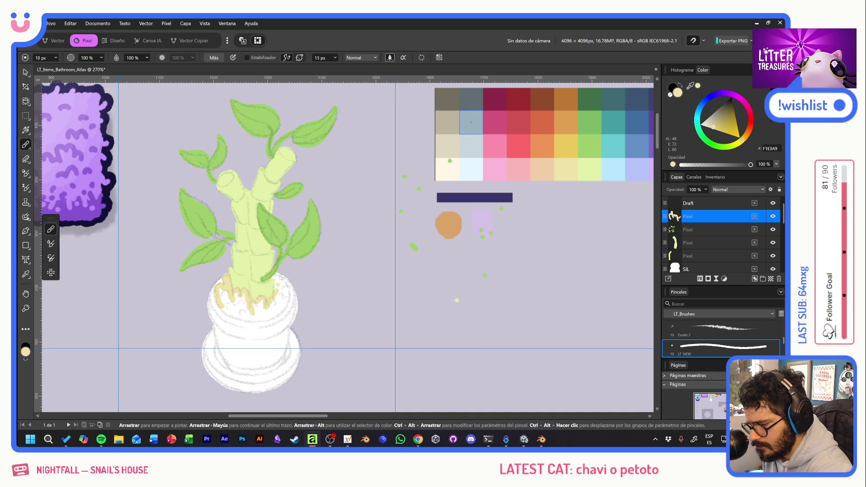
pyautogui.moveTo(271, 305); pyautogui.dragTo(276, 299)
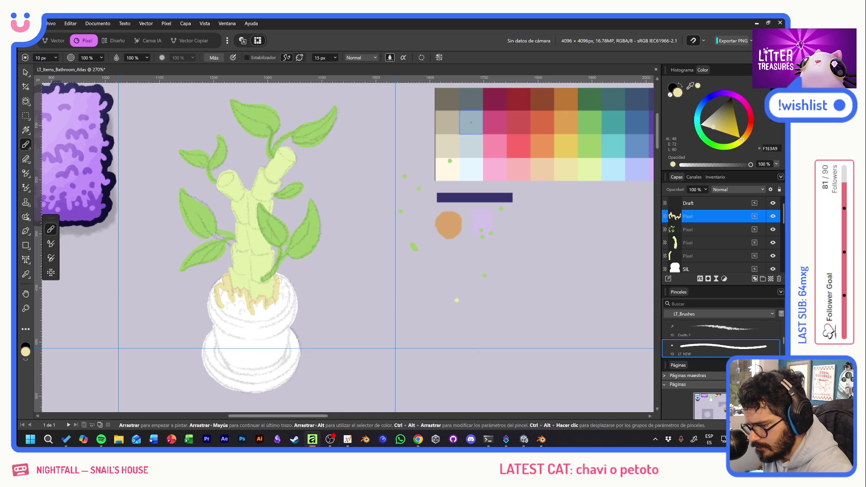
pyautogui.moveTo(282, 285); pyautogui.dragTo(285, 297)
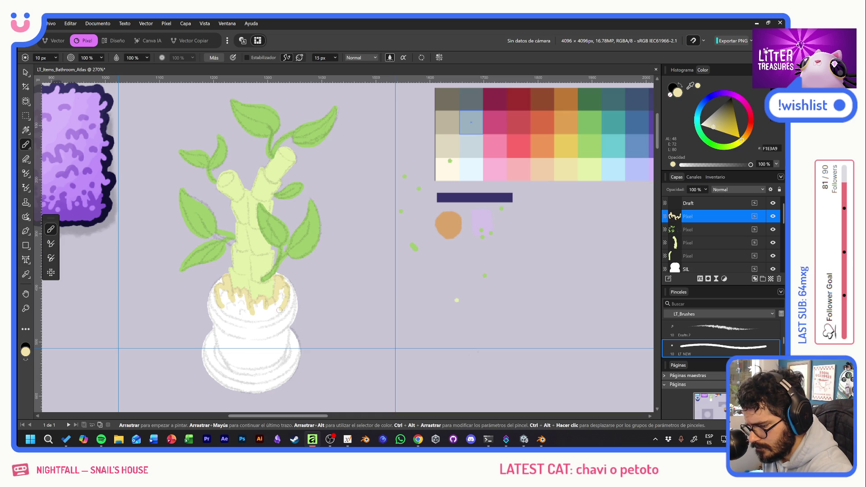
pyautogui.moveTo(252, 313)
pyautogui.mouseDown()
pyautogui.moveTo(263, 321)
pyautogui.moveTo(282, 292)
pyautogui.mouseUp()
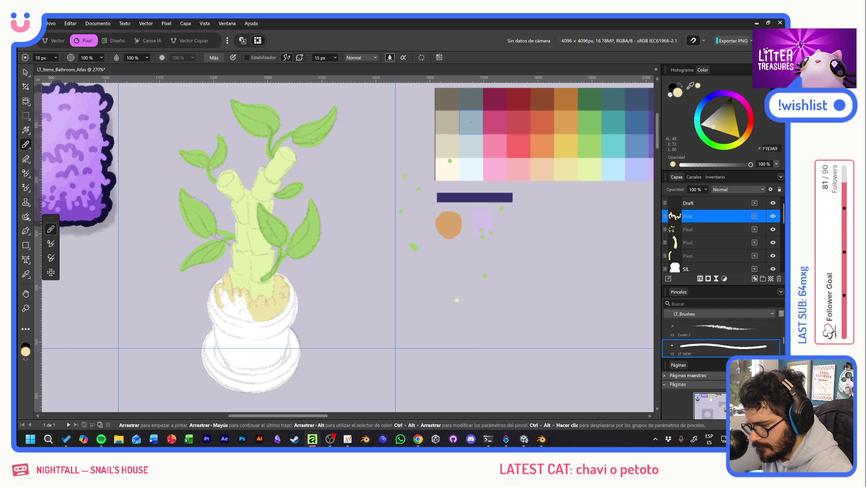
pyautogui.moveTo(221, 306); pyautogui.dragTo(250, 319)
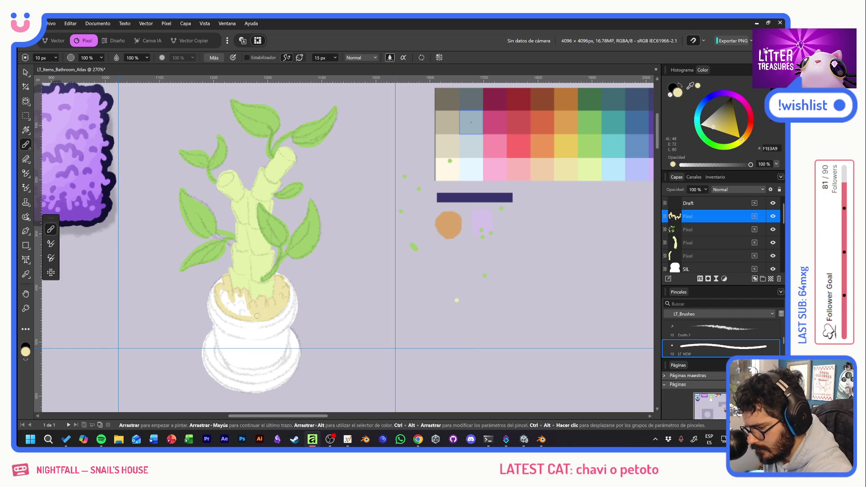
pyautogui.moveTo(230, 308); pyautogui.dragTo(244, 316)
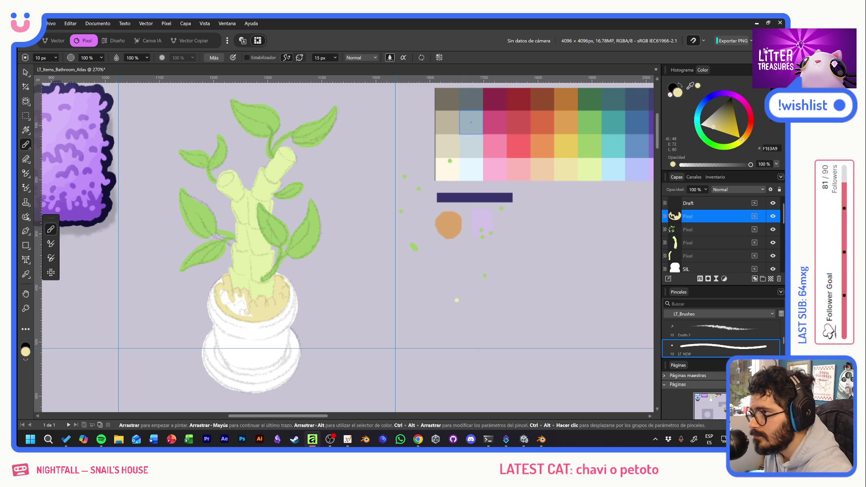
pyautogui.moveTo(245, 312); pyautogui.dragTo(232, 310)
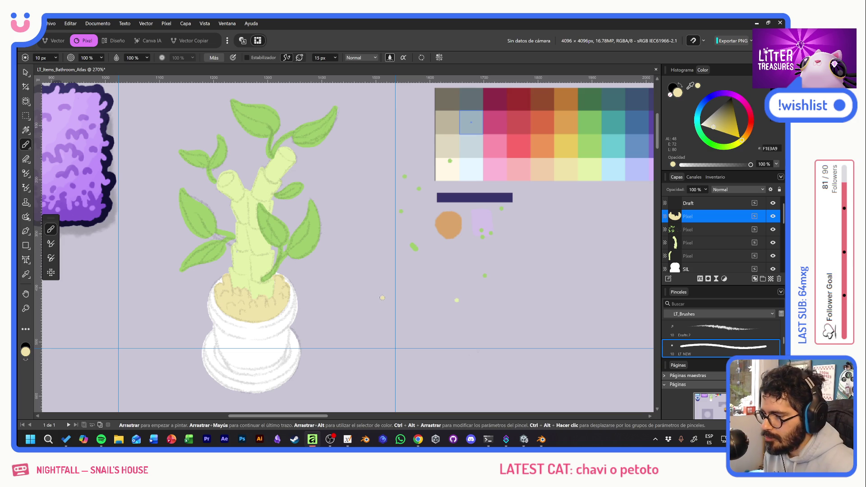
# Add a paint layer and nest it inside the SIL silhouette layer
pyautogui.click(367, 297)
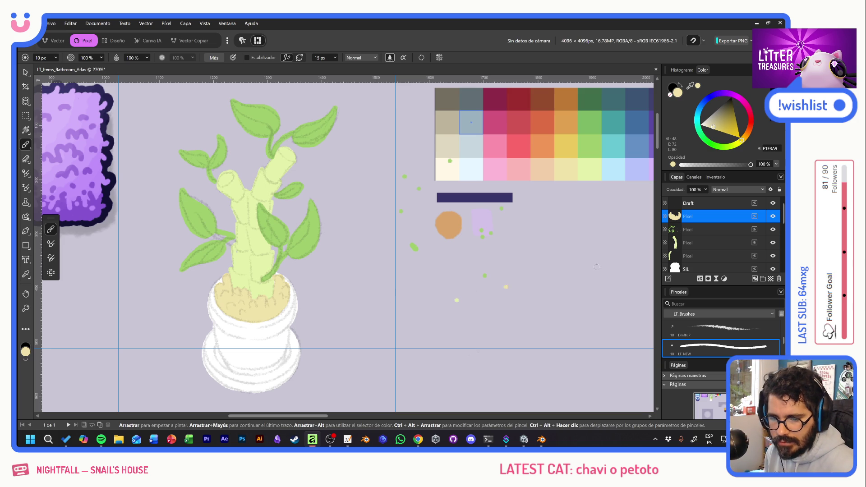
pyautogui.scroll(-3, 692, 222)
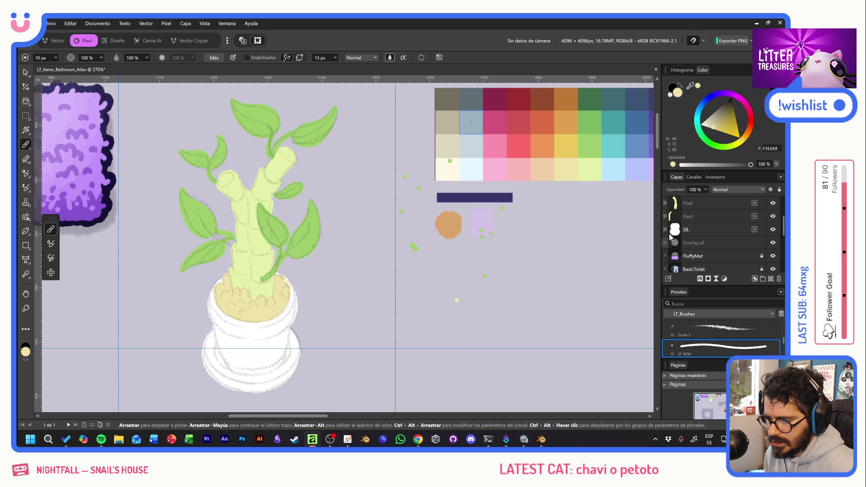
pyautogui.click(772, 280)
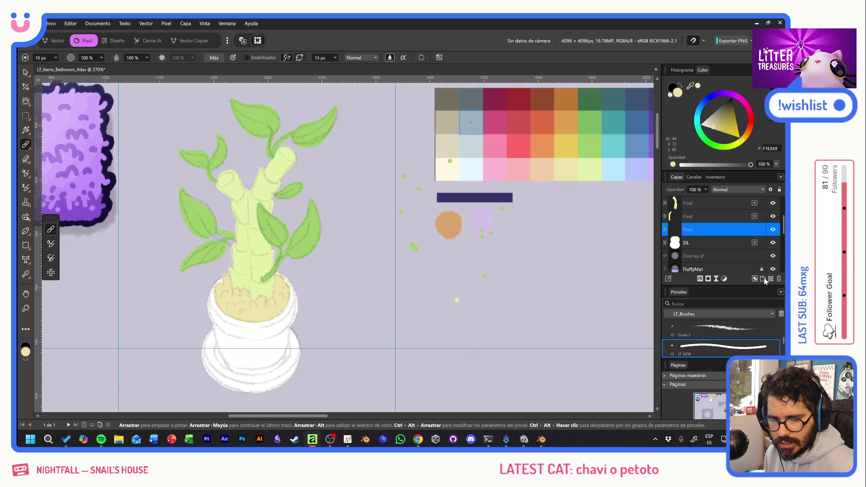
pyautogui.moveTo(718, 230); pyautogui.dragTo(722, 242)
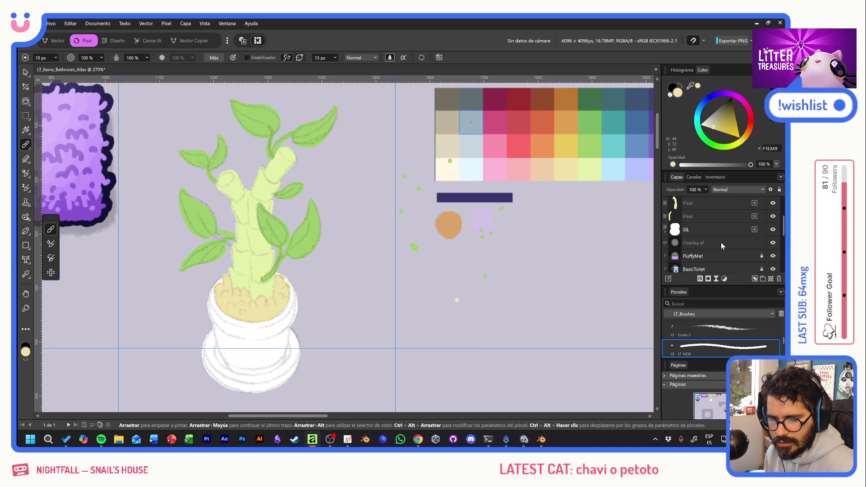
pyautogui.click(667, 232)
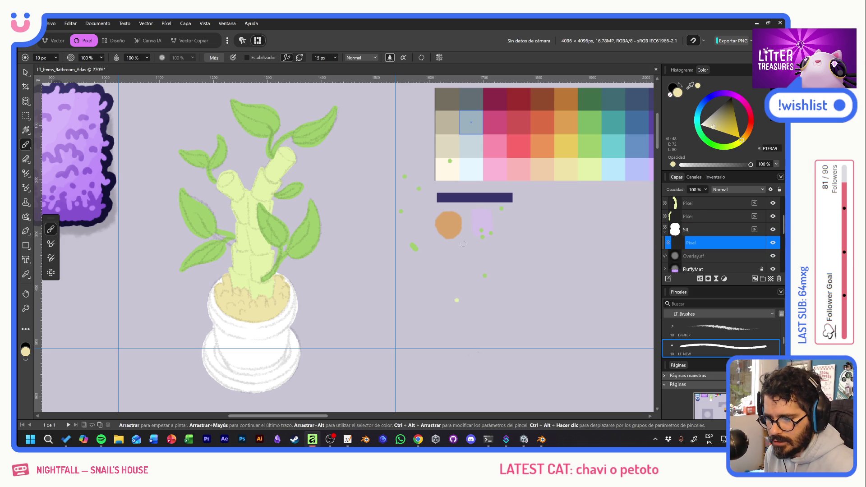
# Pick lilac, set the nested layer to Multiply blending, then add another normal layer above it
pyautogui.keyDown('alt'); pyautogui.click(483, 216); pyautogui.keyUp('alt')
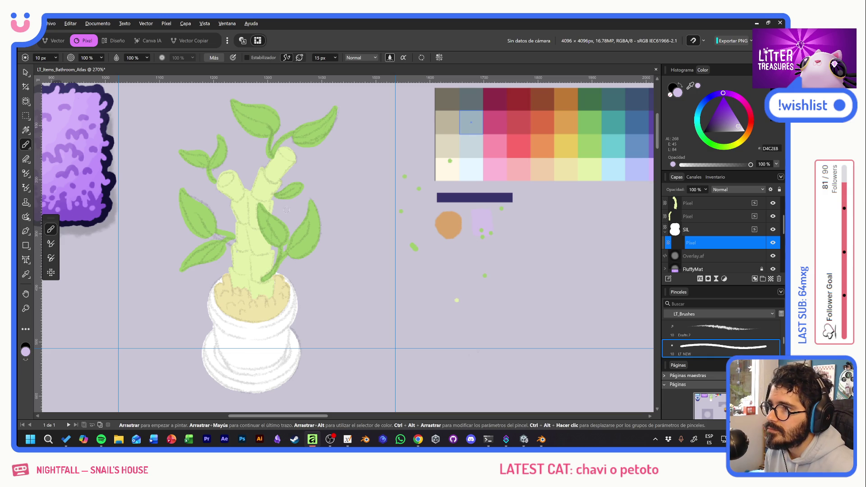
pyautogui.moveTo(256, 332); pyautogui.dragTo(254, 343)
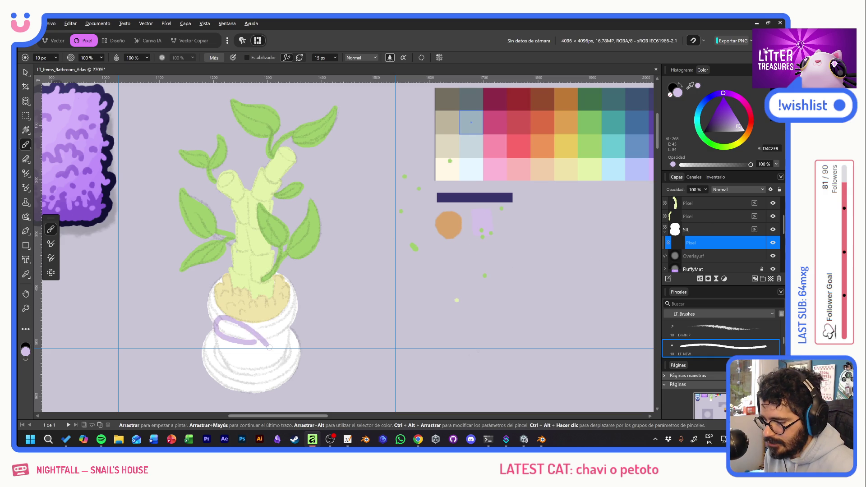
pyautogui.hotkey('ctrl', 'z')
pyautogui.click(736, 189)
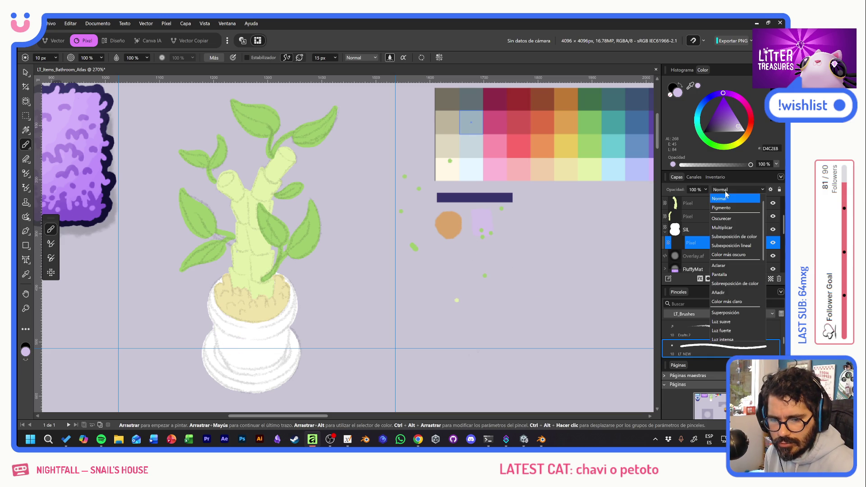
pyautogui.click(724, 227)
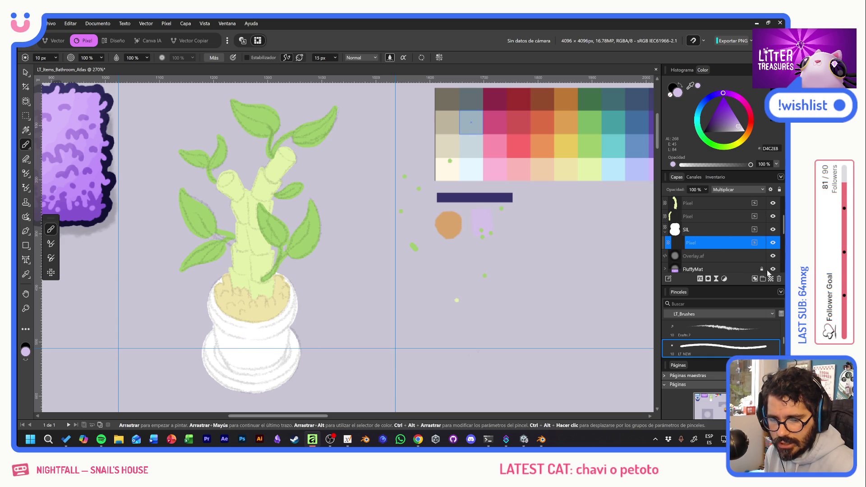
pyautogui.click(755, 278)
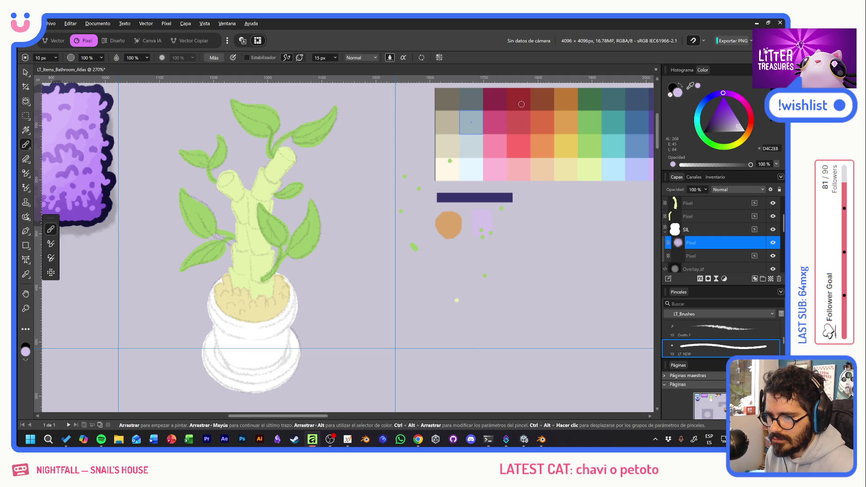
# Try filling the pot with dark red, brown, orange-red and blue-grey palette colours
pyautogui.click(522, 103)
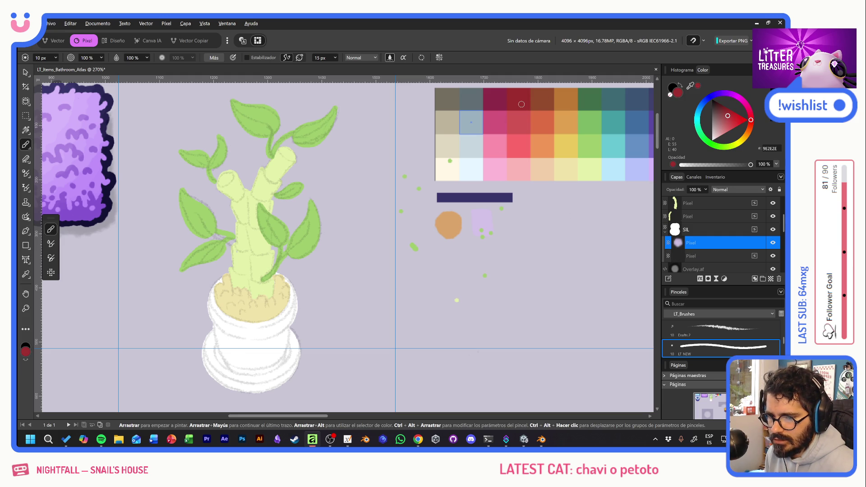
pyautogui.hotkey('alt', 'BackSpace')
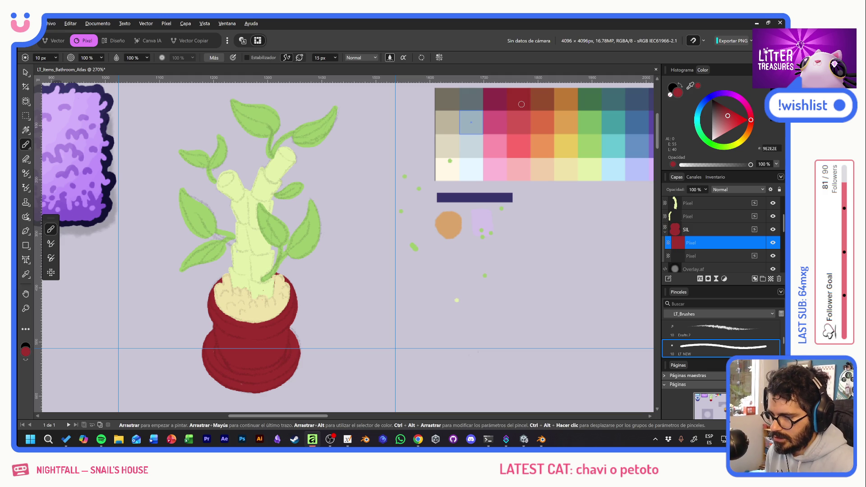
pyautogui.keyDown('alt'); pyautogui.click(541, 99); pyautogui.keyUp('alt')
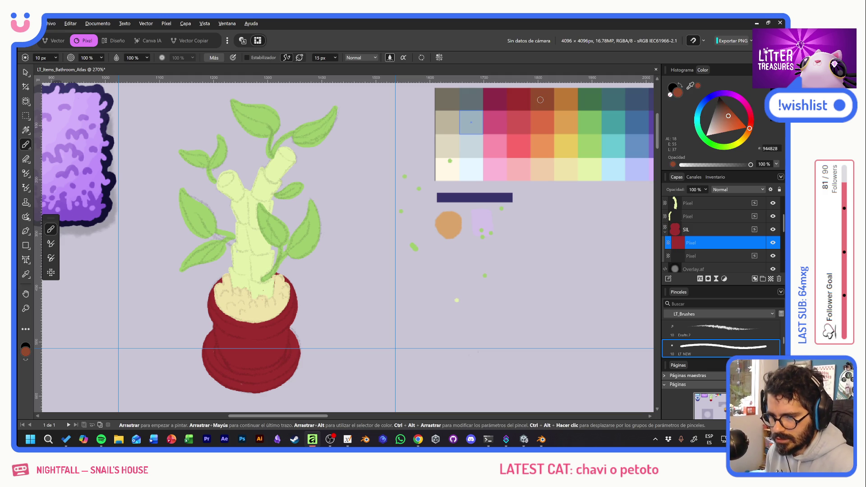
pyautogui.hotkey('alt', 'BackSpace')
pyautogui.keyDown('alt'); pyautogui.click(539, 125); pyautogui.keyUp('alt')
pyautogui.hotkey('alt', 'BackSpace')
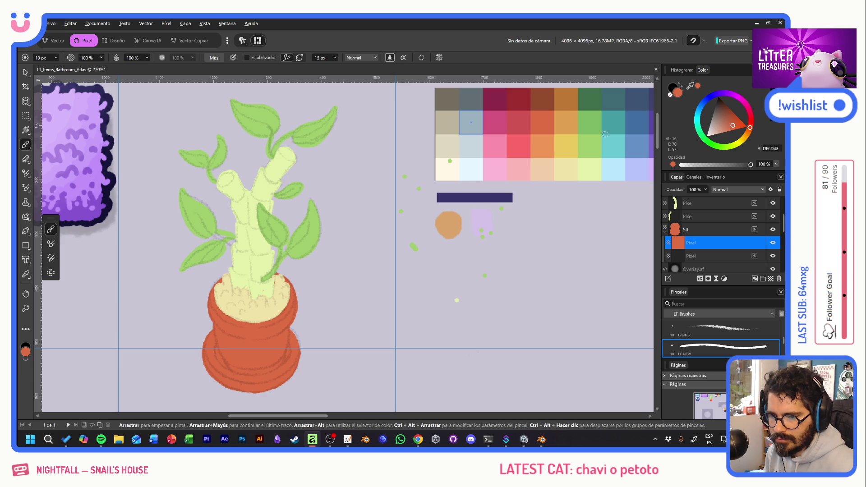
pyautogui.keyDown('alt'); pyautogui.click(464, 122); pyautogui.keyUp('alt')
pyautogui.hotkey('alt', 'BackSpace')
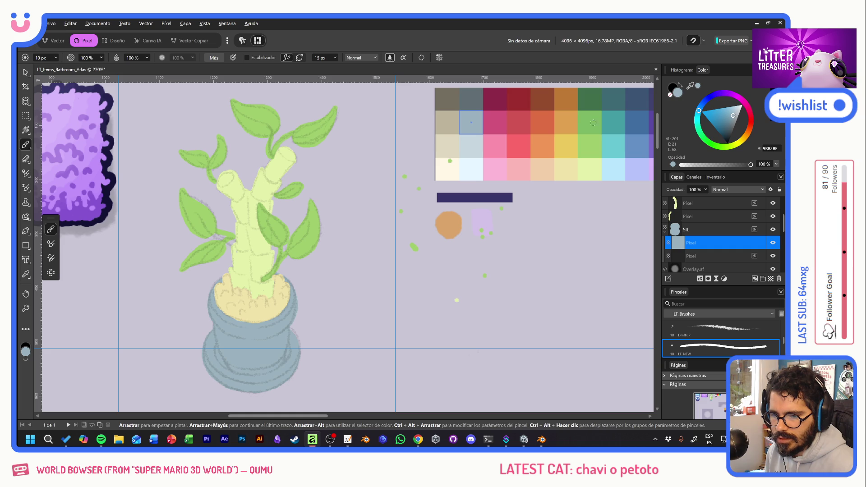
# Settle on terracotta orange-red as the pot's fill colour
pyautogui.keyDown('alt'); pyautogui.click(542, 127); pyautogui.keyUp('alt')
pyautogui.hotkey('alt', 'BackSpace')
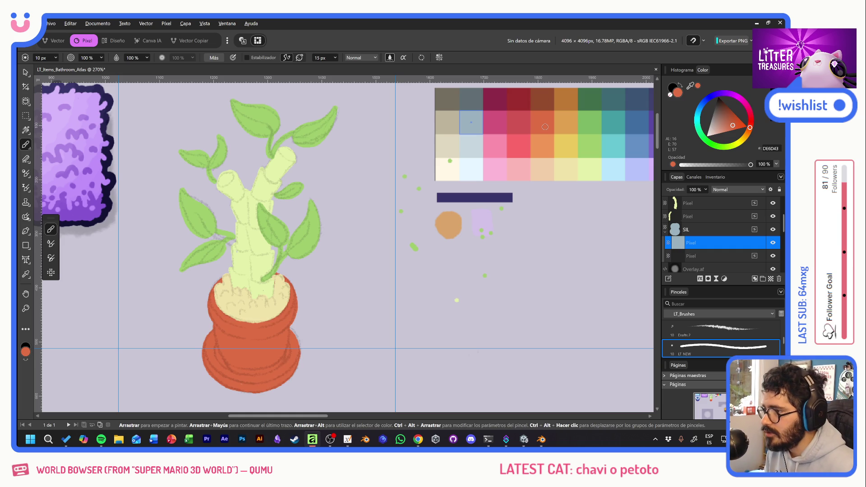
pyautogui.moveTo(275, 250); pyautogui.dragTo(328, 175)
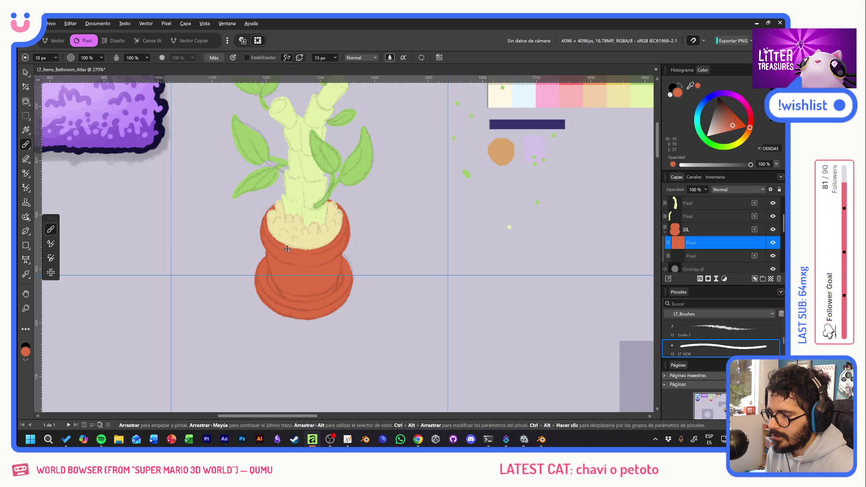
pyautogui.scroll(3, 288, 249)
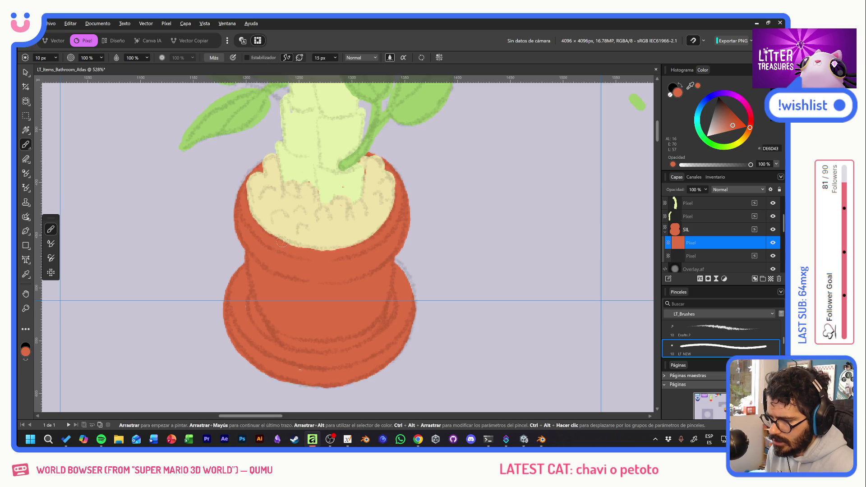
pyautogui.scroll(2, 738, 232)
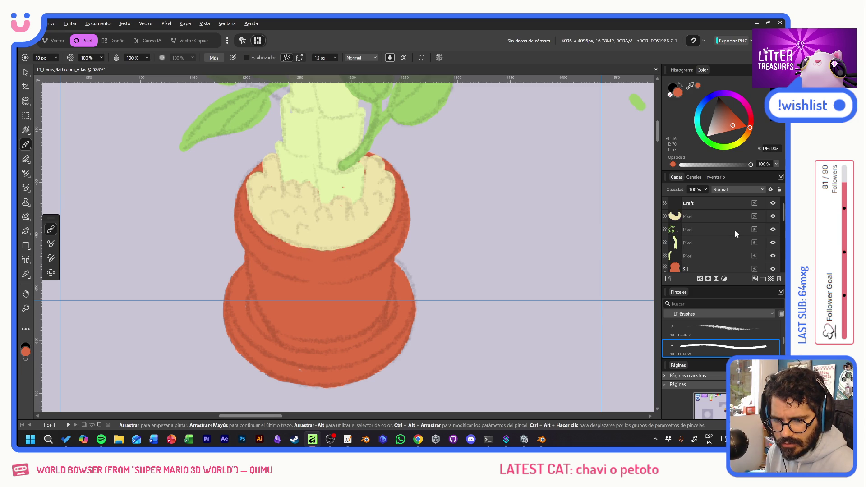
# Erase the soil layer's stray lower edge against the pot, then return to the brush with the pale yellow soil colour
pyautogui.click(708, 218)
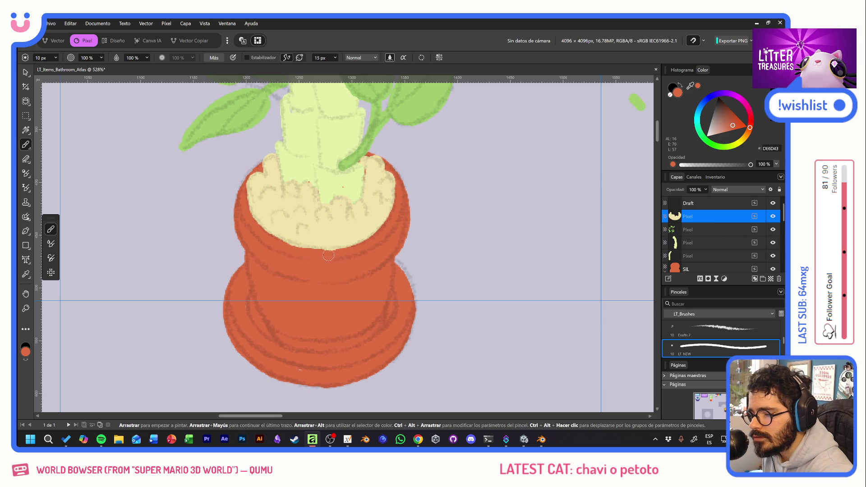
pyautogui.press('e')
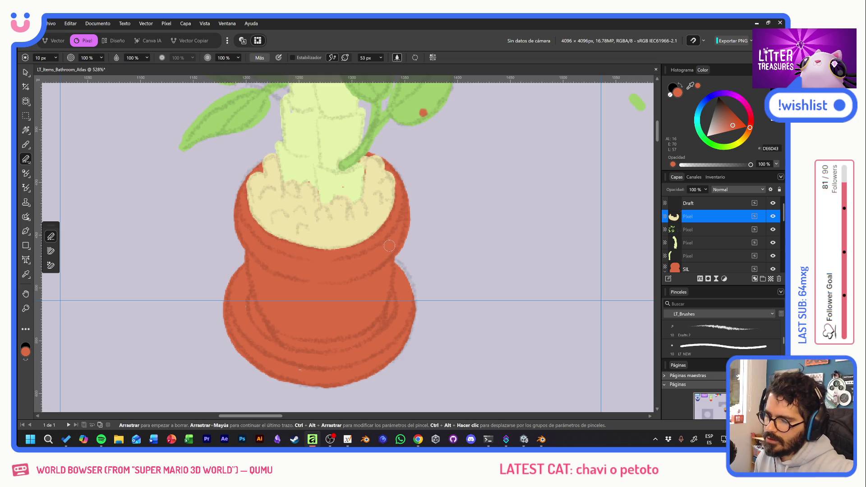
pyautogui.press('b')
pyautogui.keyDown('alt'); pyautogui.click(341, 229); pyautogui.keyUp('alt')
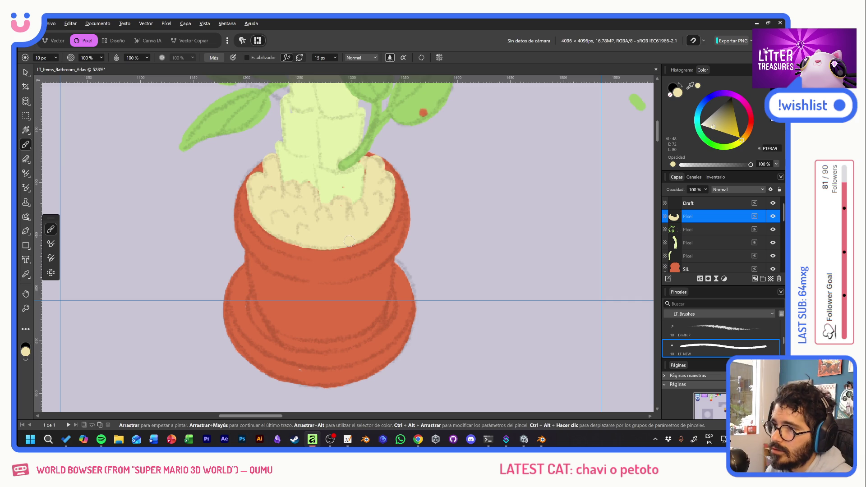
pyautogui.scroll(-2, 725, 247)
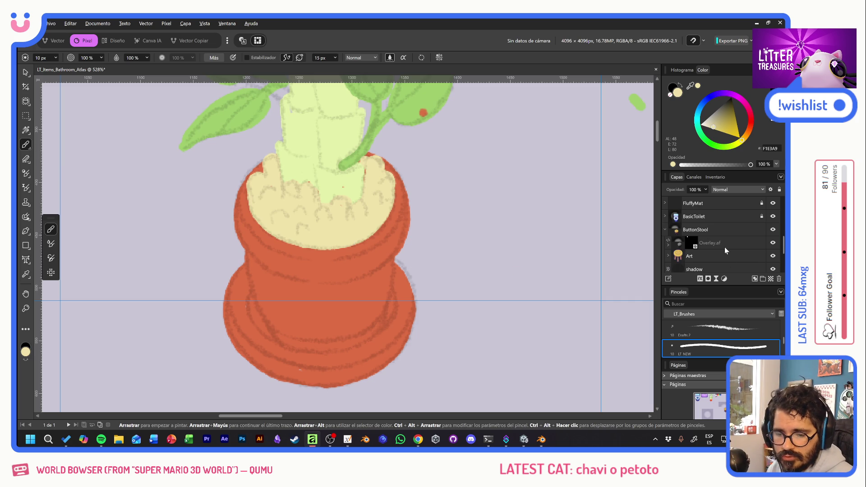
pyautogui.scroll(-2, 712, 238)
pyautogui.scroll(2, 709, 223)
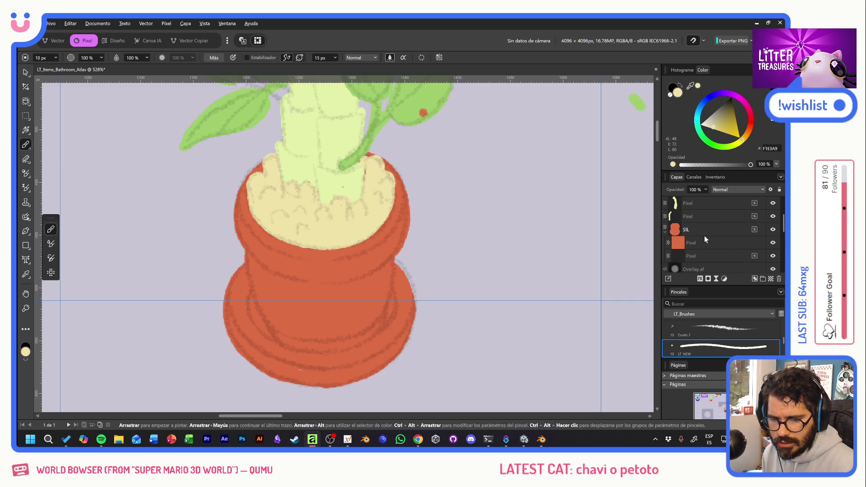
pyautogui.moveTo(699, 254); pyautogui.dragTo(708, 241)
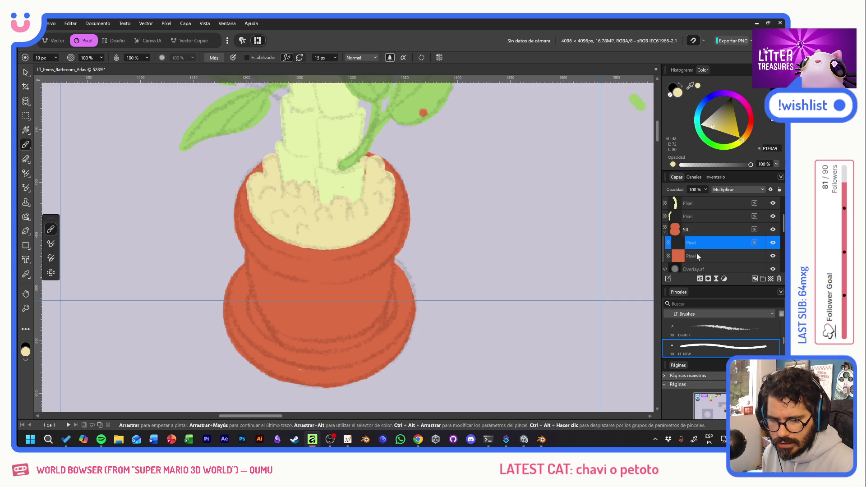
# Rename the pot's base colour layer 'Color' and select the Multiply layer above with lavender picked
pyautogui.doubleClick(694, 256)
pyautogui.write('color')
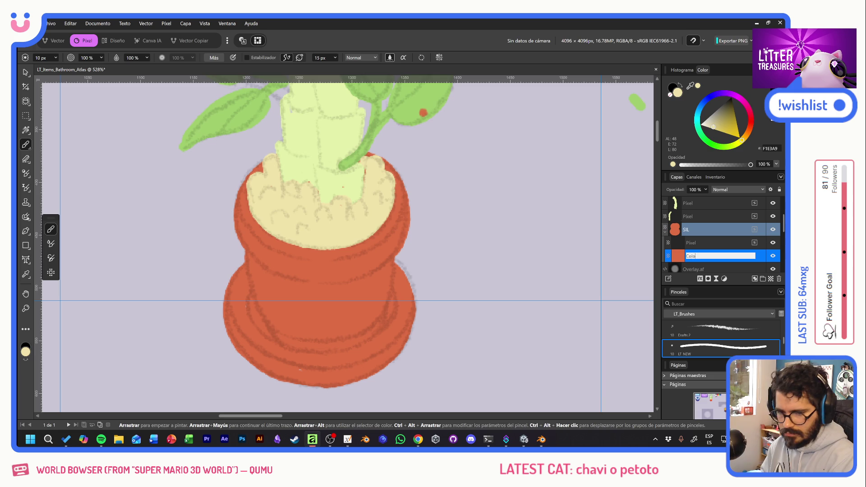
pyautogui.press('Return')
pyautogui.click(704, 243)
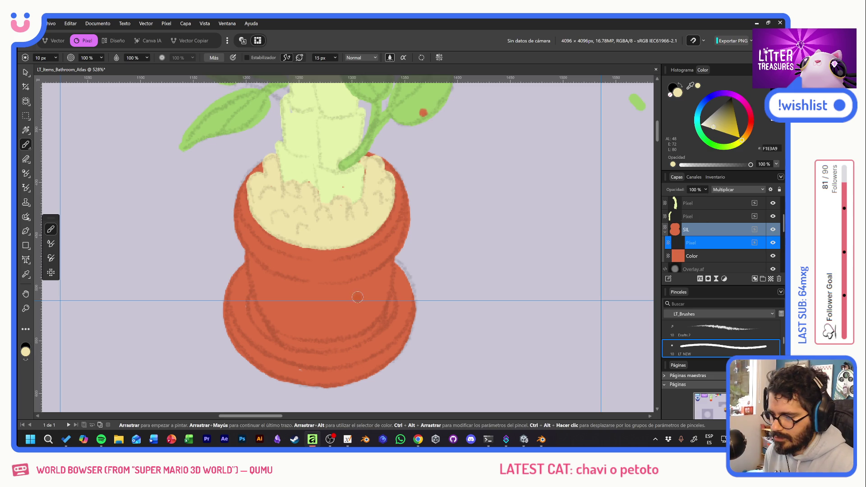
pyautogui.hscroll(5, 306, 251)
pyautogui.hscroll(3, 364, 280)
pyautogui.scroll(-2, 364, 279)
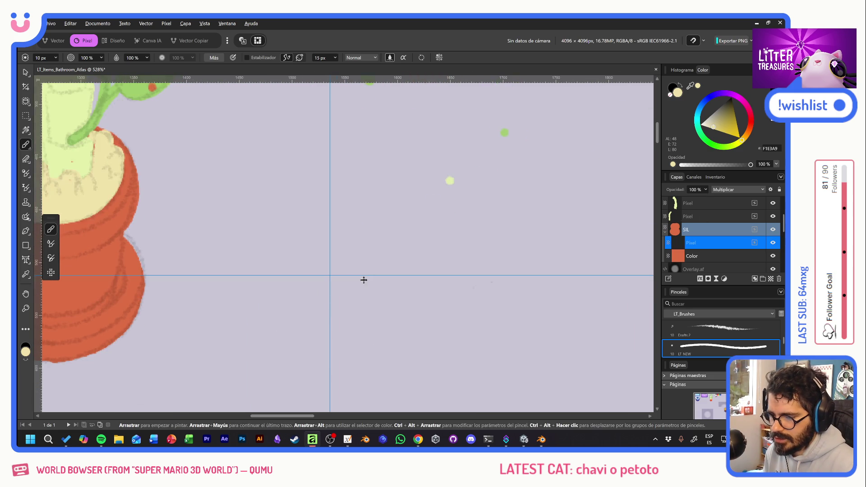
pyautogui.scroll(-2, 363, 280)
pyautogui.keyDown('alt'); pyautogui.click(433, 148); pyautogui.keyUp('alt')
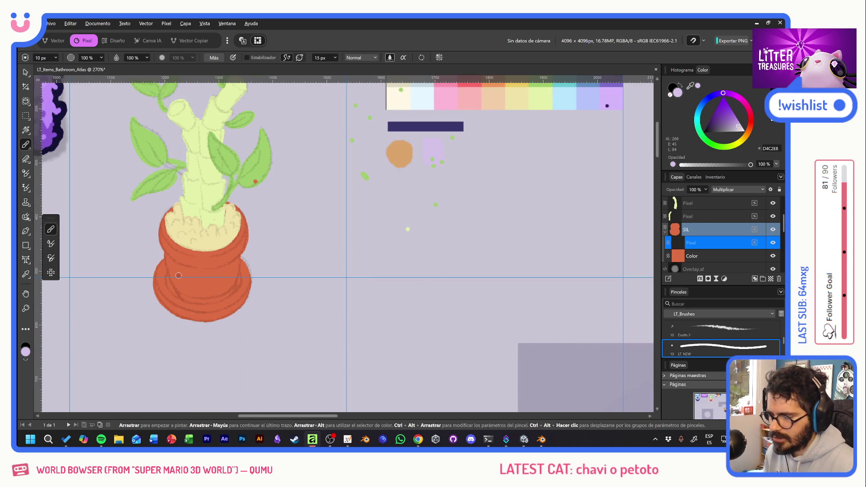
pyautogui.scroll(1, 366, 223)
pyautogui.scroll(2, 294, 307)
pyautogui.scroll(2, 294, 306)
pyautogui.moveTo(294, 307); pyautogui.dragTo(429, 245)
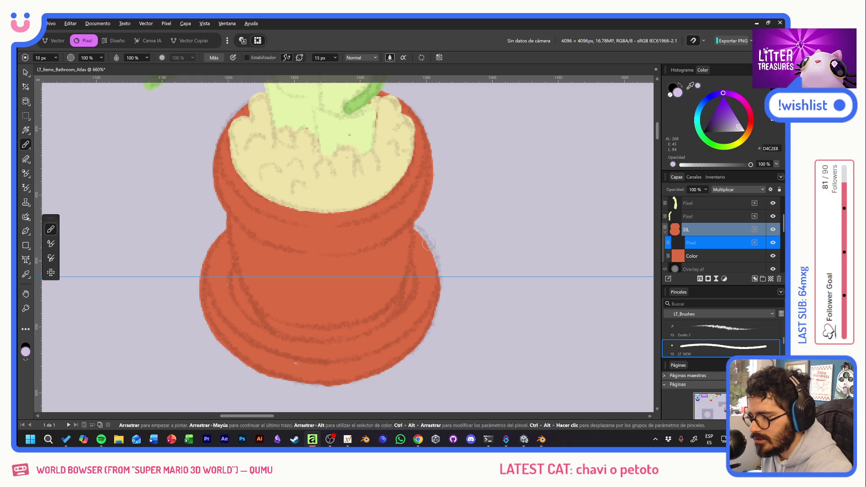
# With Stabilizer on, shade the pot's neck: a band across it and shadows down both edges and its bottom
pyautogui.moveTo(241, 272); pyautogui.dragTo(269, 317)
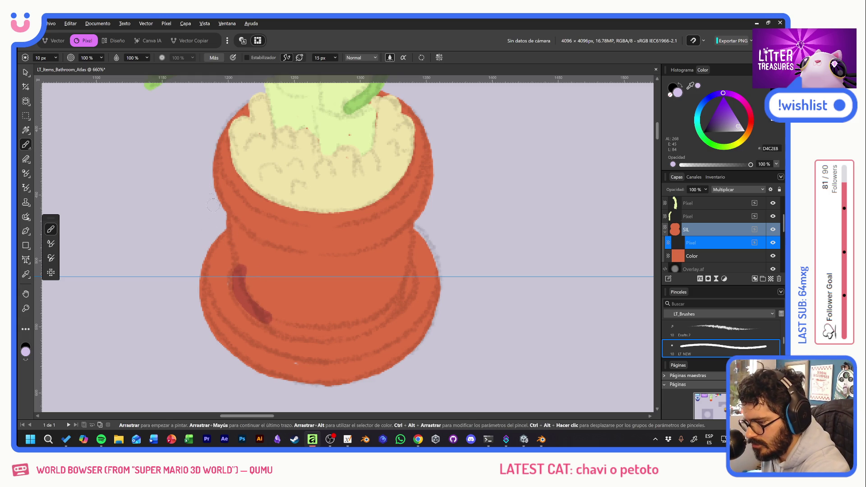
pyautogui.click(248, 58)
pyautogui.moveTo(327, 263)
pyautogui.mouseDown()
pyautogui.moveTo(401, 244)
pyautogui.moveTo(416, 230)
pyautogui.mouseUp()
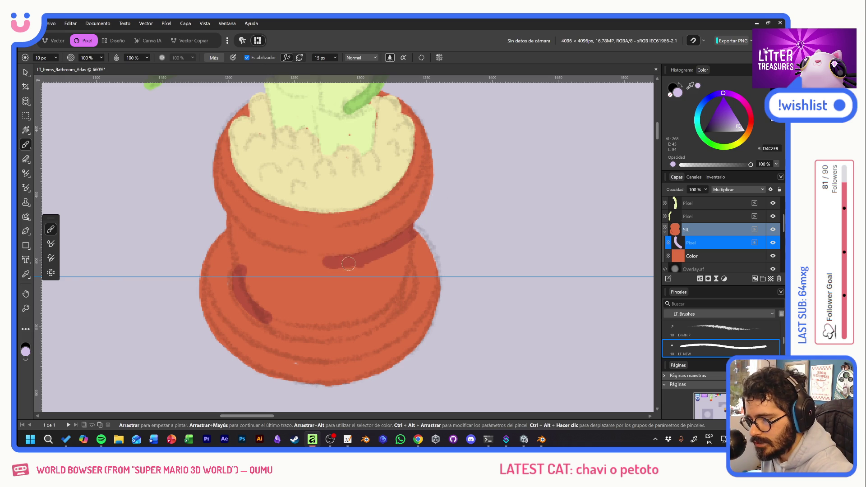
pyautogui.moveTo(332, 262); pyautogui.dragTo(234, 236)
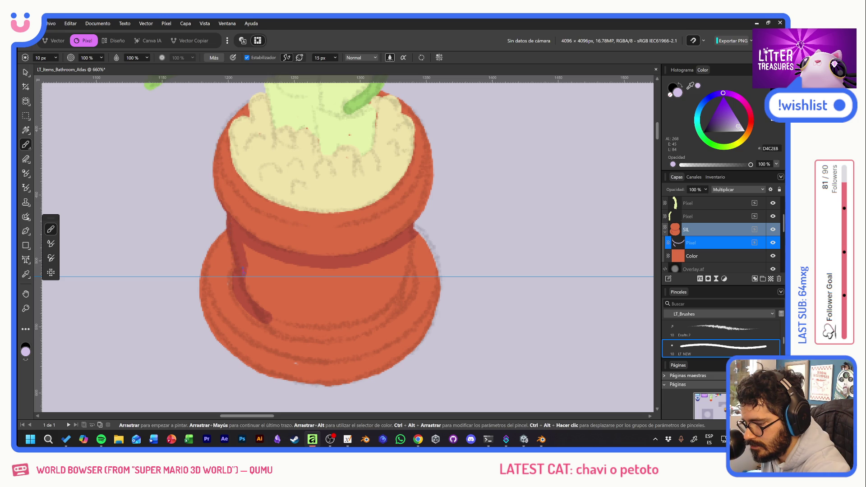
pyautogui.moveTo(231, 227); pyautogui.dragTo(270, 317)
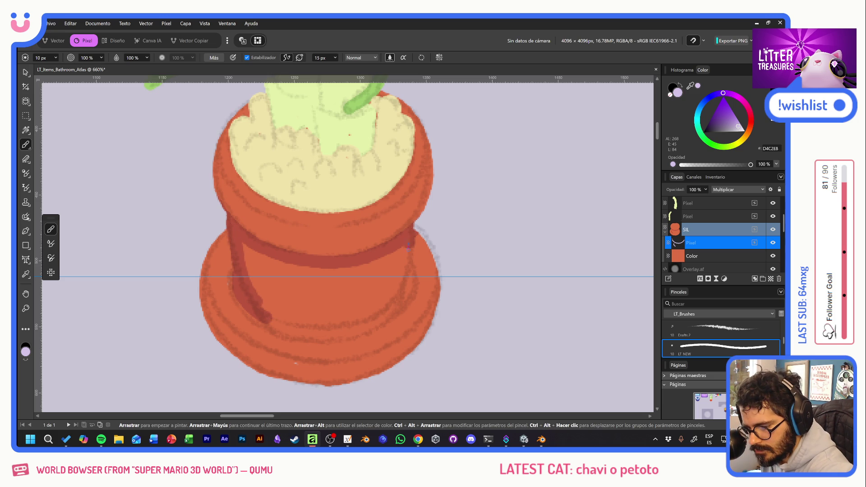
pyautogui.moveTo(408, 245); pyautogui.dragTo(396, 308)
pyautogui.hotkey('ctrl', 'z')
pyautogui.moveTo(408, 230); pyautogui.dragTo(383, 317)
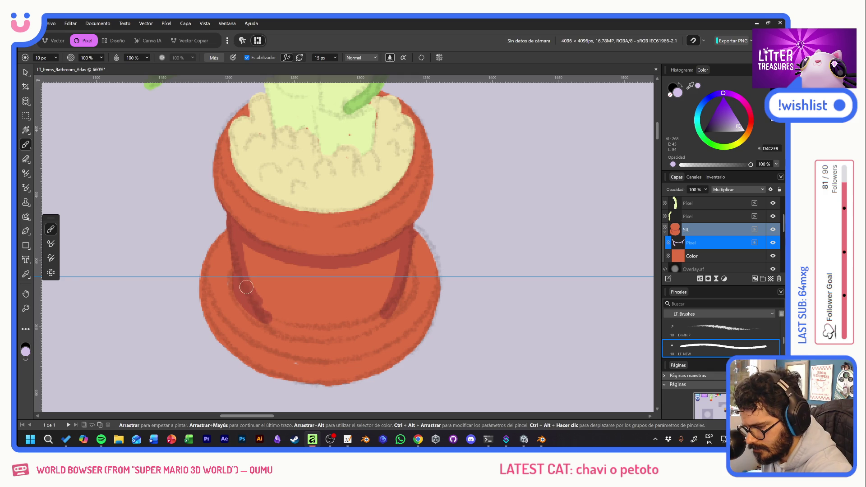
pyautogui.moveTo(248, 306); pyautogui.dragTo(388, 313)
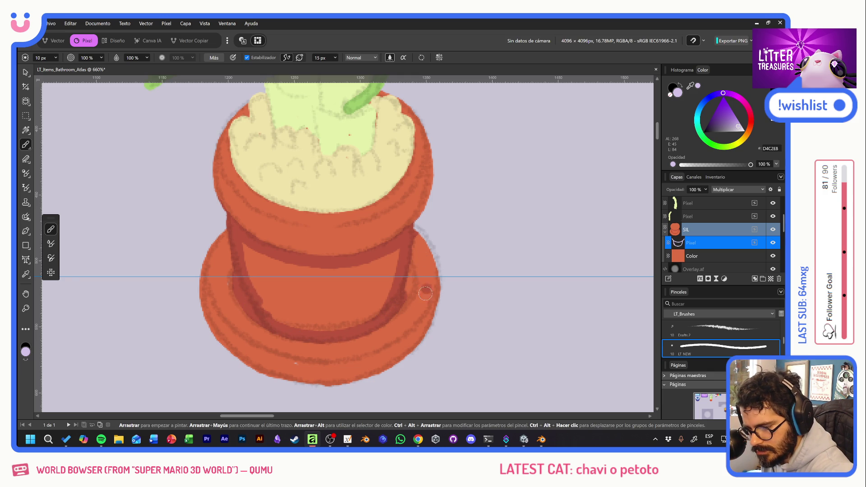
pyautogui.moveTo(395, 311); pyautogui.dragTo(406, 263)
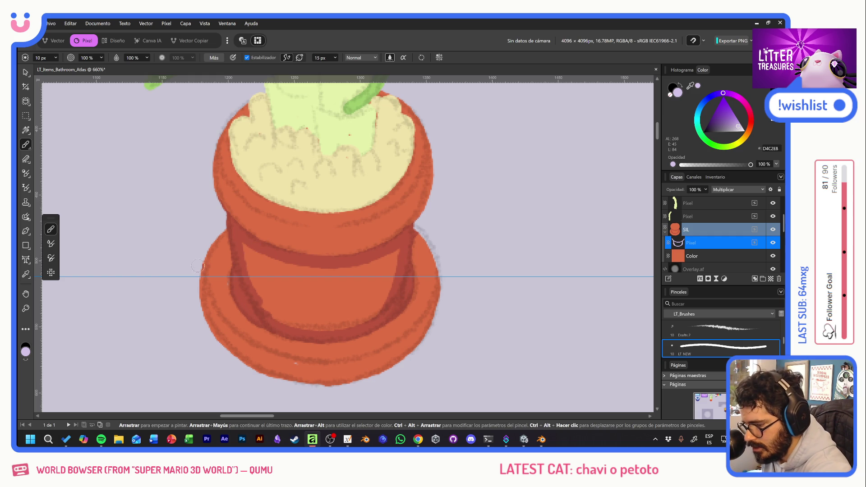
# Shade the pot's lower rim along the bottom edge and fill darker shading into the pot body
pyautogui.moveTo(202, 247); pyautogui.dragTo(299, 379)
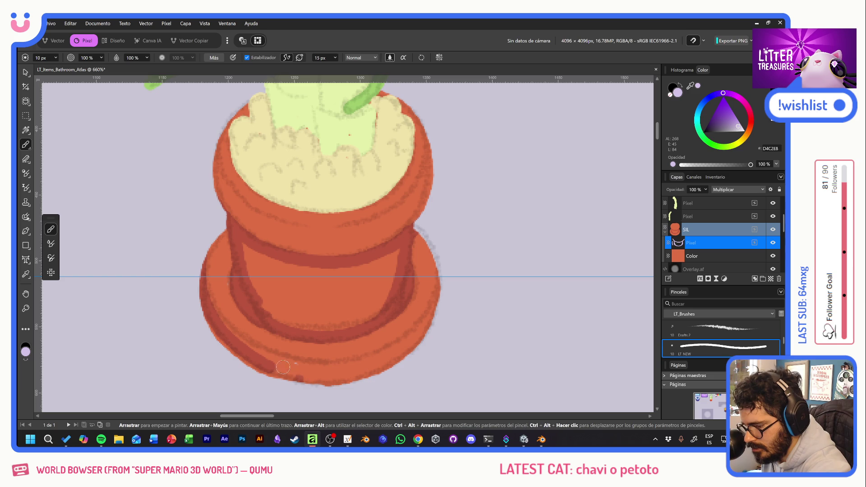
pyautogui.moveTo(201, 300); pyautogui.dragTo(236, 348)
pyautogui.moveTo(203, 297); pyautogui.dragTo(343, 380)
pyautogui.moveTo(271, 379)
pyautogui.mouseDown()
pyautogui.moveTo(359, 376)
pyautogui.moveTo(406, 339)
pyautogui.moveTo(443, 279)
pyautogui.mouseUp()
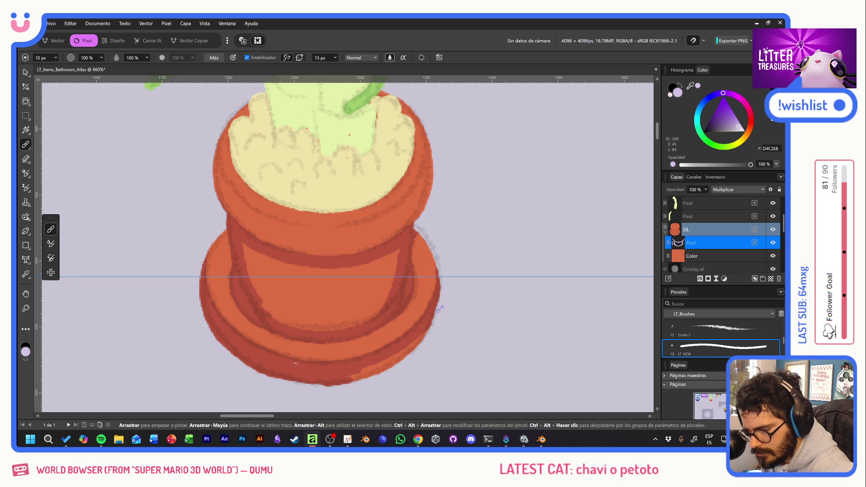
pyautogui.moveTo(444, 306); pyautogui.dragTo(343, 378)
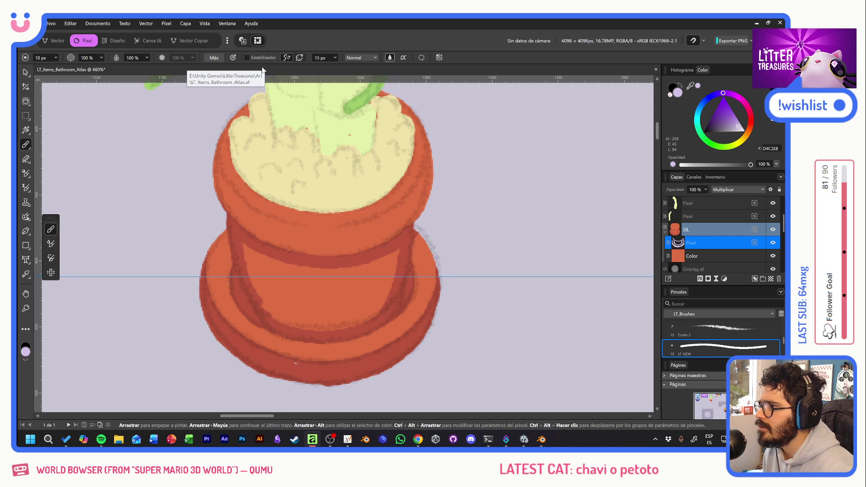
pyautogui.moveTo(246, 254)
pyautogui.mouseDown()
pyautogui.moveTo(263, 263)
pyautogui.moveTo(384, 257)
pyautogui.moveTo(394, 272)
pyautogui.moveTo(385, 288)
pyautogui.moveTo(261, 306)
pyautogui.moveTo(287, 322)
pyautogui.moveTo(369, 310)
pyautogui.moveTo(387, 283)
pyautogui.moveTo(399, 293)
pyautogui.mouseUp()
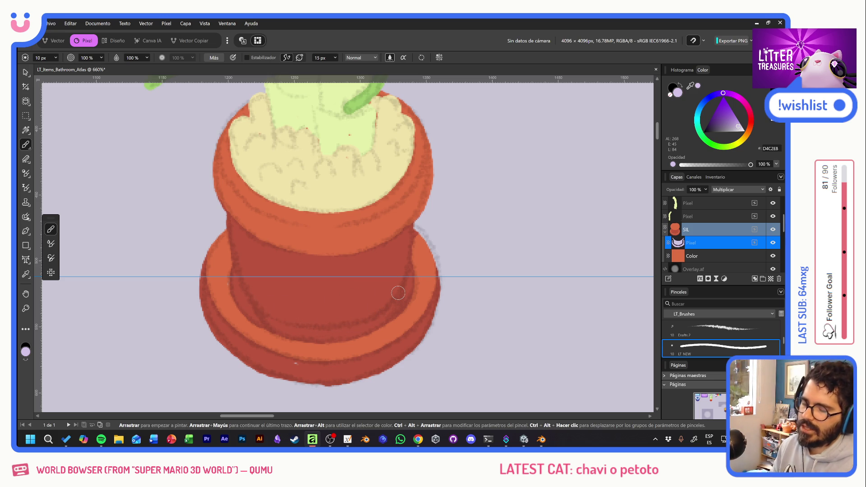
# Try erasing and repainting spots of the pot's shading, undoing each attempt
pyautogui.press('e')
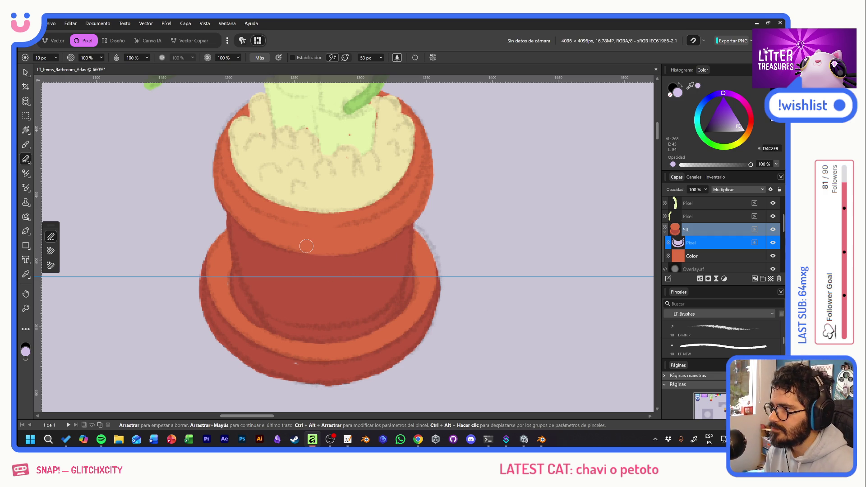
pyautogui.click(368, 278)
pyautogui.hotkey('ctrl', 'z')
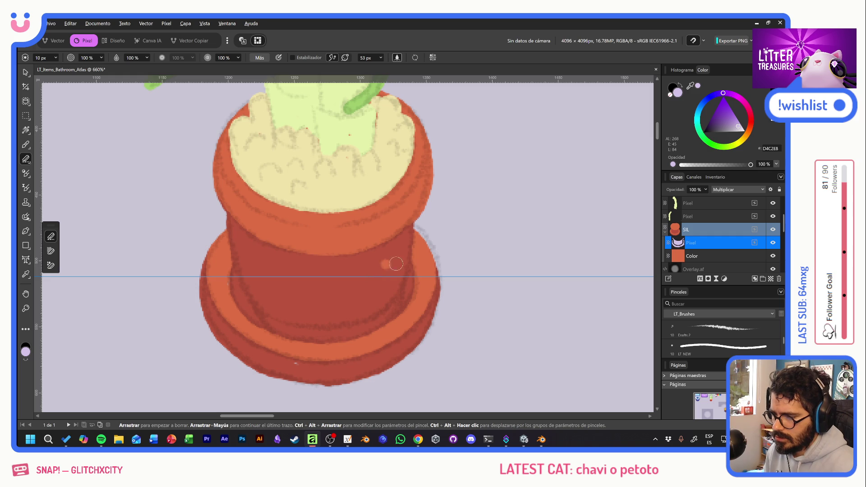
pyautogui.moveTo(258, 281); pyautogui.dragTo(410, 255)
pyautogui.hotkey('ctrl', 'z')
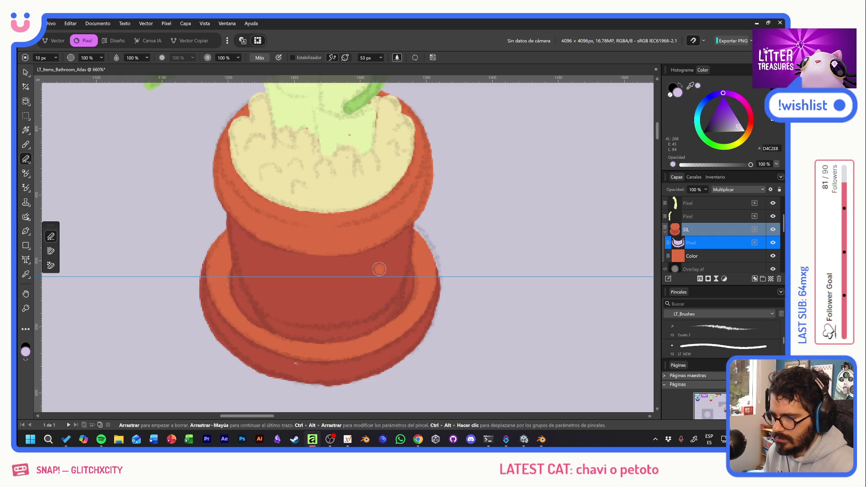
pyautogui.click(25, 145)
pyautogui.moveTo(306, 238); pyautogui.dragTo(362, 233)
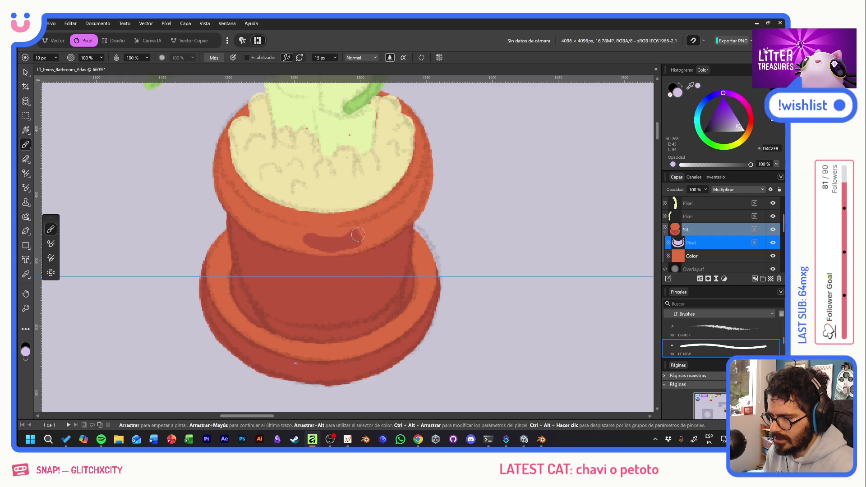
pyautogui.hotkey('ctrl', 'z')
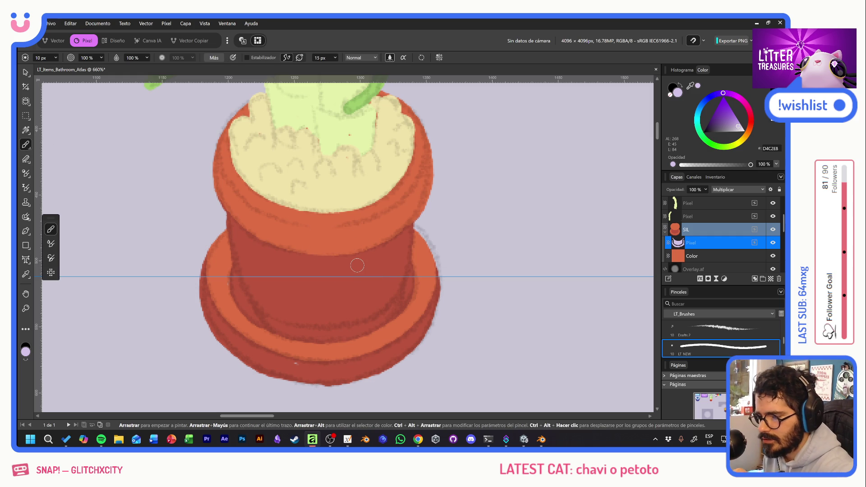
pyautogui.scroll(3, 426, 281)
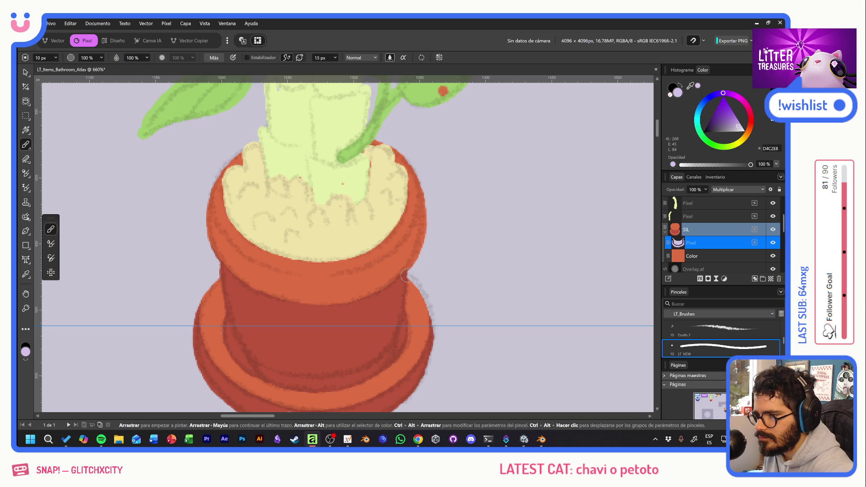
# With Stabilizer on, deepen the shadow along the pot's middle band
pyautogui.click(247, 57)
pyautogui.moveTo(329, 282)
pyautogui.mouseDown()
pyautogui.moveTo(391, 257)
pyautogui.moveTo(416, 211)
pyautogui.moveTo(419, 186)
pyautogui.moveTo(416, 230)
pyautogui.moveTo(392, 261)
pyautogui.moveTo(320, 283)
pyautogui.moveTo(246, 268)
pyautogui.moveTo(212, 237)
pyautogui.moveTo(205, 175)
pyautogui.mouseUp()
pyautogui.hotkey('ctrl', 'z')
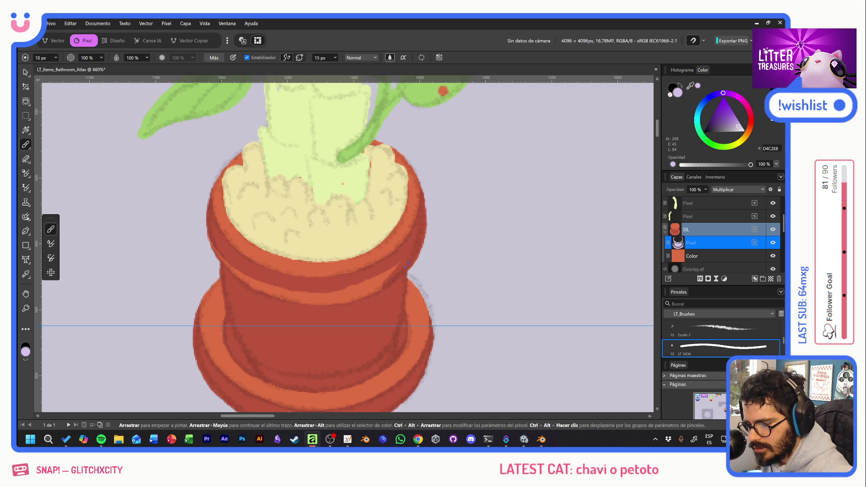
pyautogui.moveTo(403, 280)
pyautogui.mouseDown()
pyautogui.moveTo(301, 296)
pyautogui.moveTo(241, 278)
pyautogui.mouseUp()
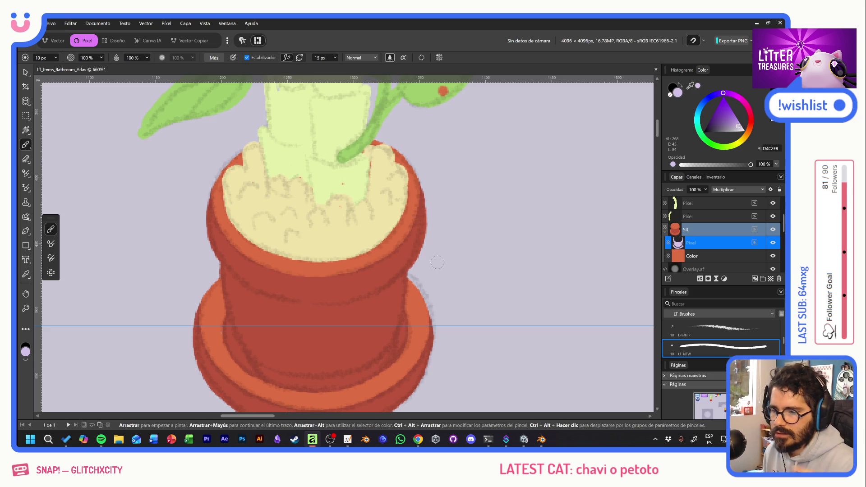
pyautogui.press('e')
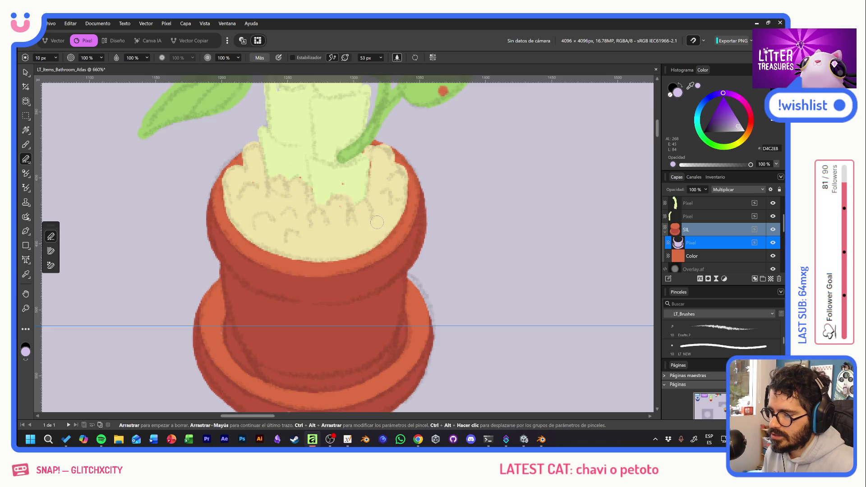
pyautogui.scroll(-2, 379, 225)
pyautogui.moveTo(379, 225)
pyautogui.mouseDown()
pyautogui.moveTo(397, 285)
pyautogui.moveTo(485, 284)
pyautogui.mouseUp()
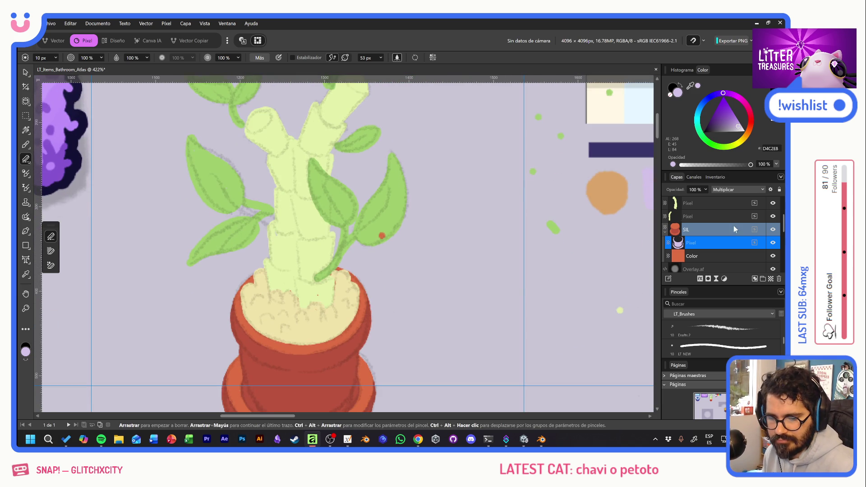
# Toggle layer visibility to find which layers hold the stems and pot soil
pyautogui.click(776, 232)
pyautogui.click(777, 231)
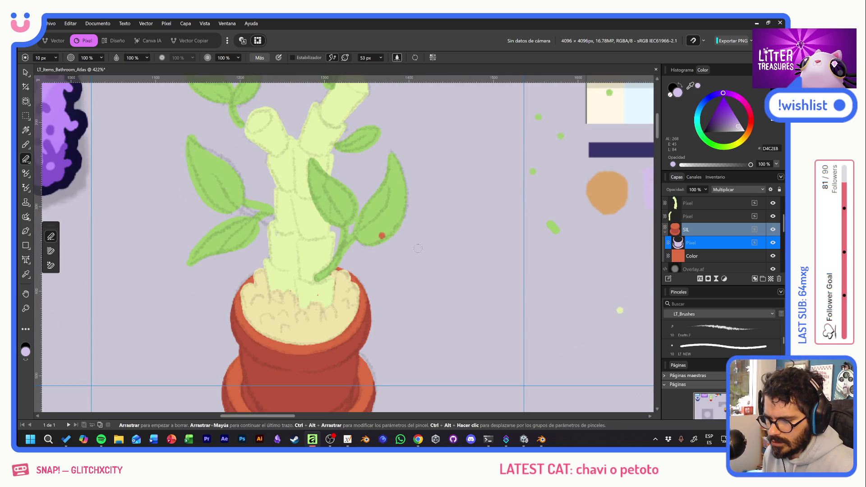
pyautogui.click(773, 216)
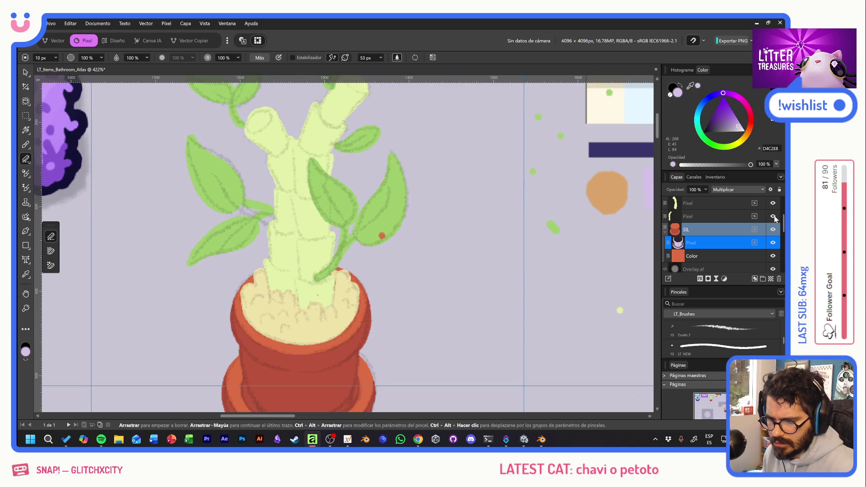
pyautogui.click(773, 203)
pyautogui.scroll(2, 776, 217)
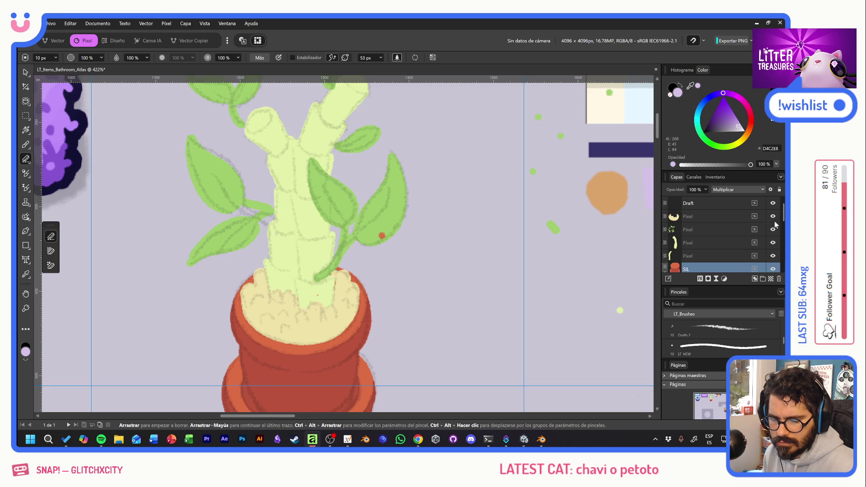
pyautogui.click(773, 216)
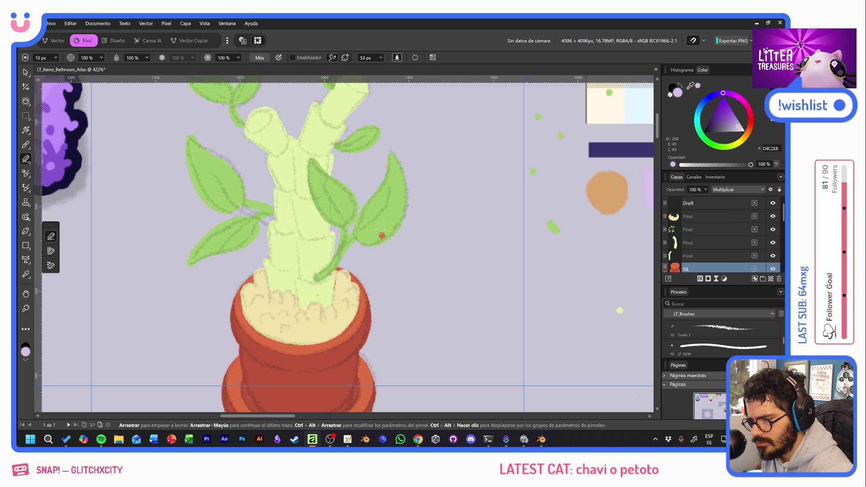
pyautogui.click(711, 216)
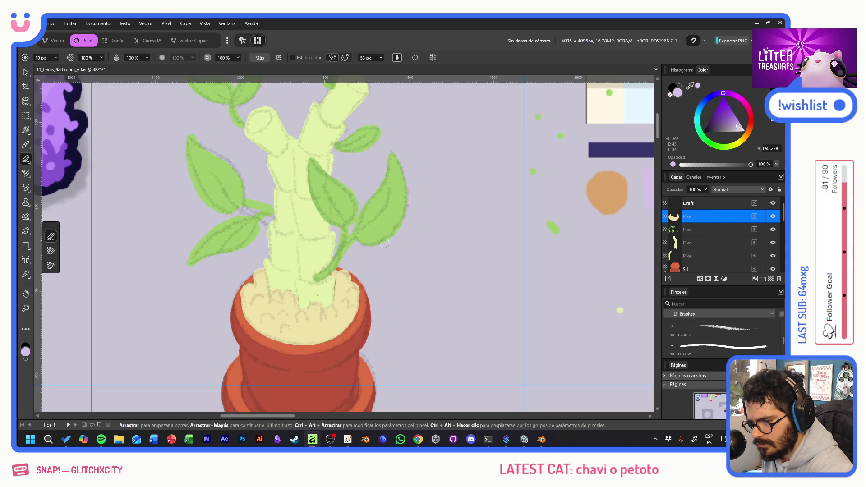
pyautogui.press('space')
pyautogui.moveTo(422, 311); pyautogui.dragTo(417, 268)
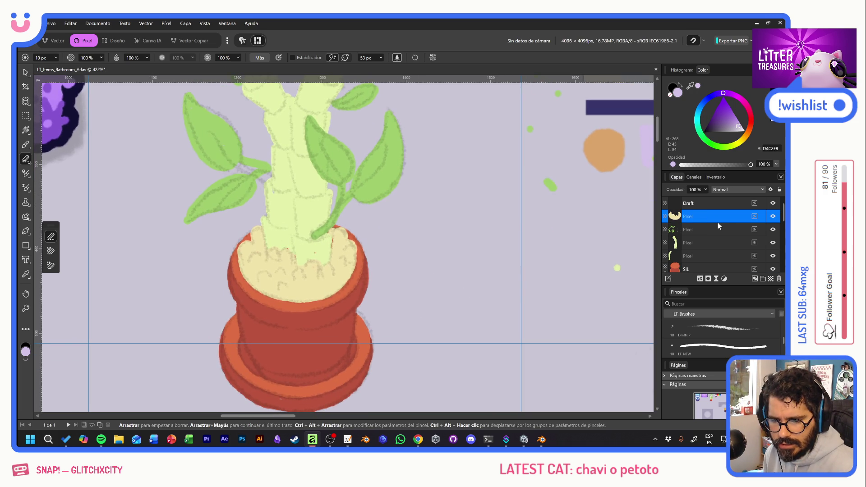
pyautogui.scroll(-3, 716, 225)
# Add an empty Multiply-blended pixel layer above the pot's shading layer
pyautogui.click(729, 205)
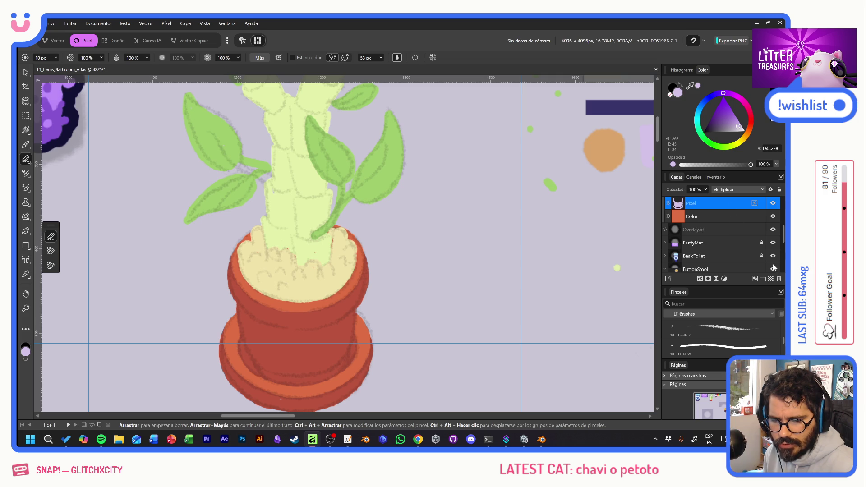
pyautogui.click(771, 278)
pyautogui.click(729, 190)
pyautogui.click(731, 221)
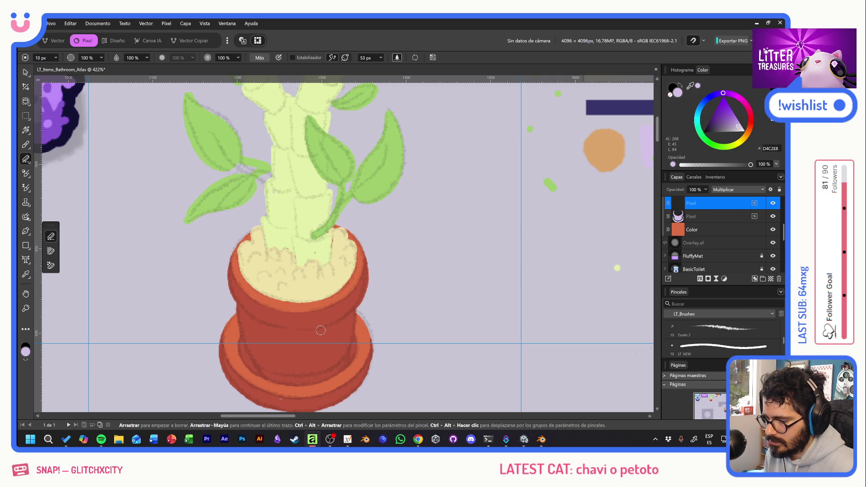
pyautogui.click(26, 148)
# Paint a dark red shadow band across the pot body, redoing misplaced strokes
pyautogui.moveTo(286, 316); pyautogui.dragTo(308, 350)
pyautogui.hotkey('ctrl', 'z')
pyautogui.scroll(1, 369, 357)
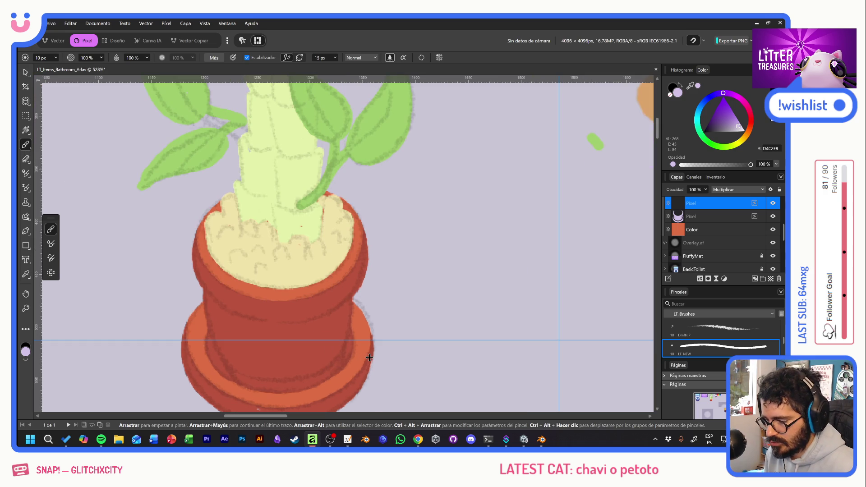
pyautogui.scroll(-2, 431, 299)
pyautogui.hscroll(-1, 432, 300)
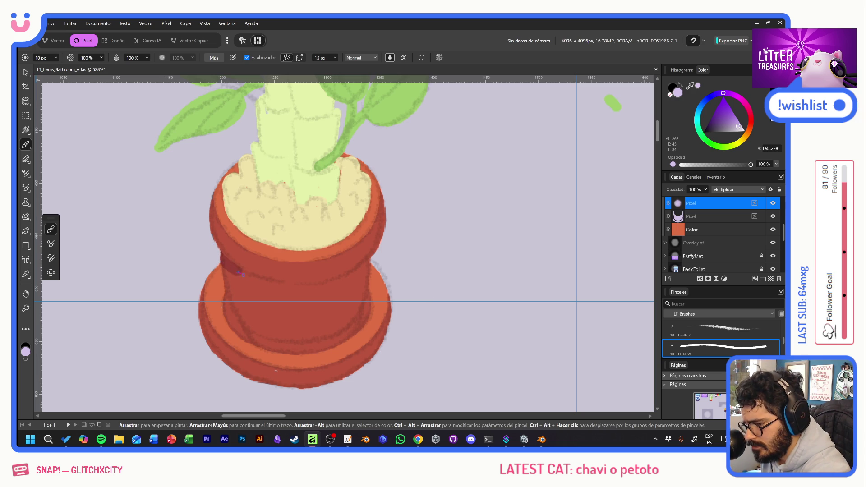
pyautogui.moveTo(228, 266); pyautogui.dragTo(293, 292)
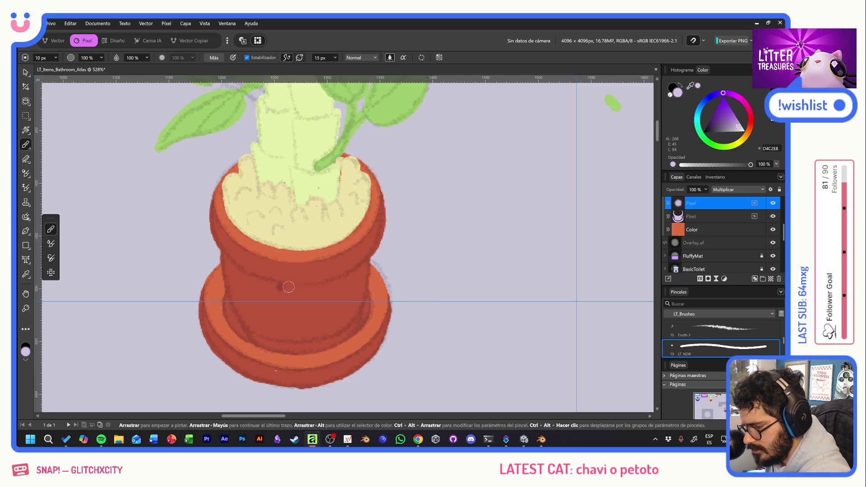
pyautogui.moveTo(300, 292)
pyautogui.mouseDown()
pyautogui.moveTo(240, 274)
pyautogui.moveTo(215, 249)
pyautogui.mouseUp()
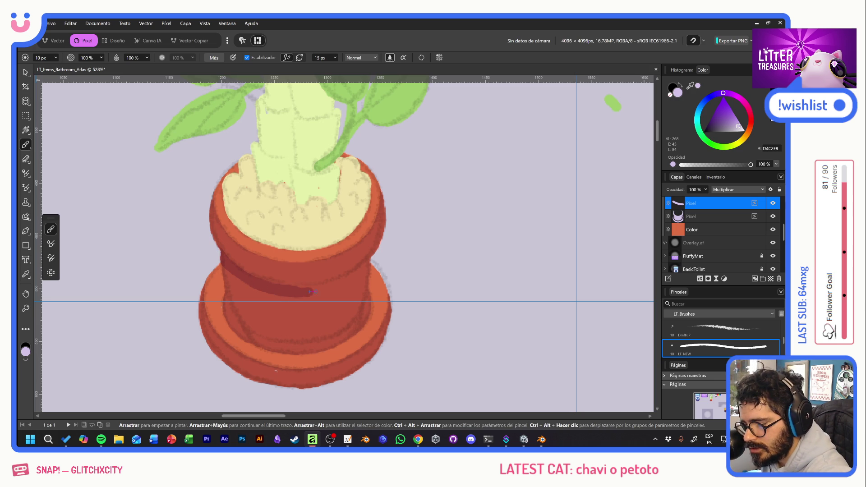
pyautogui.hotkey('ctrl', 'z')
pyautogui.moveTo(306, 290); pyautogui.dragTo(373, 257)
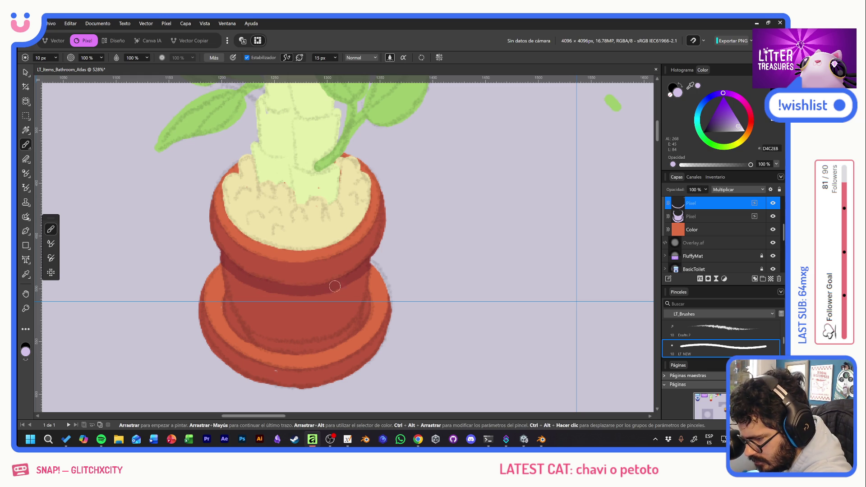
# Darken the band, shade the lower-left rim and select the pot's shape from its layer thumbnail
pyautogui.moveTo(245, 278); pyautogui.dragTo(329, 285)
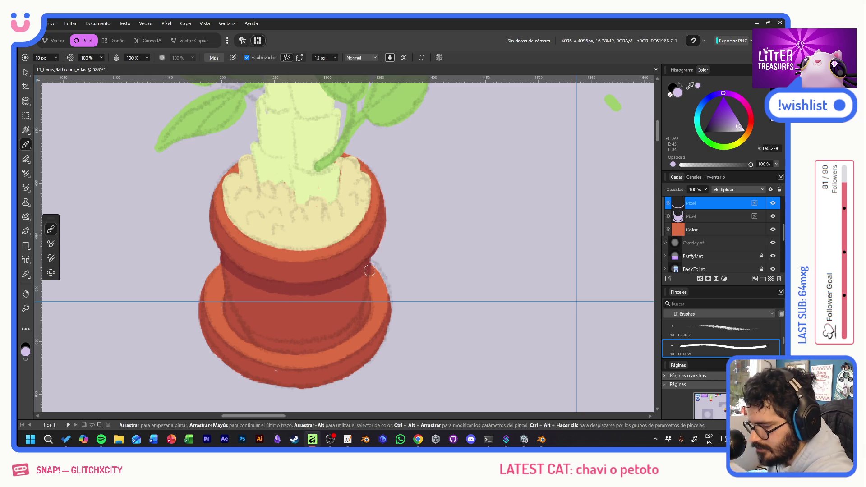
pyautogui.moveTo(228, 299); pyautogui.dragTo(239, 332)
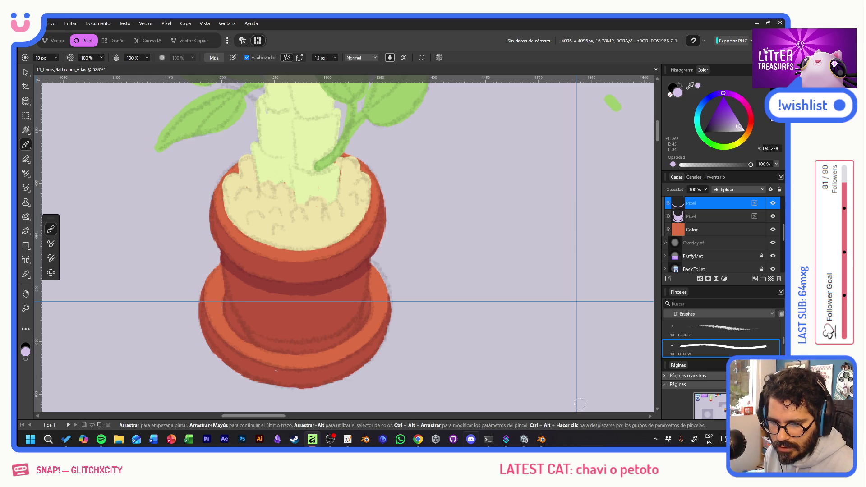
pyautogui.keyDown('ctrl'); pyautogui.click(677, 216); pyautogui.keyUp('ctrl')
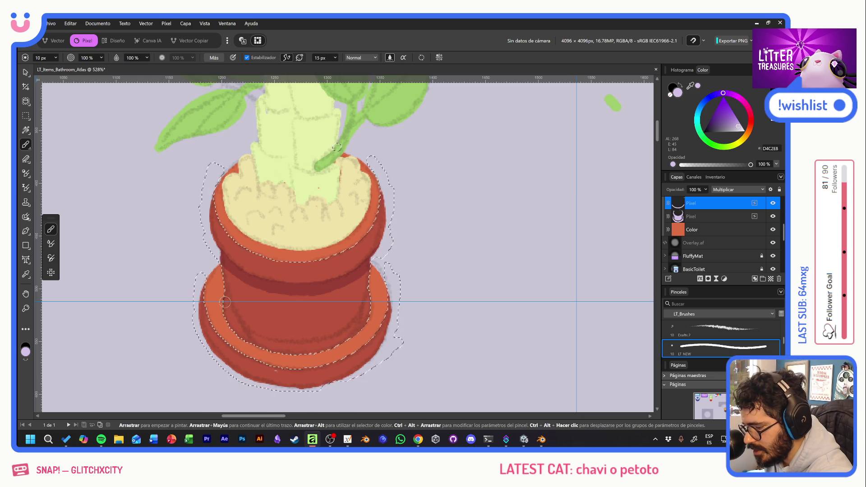
# Shade the inner left and right sides of the pot's lower band in darker red
pyautogui.moveTo(217, 286)
pyautogui.mouseDown()
pyautogui.moveTo(230, 318)
pyautogui.moveTo(217, 359)
pyautogui.mouseUp()
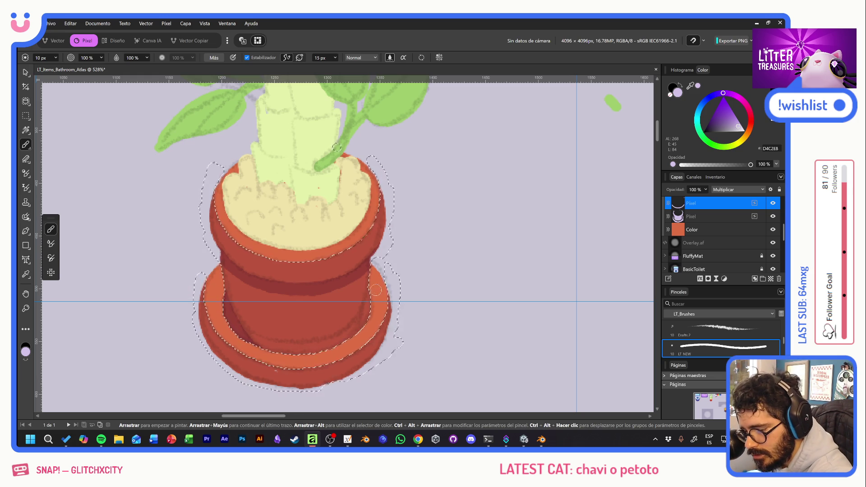
pyautogui.moveTo(371, 282); pyautogui.dragTo(366, 309)
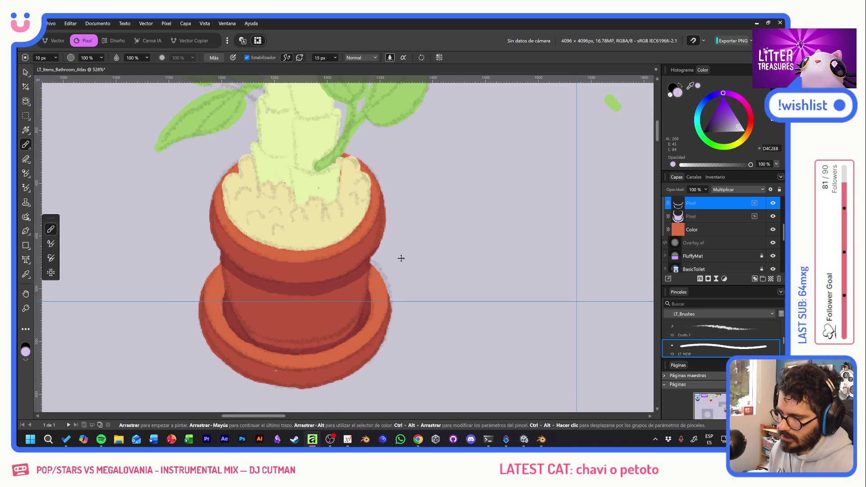
pyautogui.scroll(-3, 392, 259)
pyautogui.scroll(-2, 442, 259)
pyautogui.scroll(2, 441, 258)
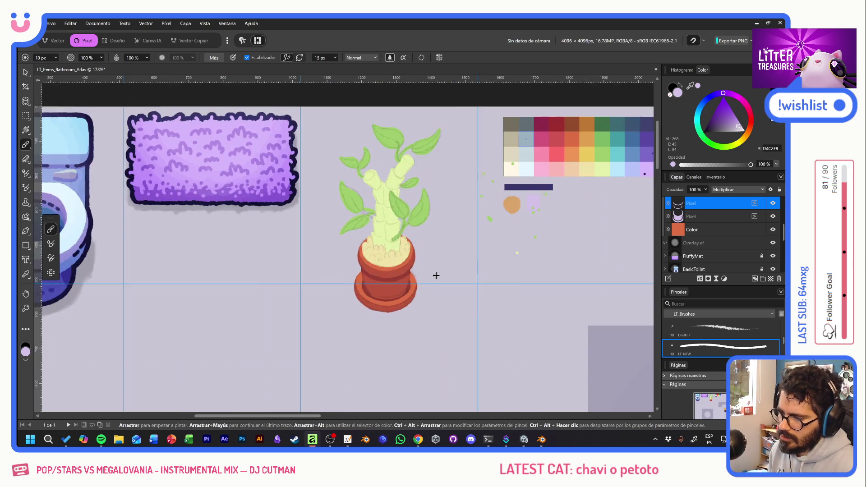
pyautogui.scroll(2, 431, 271)
pyautogui.scroll(1, 437, 277)
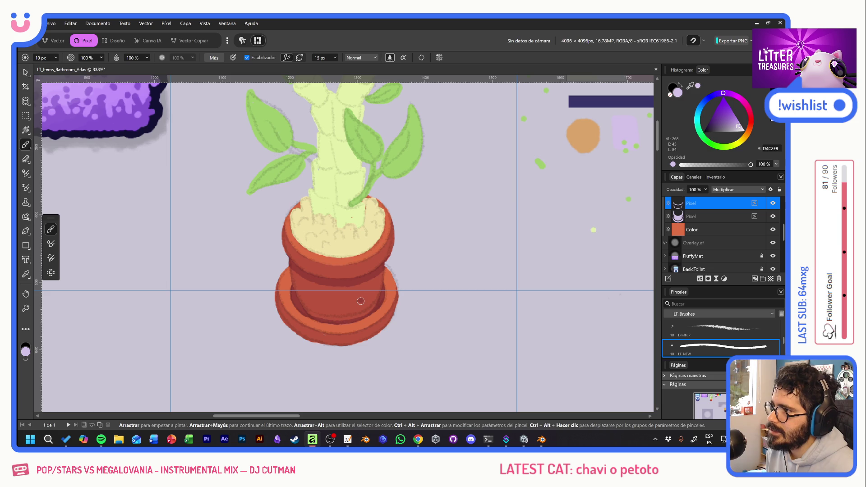
# Frame the plant top, select the leaf layer and step down to a stem layer
pyautogui.moveTo(425, 233); pyautogui.dragTo(422, 270)
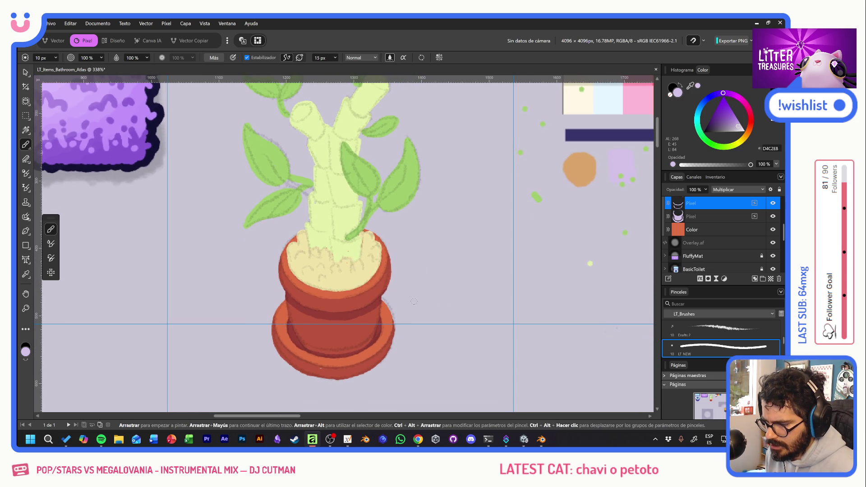
pyautogui.moveTo(393, 251); pyautogui.dragTo(393, 330)
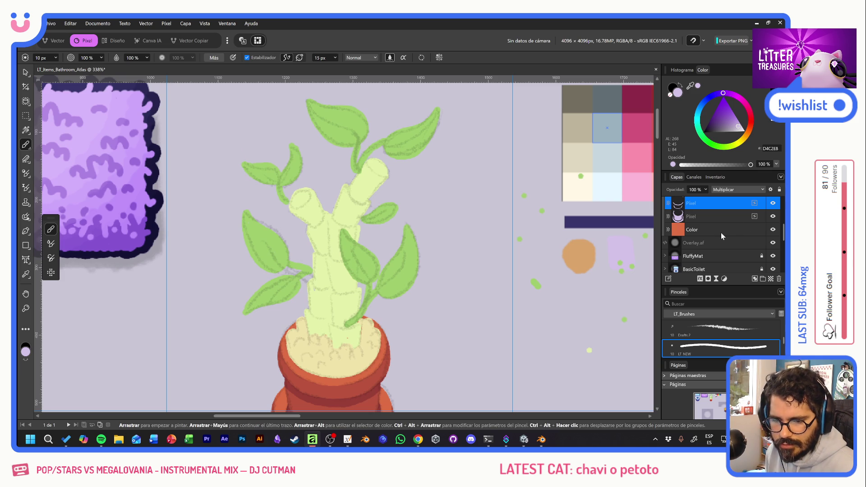
pyautogui.scroll(3, 723, 240)
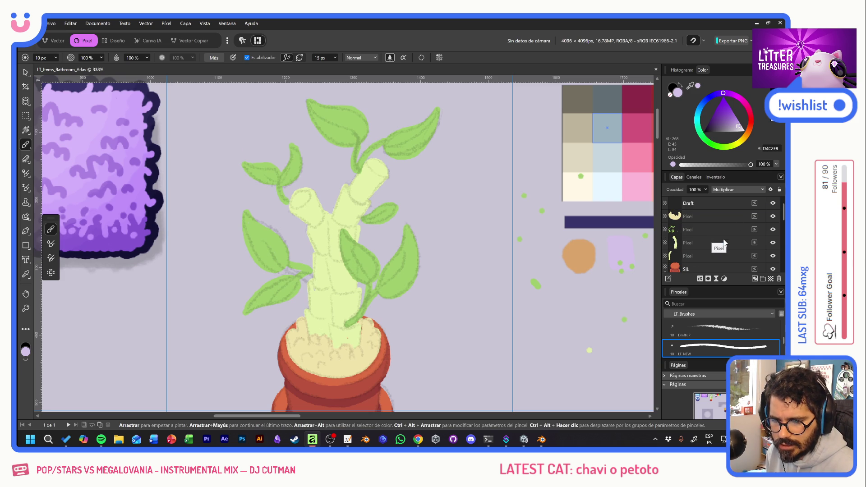
pyautogui.click(701, 230)
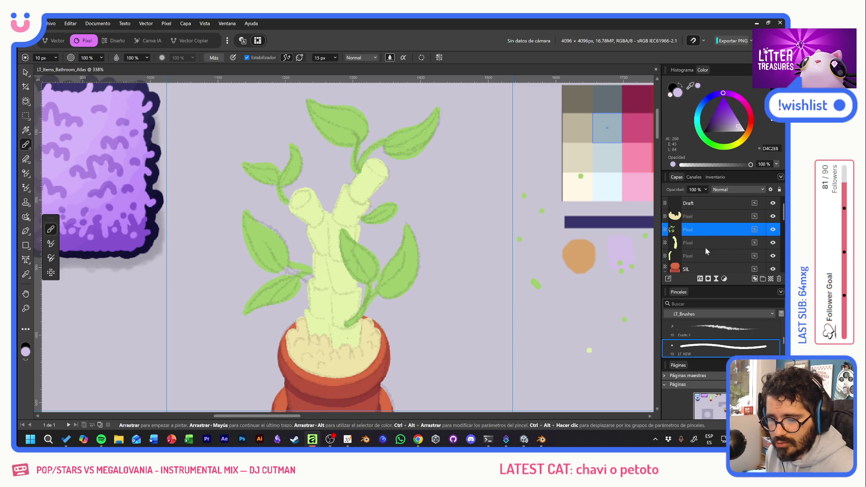
pyautogui.press('Down')
pyautogui.press('Down')
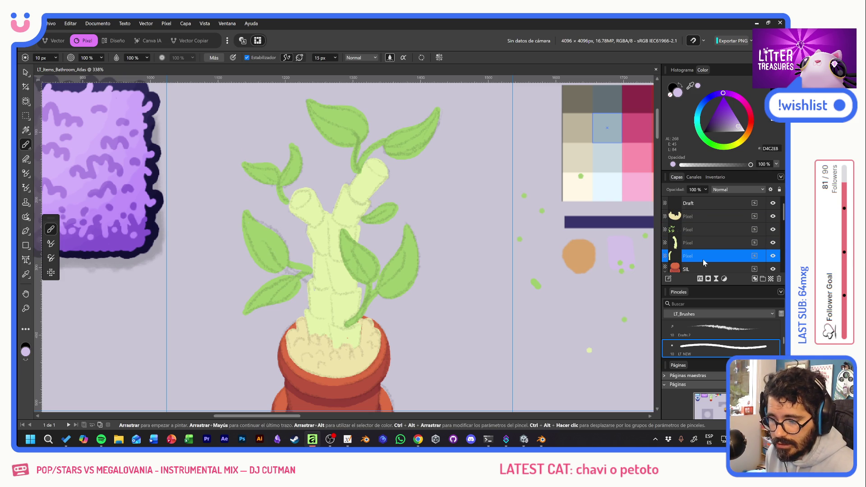
# Add a new pixel layer onto the stalk layer and set its blend mode to Multiply
pyautogui.click(702, 246)
pyautogui.click(771, 279)
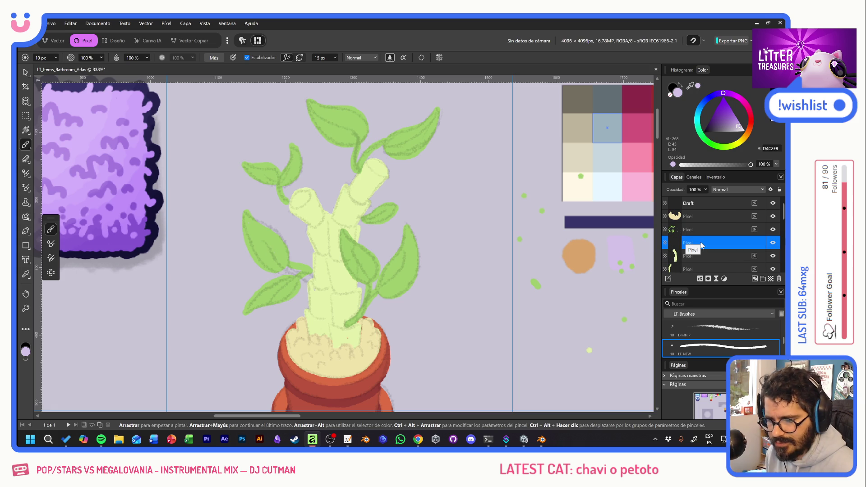
pyautogui.moveTo(700, 244); pyautogui.dragTo(703, 253)
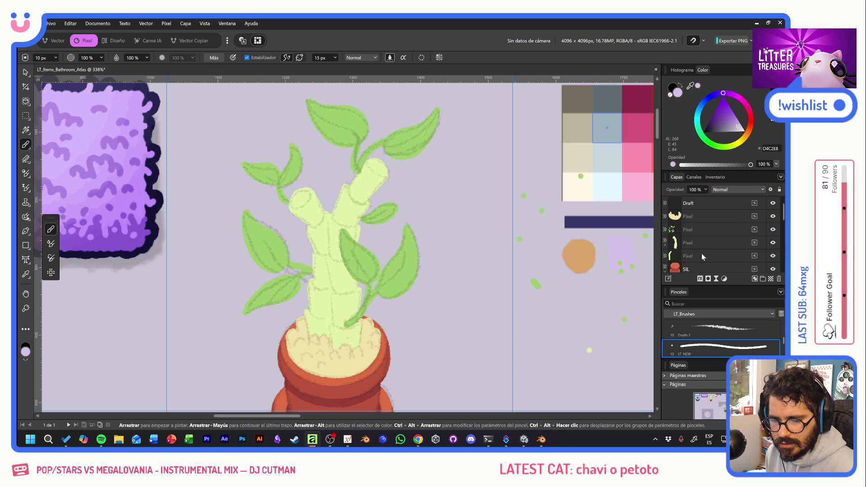
pyautogui.click(725, 190)
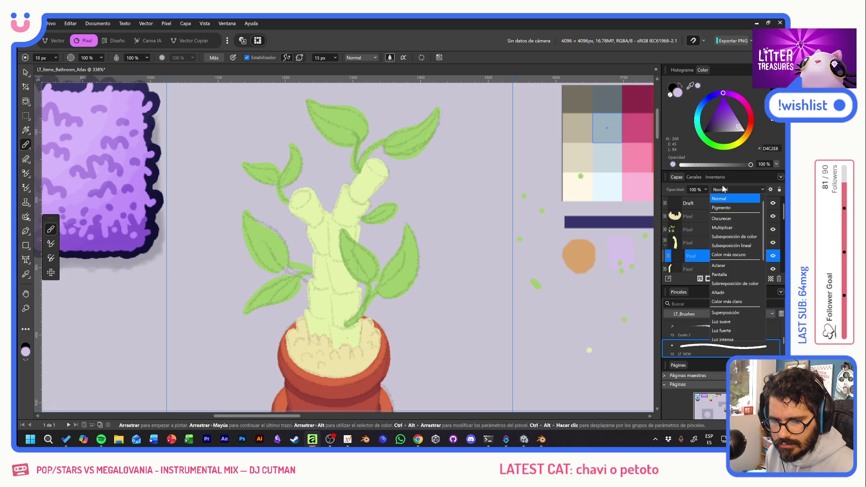
pyautogui.click(717, 231)
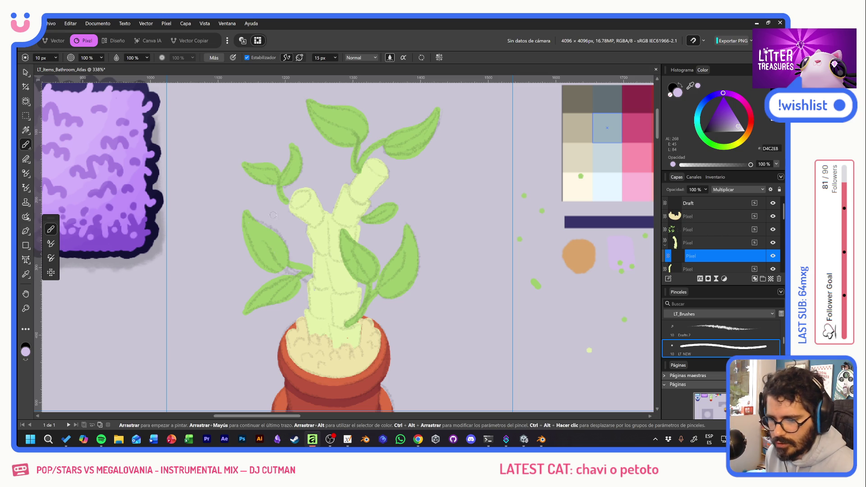
# Brush grey shading up the left stalk from the pot to the branch junction, with Stabilizer off
pyautogui.moveTo(296, 223); pyautogui.dragTo(339, 268)
pyautogui.hotkey('ctrl', 'z')
pyautogui.moveTo(299, 191)
pyautogui.mouseDown()
pyautogui.moveTo(290, 211)
pyautogui.moveTo(316, 192)
pyautogui.mouseUp()
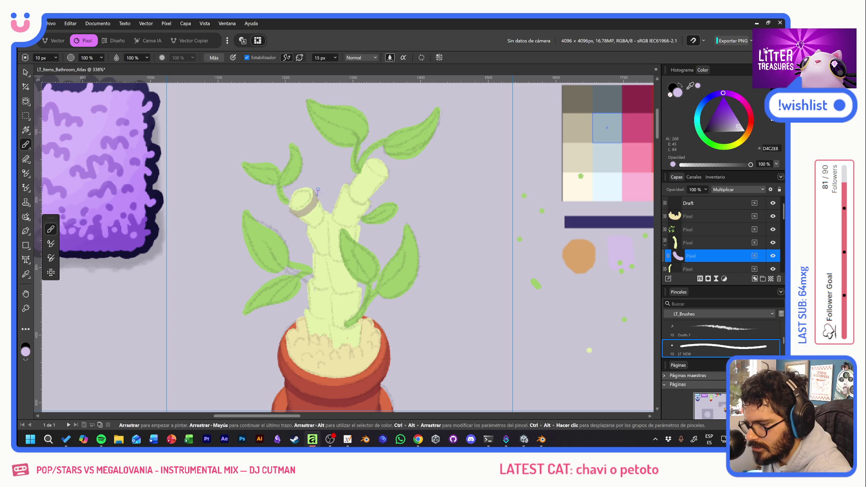
pyautogui.click(246, 57)
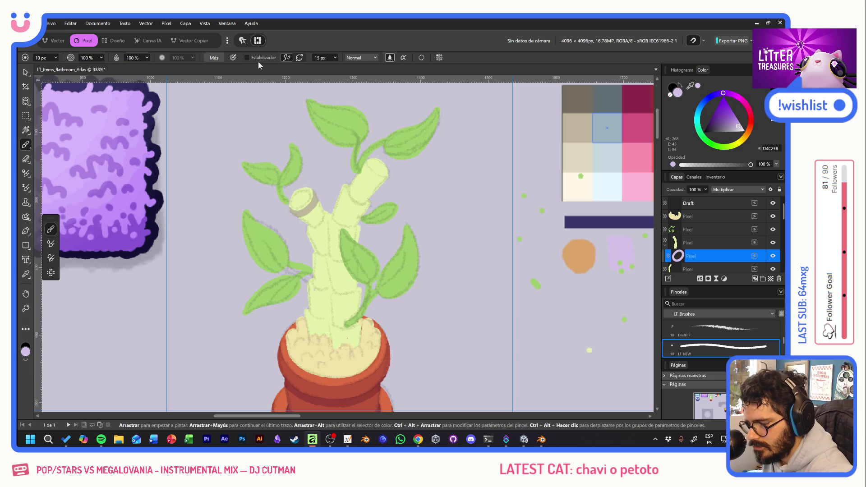
pyautogui.moveTo(306, 335); pyautogui.dragTo(333, 265)
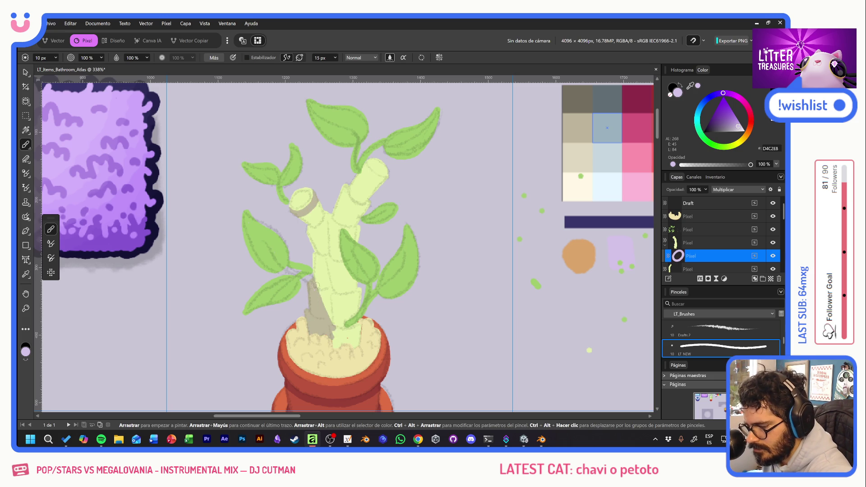
pyautogui.moveTo(335, 305); pyautogui.dragTo(320, 242)
pyautogui.moveTo(315, 281); pyautogui.dragTo(323, 210)
pyautogui.moveTo(315, 242)
pyautogui.mouseDown()
pyautogui.moveTo(313, 203)
pyautogui.moveTo(310, 211)
pyautogui.mouseUp()
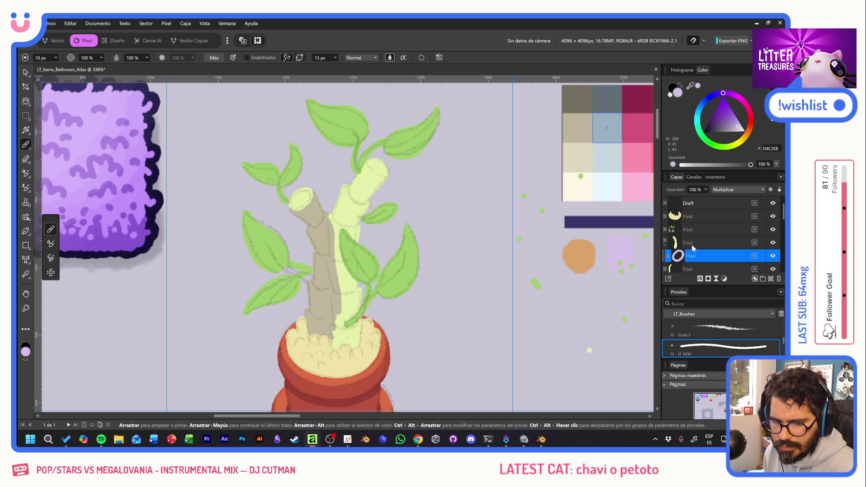
pyautogui.scroll(-2, 725, 236)
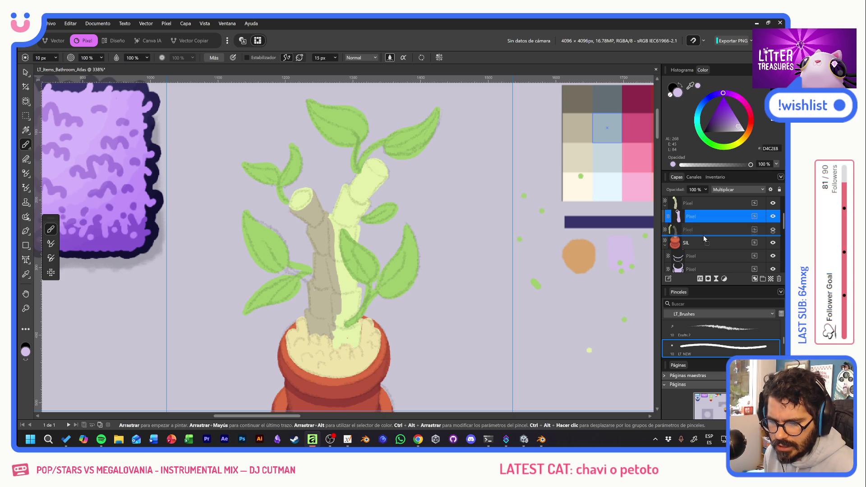
# Move the pale green stalk in front of the shading and darken the top of the cut stump
pyautogui.moveTo(691, 214); pyautogui.dragTo(703, 234)
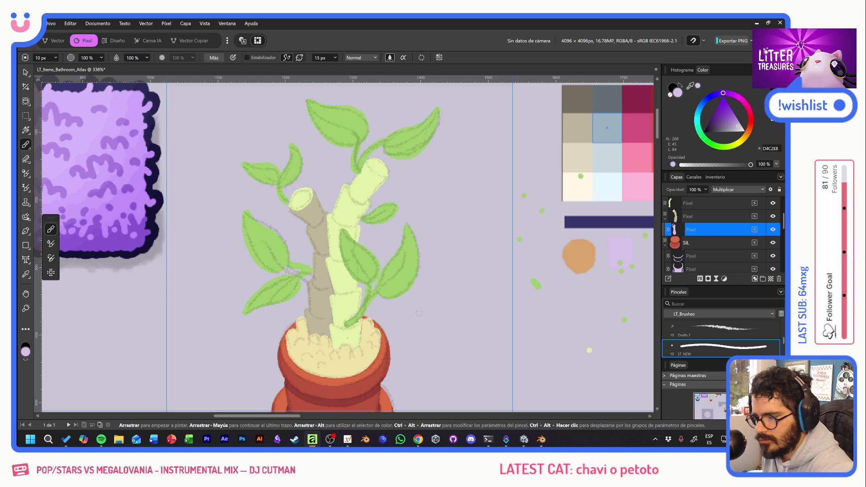
pyautogui.moveTo(291, 205); pyautogui.dragTo(310, 202)
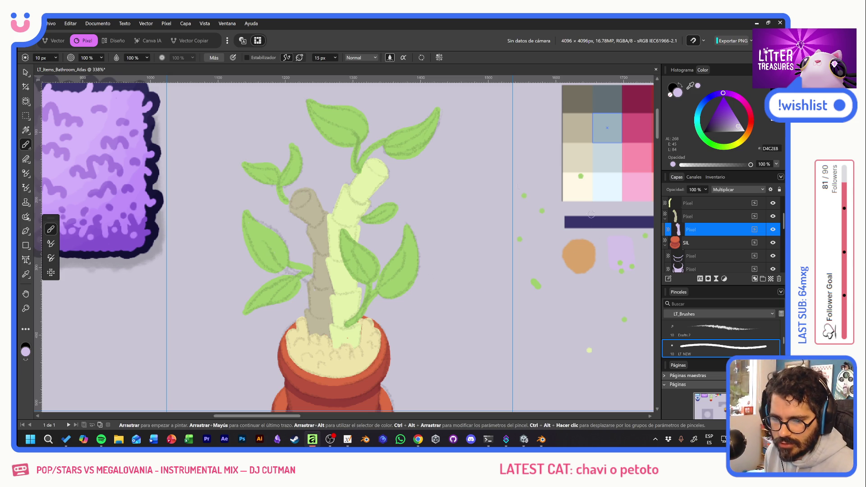
pyautogui.scroll(3, 719, 229)
pyautogui.click(712, 229)
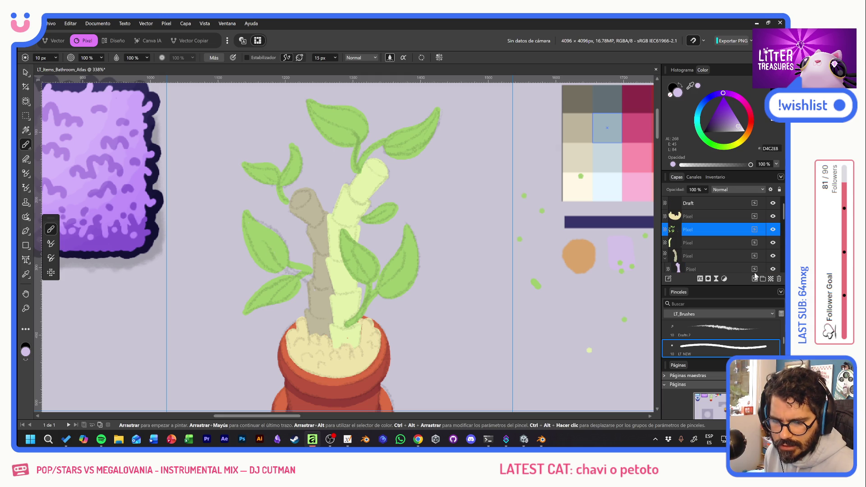
# Nest a new pixel layer inside the leaves layer and set it to Multiply
pyautogui.click(771, 278)
pyautogui.moveTo(696, 233); pyautogui.dragTo(697, 241)
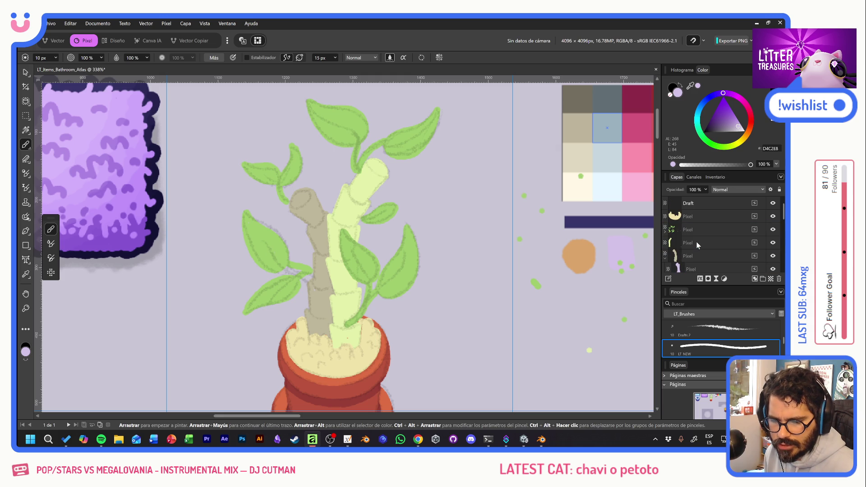
pyautogui.click(698, 242)
pyautogui.click(738, 189)
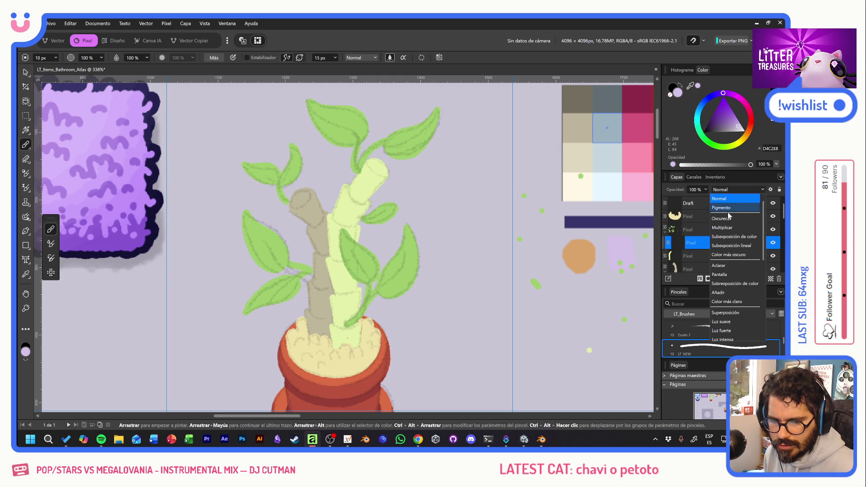
pyautogui.click(728, 227)
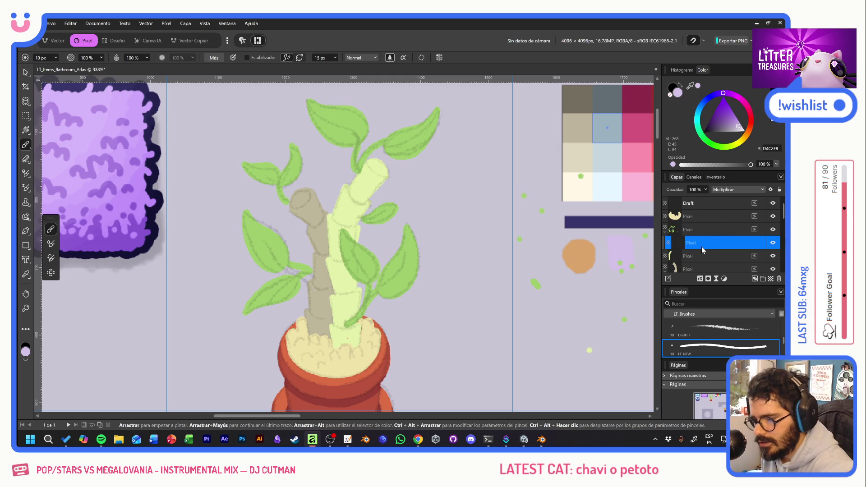
# Darken the upper-left leaf, two small leaves by the stalk and the two curling tendrils
pyautogui.moveTo(246, 166)
pyautogui.mouseDown()
pyautogui.moveTo(279, 198)
pyautogui.moveTo(289, 148)
pyautogui.moveTo(299, 149)
pyautogui.mouseUp()
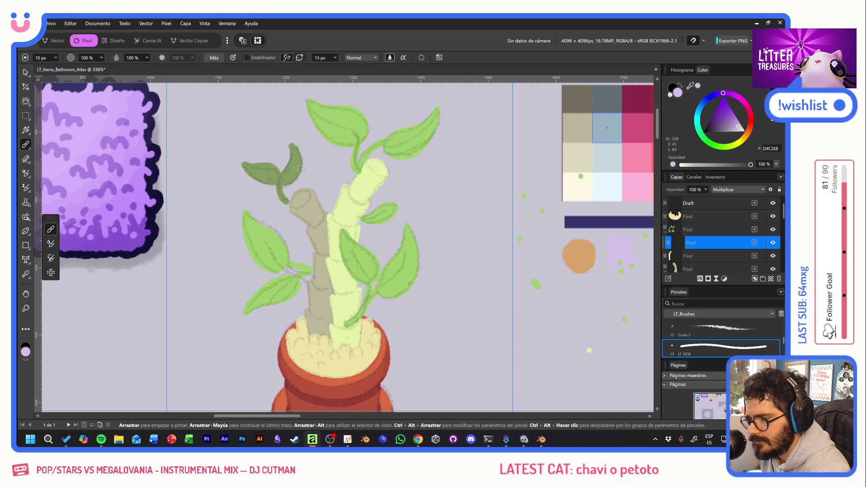
pyautogui.moveTo(310, 272); pyautogui.dragTo(302, 262)
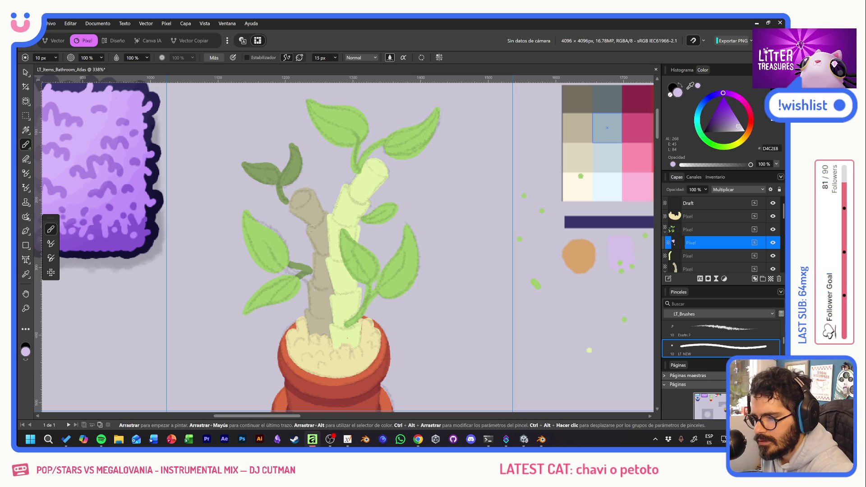
pyautogui.moveTo(360, 171); pyautogui.dragTo(361, 150)
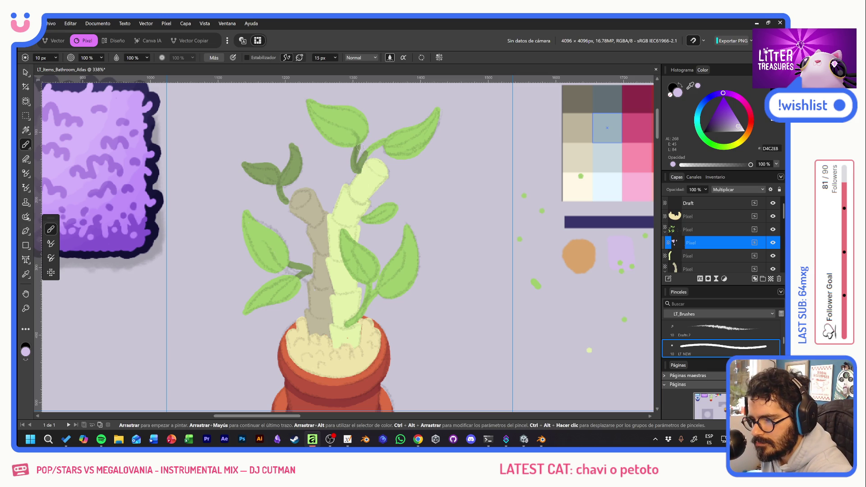
pyautogui.moveTo(367, 157); pyautogui.dragTo(376, 141)
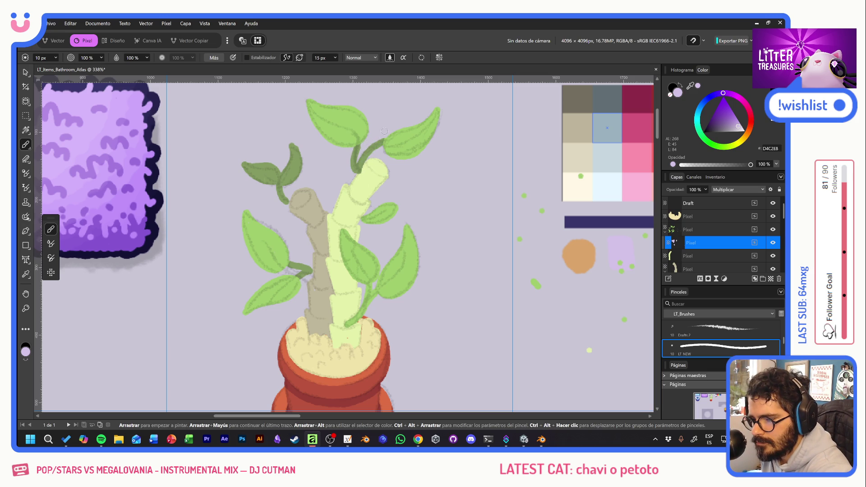
pyautogui.moveTo(360, 210); pyautogui.dragTo(392, 208)
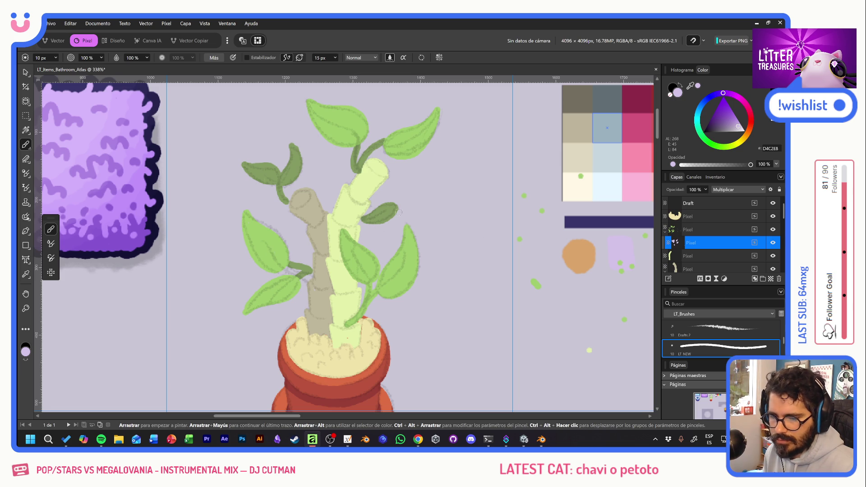
pyautogui.click(714, 257)
pyautogui.scroll(-1, 728, 248)
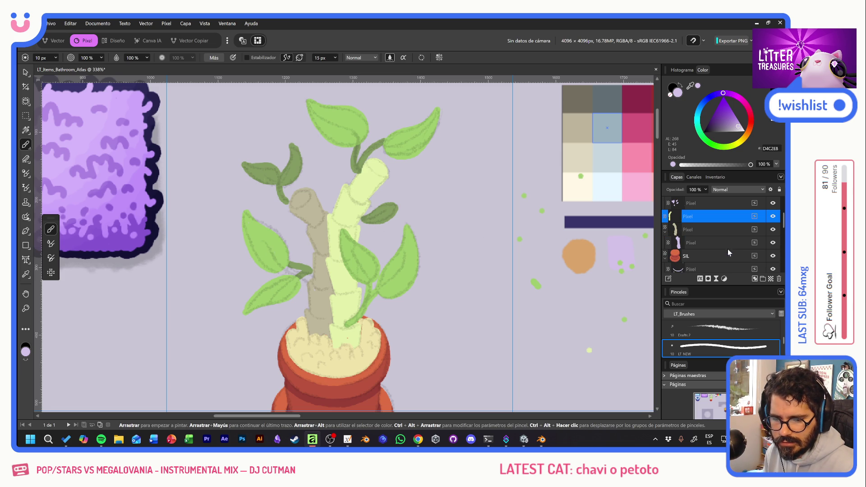
# Nest a new detail layer inside the pale stalk layer and select it
pyautogui.click(763, 279)
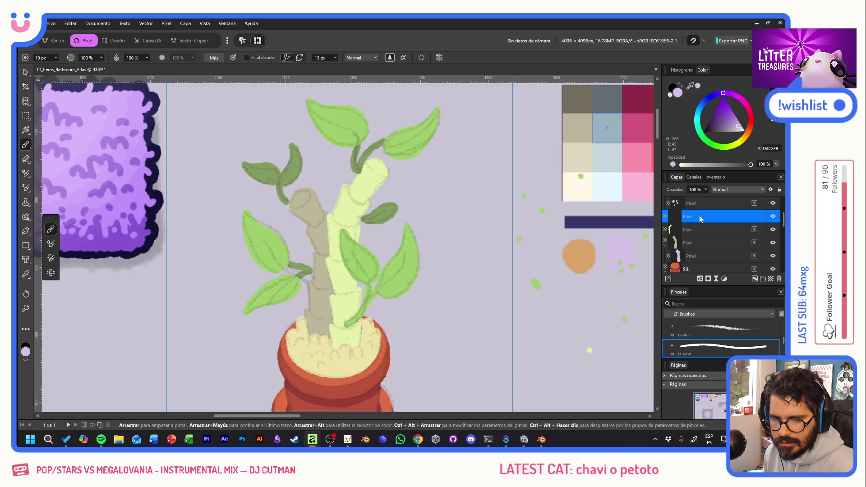
pyautogui.moveTo(701, 219); pyautogui.dragTo(698, 230)
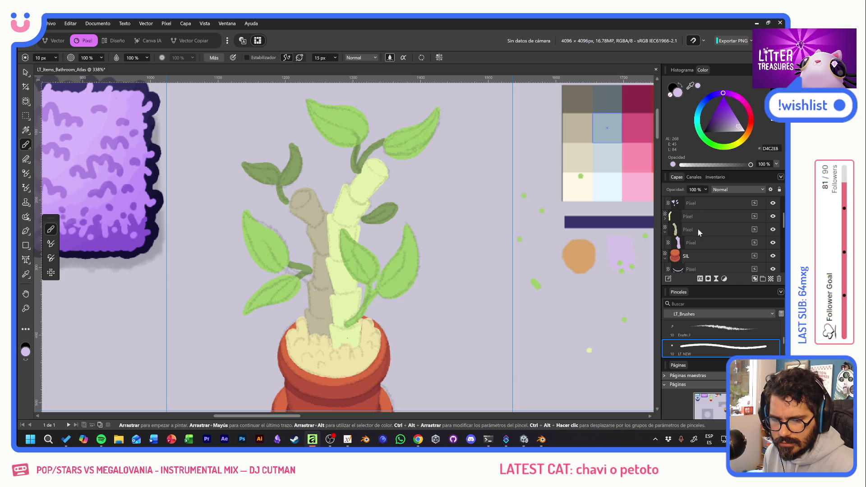
pyautogui.click(667, 220)
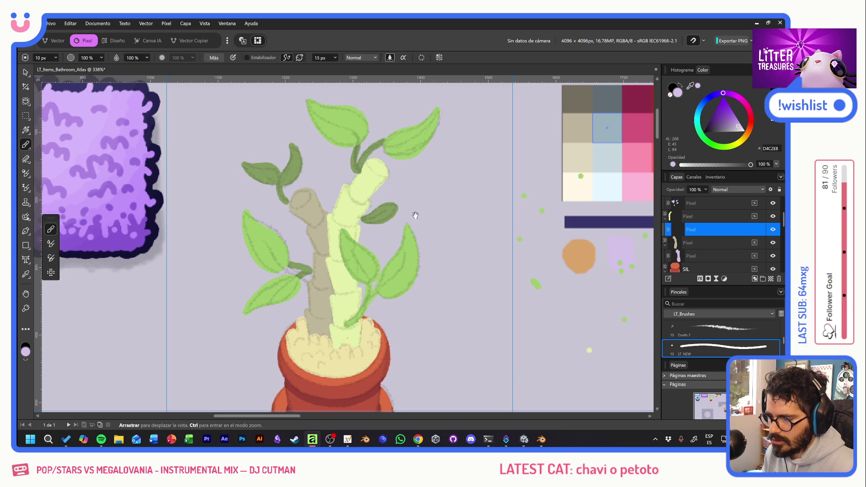
# Pick a brighter green from the palette and brush a detail stroke down the pale stalk
pyautogui.moveTo(396, 210); pyautogui.dragTo(239, 256)
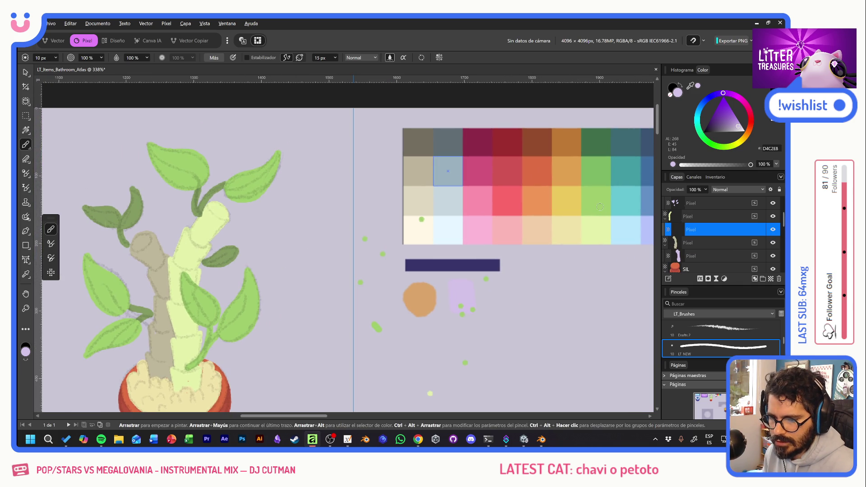
pyautogui.keyDown('alt'); pyautogui.click(599, 206); pyautogui.keyUp('alt')
pyautogui.moveTo(256, 265)
pyautogui.mouseDown()
pyautogui.moveTo(358, 218)
pyautogui.moveTo(304, 235)
pyautogui.mouseUp()
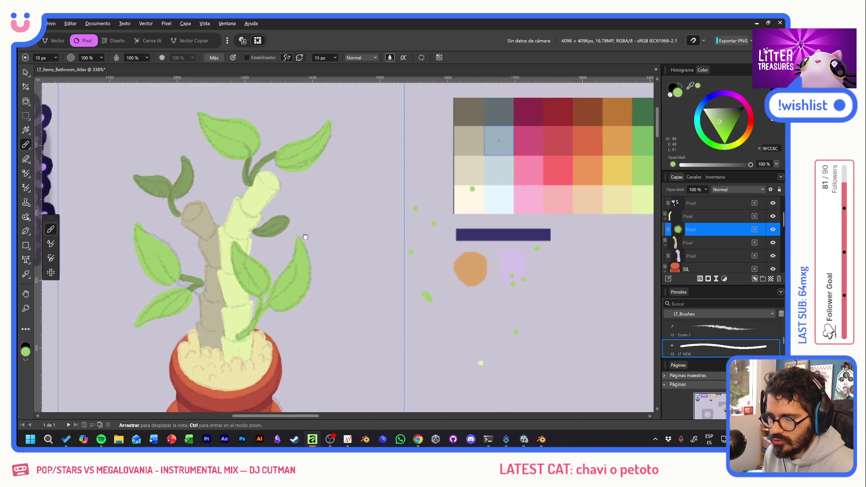
pyautogui.keyDown('alt'); pyautogui.click(614, 202); pyautogui.keyUp('alt')
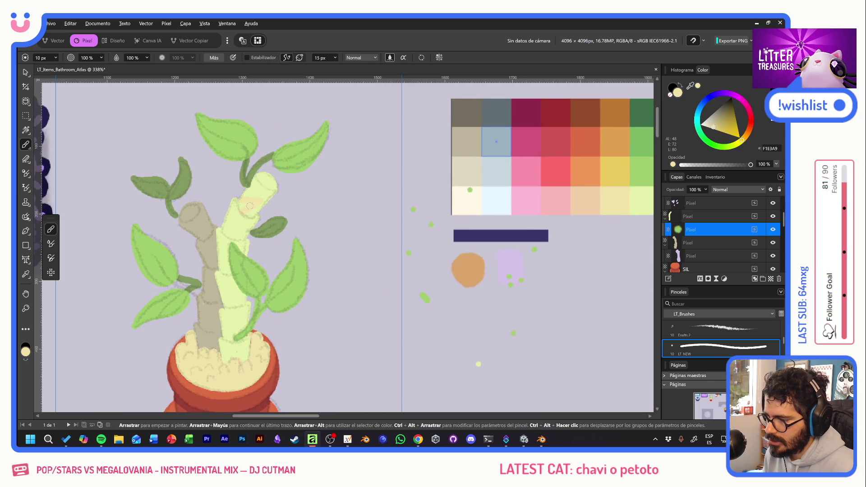
pyautogui.keyDown('alt'); pyautogui.click(636, 174); pyautogui.keyUp('alt')
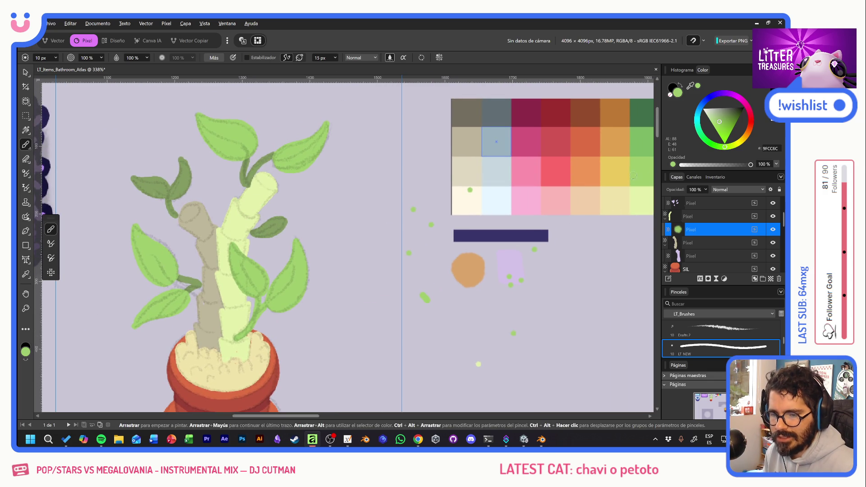
pyautogui.moveTo(635, 174); pyautogui.dragTo(450, 211)
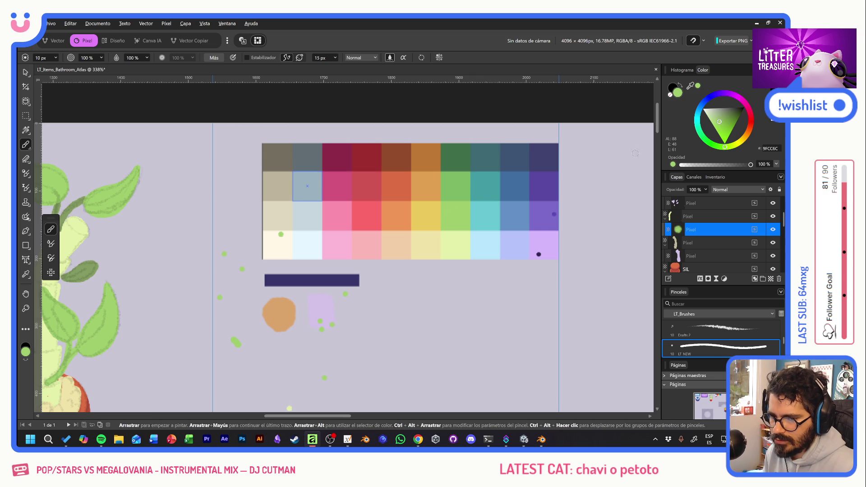
pyautogui.click(721, 126)
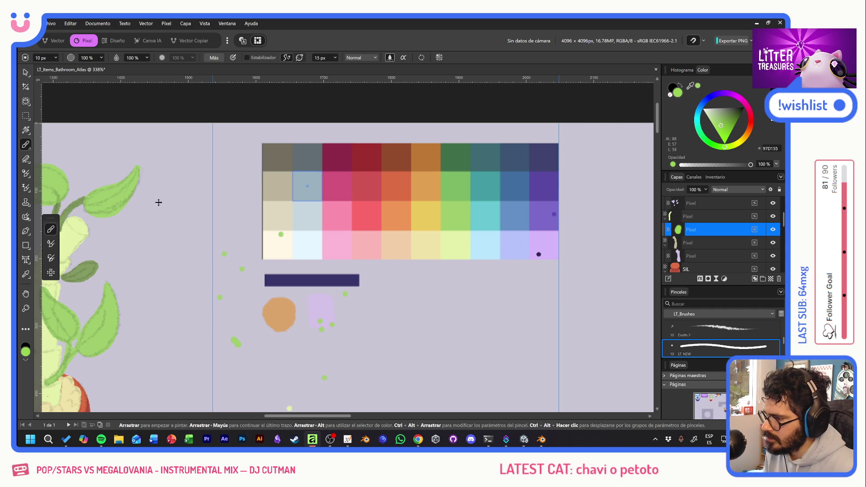
pyautogui.keyDown('ctrl'); pyautogui.click(712, 216); pyautogui.keyUp('ctrl')
pyautogui.moveTo(150, 280); pyautogui.dragTo(406, 195)
pyautogui.moveTo(299, 195); pyautogui.dragTo(306, 263)
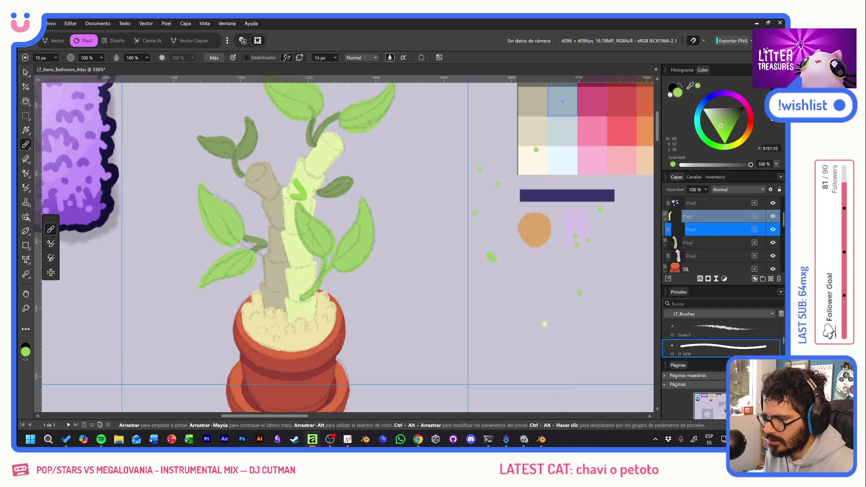
# Undo the zigzag, test lighter green strokes on the stem, and glance at the lucky bamboo photos
pyautogui.hotkey('ctrl', 'z')
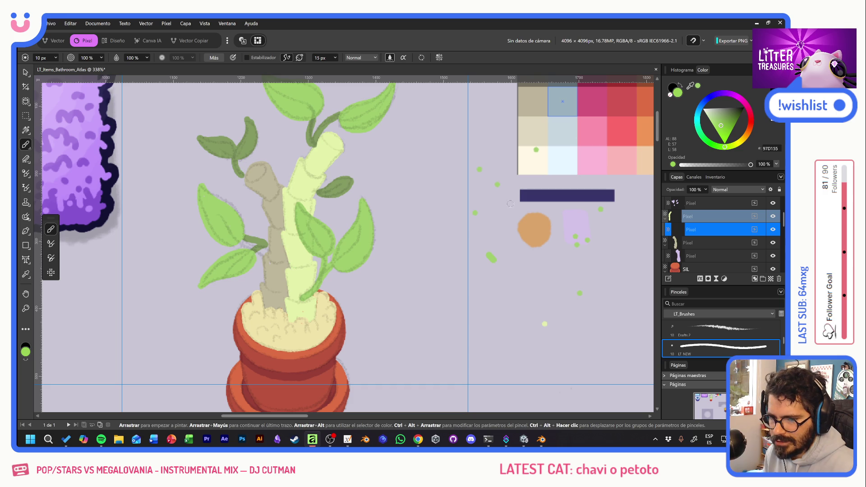
pyautogui.scroll(2, 307, 262)
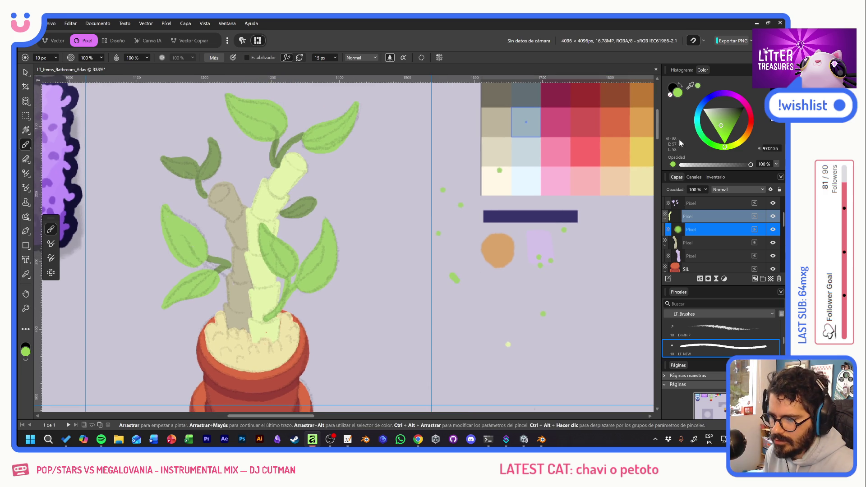
pyautogui.click(717, 125)
pyautogui.moveTo(264, 201); pyautogui.dragTo(272, 238)
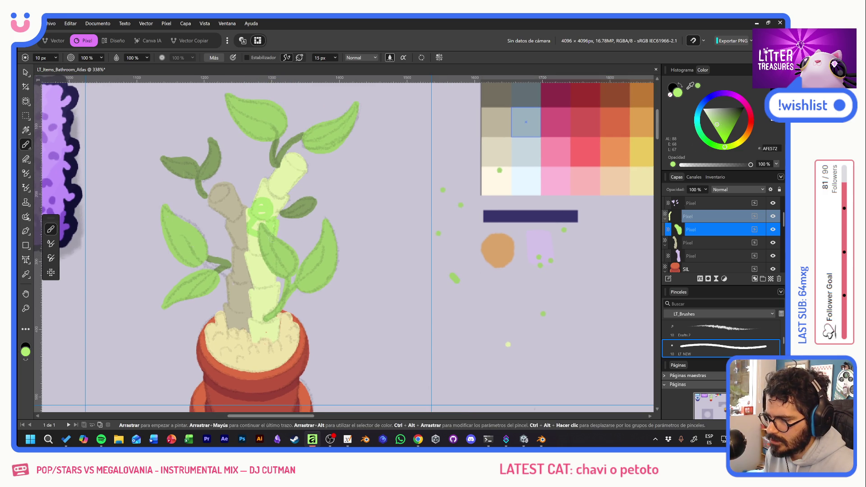
pyautogui.click(728, 151)
pyautogui.moveTo(276, 181)
pyautogui.mouseDown()
pyautogui.moveTo(256, 222)
pyautogui.moveTo(277, 190)
pyautogui.mouseUp()
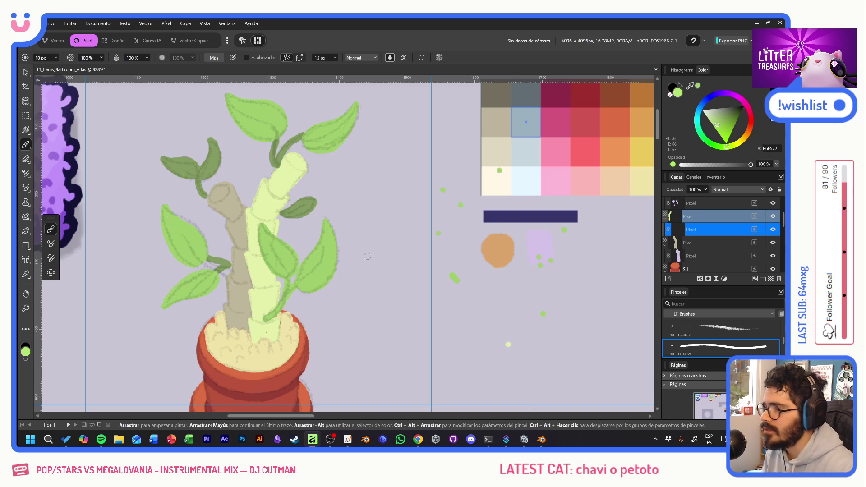
pyautogui.hotkey('alt', 'Tab')
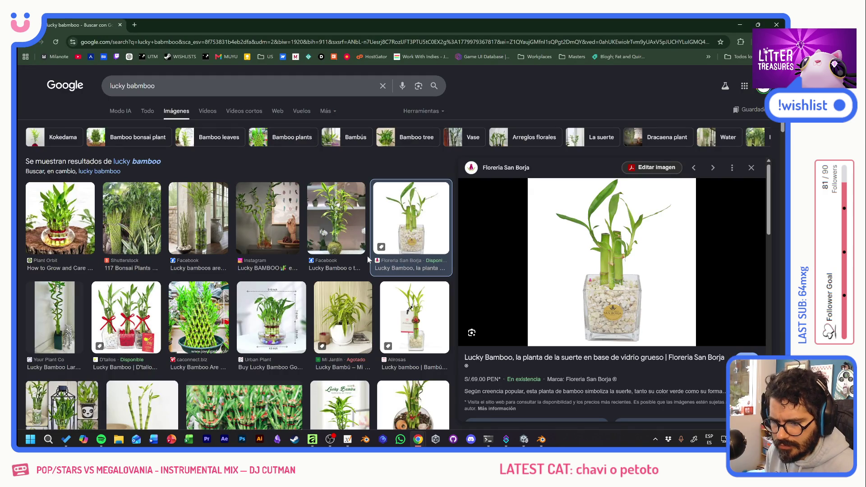
pyautogui.hotkey('alt', 'Tab')
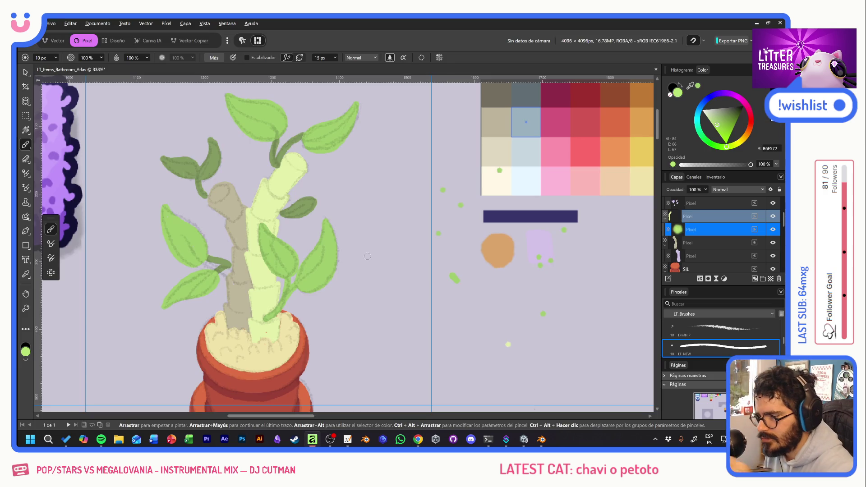
# Paint a bright green top, darker right-side shading and ring marks down the pale stem
pyautogui.moveTo(296, 162); pyautogui.dragTo(298, 166)
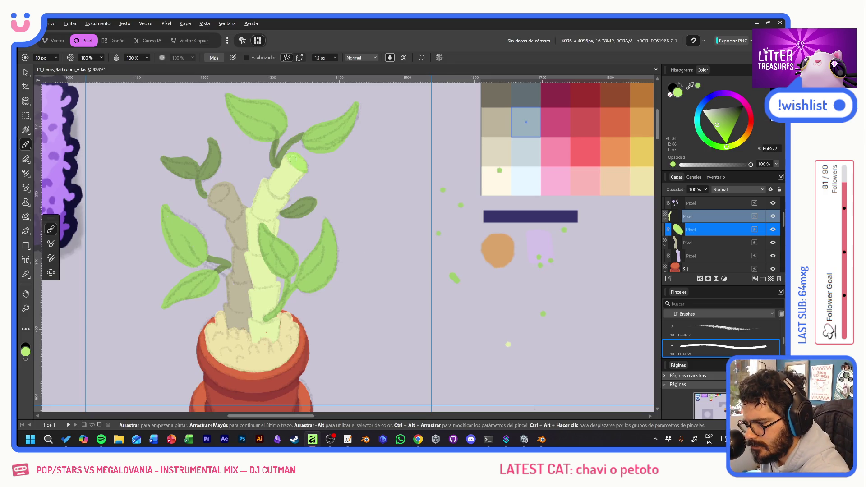
pyautogui.moveTo(303, 173)
pyautogui.mouseDown()
pyautogui.moveTo(284, 161)
pyautogui.moveTo(303, 182)
pyautogui.moveTo(265, 192)
pyautogui.moveTo(291, 195)
pyautogui.mouseUp()
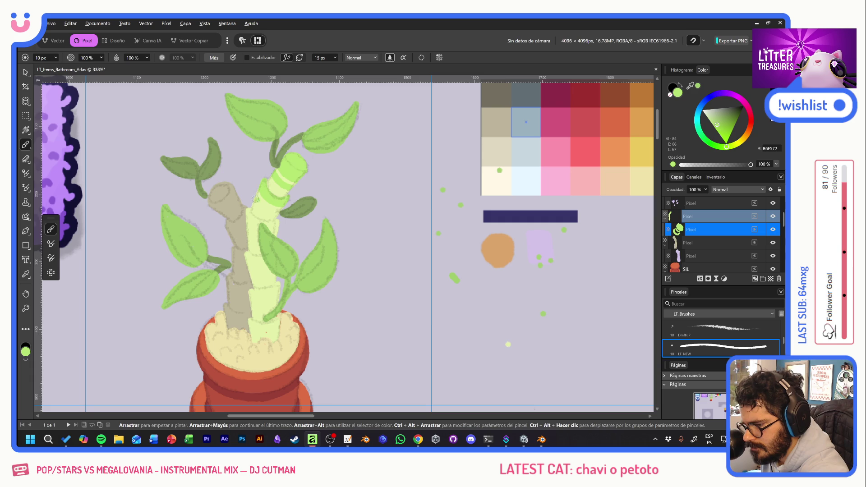
pyautogui.moveTo(256, 198)
pyautogui.mouseDown()
pyautogui.moveTo(278, 215)
pyautogui.moveTo(268, 212)
pyautogui.mouseUp()
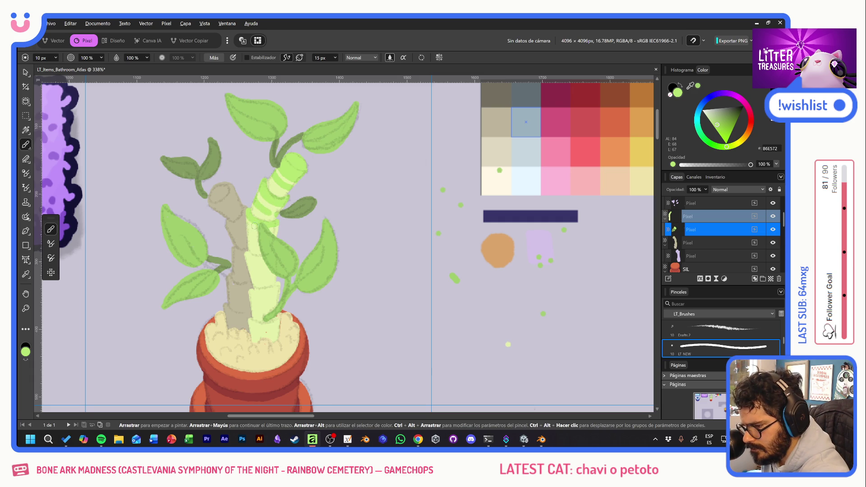
pyautogui.moveTo(246, 232); pyautogui.dragTo(260, 241)
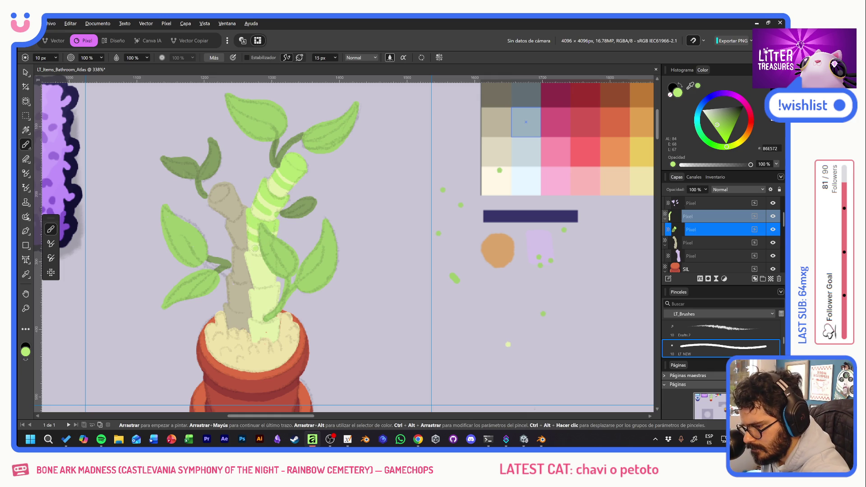
pyautogui.moveTo(249, 256); pyautogui.dragTo(261, 260)
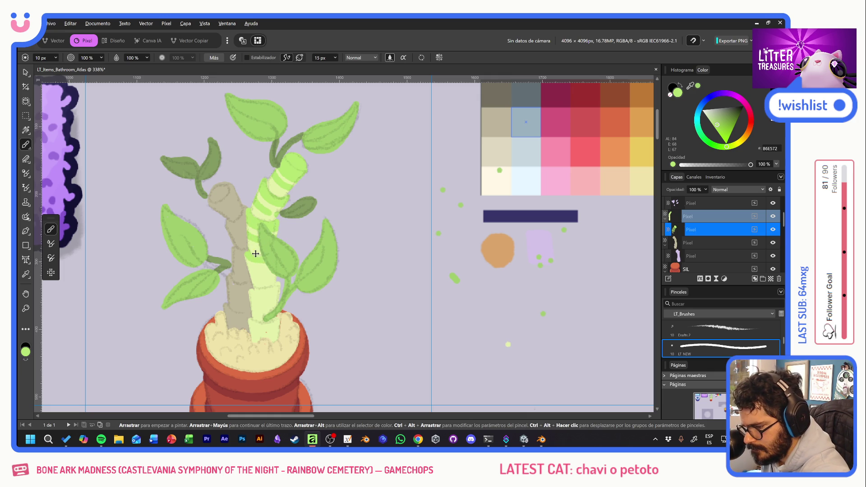
pyautogui.moveTo(246, 261); pyautogui.dragTo(265, 267)
pyautogui.moveTo(256, 276)
pyautogui.mouseDown()
pyautogui.moveTo(271, 277)
pyautogui.moveTo(273, 292)
pyautogui.moveTo(279, 287)
pyautogui.moveTo(264, 305)
pyautogui.moveTo(278, 304)
pyautogui.moveTo(267, 327)
pyautogui.moveTo(279, 322)
pyautogui.mouseUp()
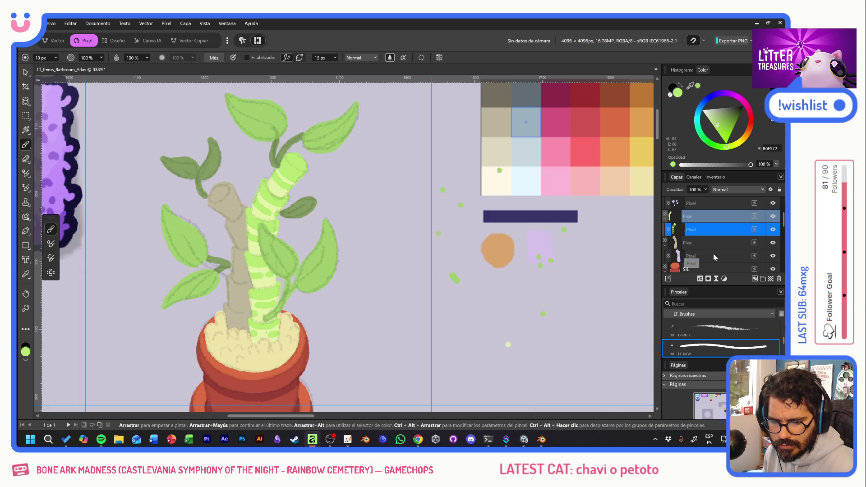
# On the beige stem layer, outline and lighten its cap and shade its right edge darker
pyautogui.moveTo(720, 253); pyautogui.dragTo(706, 232)
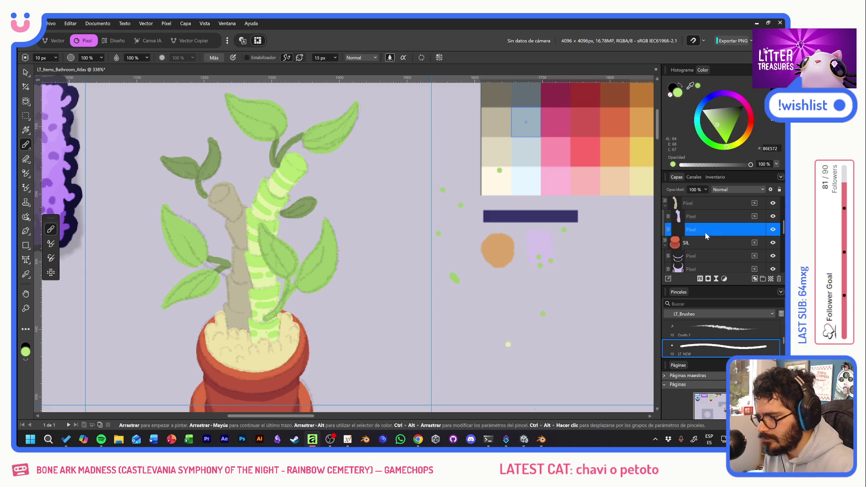
pyautogui.moveTo(216, 208)
pyautogui.mouseDown()
pyautogui.moveTo(227, 203)
pyautogui.moveTo(232, 182)
pyautogui.mouseUp()
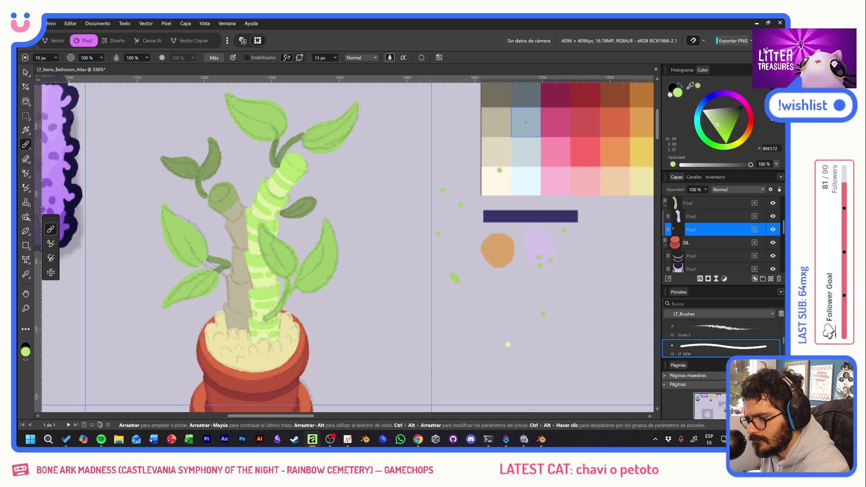
pyautogui.moveTo(230, 199); pyautogui.dragTo(208, 201)
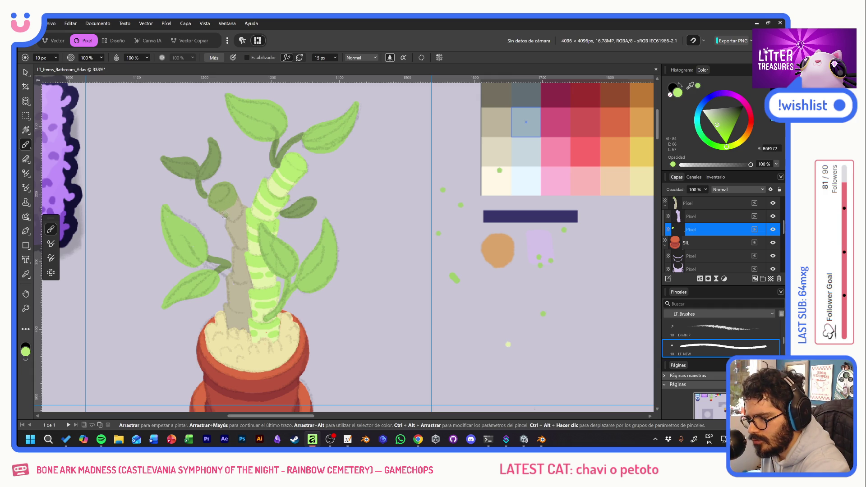
pyautogui.moveTo(230, 225)
pyautogui.mouseDown()
pyautogui.moveTo(245, 203)
pyautogui.moveTo(236, 254)
pyautogui.moveTo(250, 249)
pyautogui.moveTo(249, 257)
pyautogui.mouseUp()
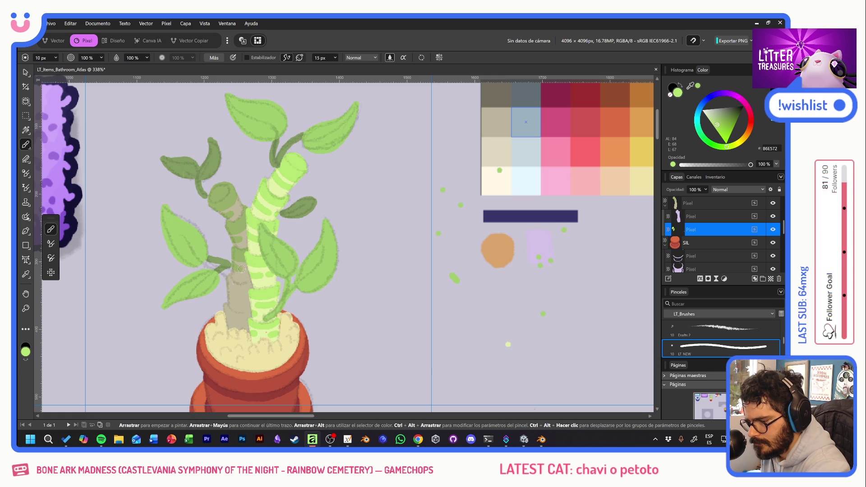
pyautogui.moveTo(228, 276)
pyautogui.mouseDown()
pyautogui.moveTo(252, 285)
pyautogui.moveTo(235, 315)
pyautogui.moveTo(249, 315)
pyautogui.moveTo(241, 329)
pyautogui.mouseUp()
pyautogui.hotkey('ctrl', 'z')
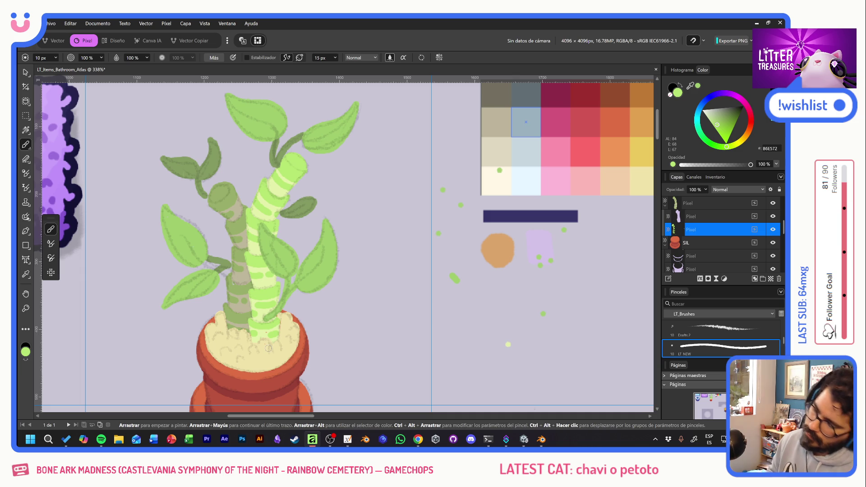
pyautogui.scroll(-2, 258, 352)
pyautogui.scroll(-2, 234, 362)
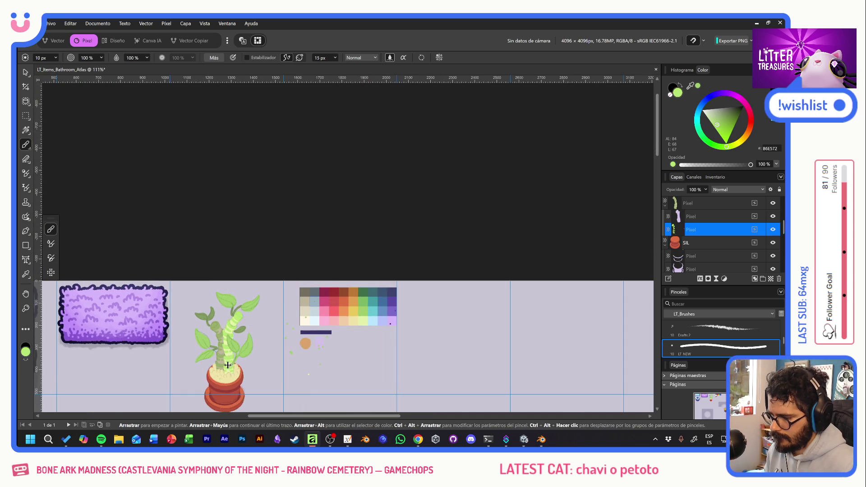
pyautogui.scroll(2, 228, 366)
pyautogui.scroll(2, 228, 365)
# Add a layer above the plant and dab a yellow-tan spot on the stem knot
pyautogui.moveTo(228, 365); pyautogui.dragTo(275, 293)
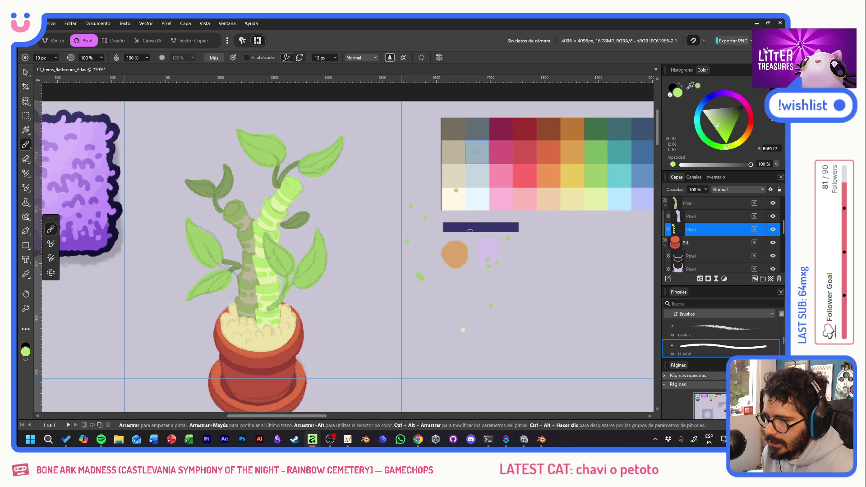
pyautogui.keyDown('alt'); pyautogui.click(595, 153); pyautogui.keyUp('alt')
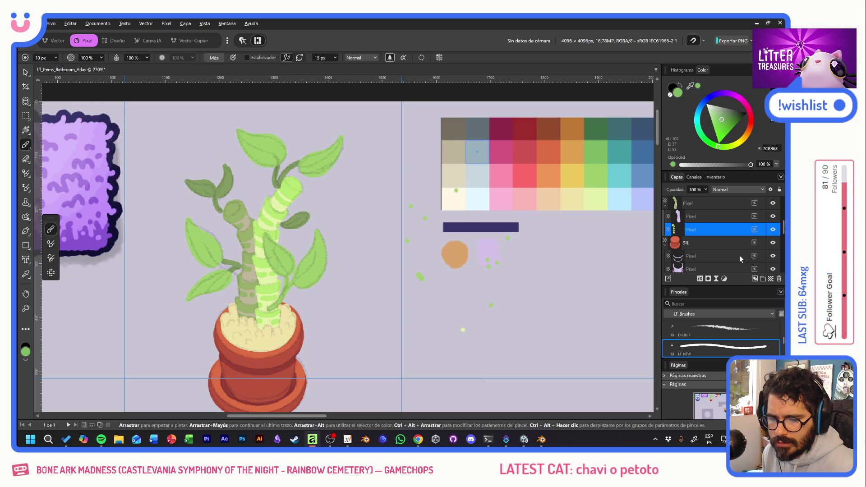
pyautogui.click(763, 278)
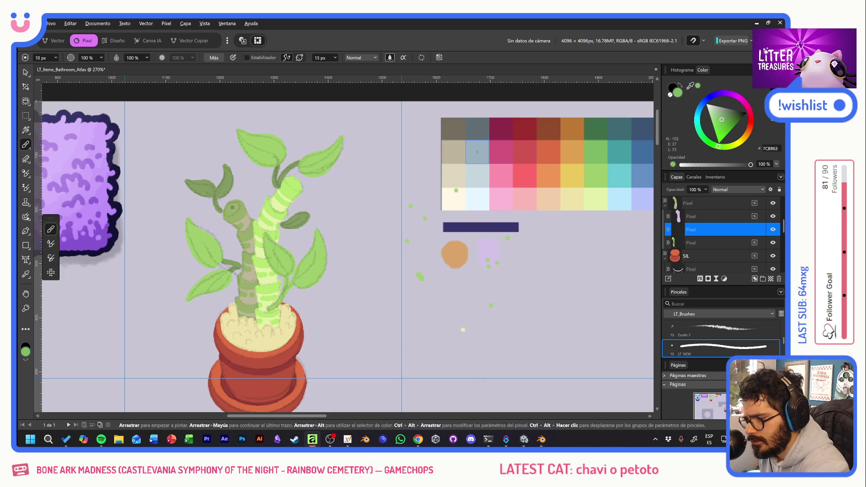
pyautogui.keyDown('alt'); pyautogui.click(257, 325); pyautogui.keyUp('alt')
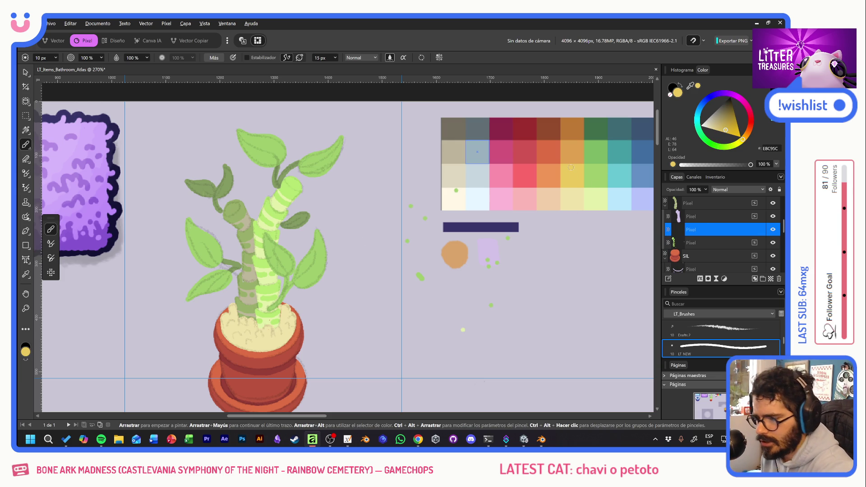
pyautogui.click(234, 208)
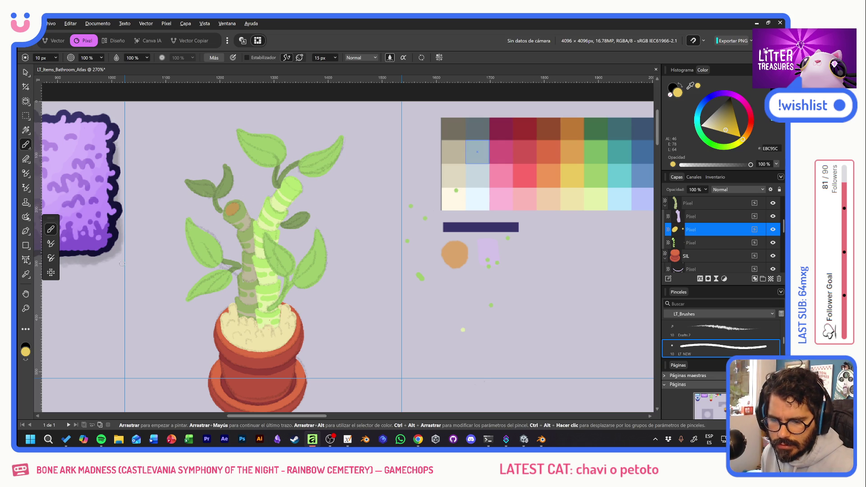
# Merge the stem layer with the one above and cover the pale stem's yellow cut end in green
pyautogui.click(715, 245)
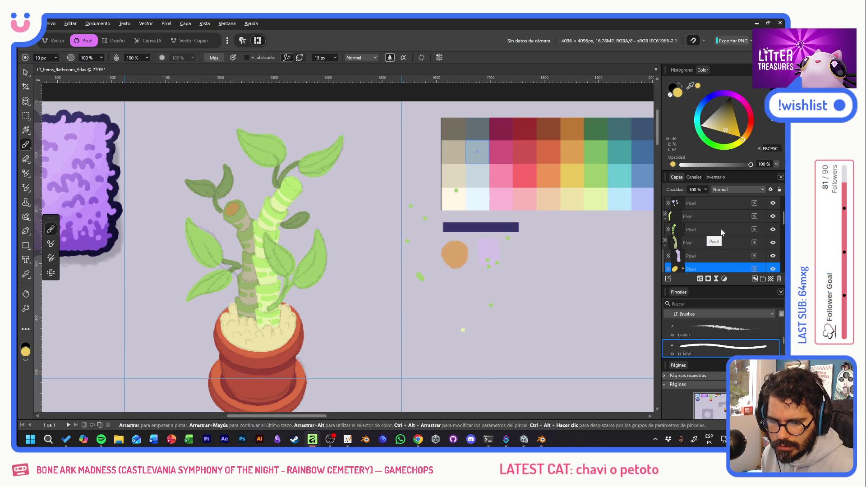
pyautogui.keyDown('shift'); pyautogui.click(721, 217); pyautogui.keyUp('shift')
pyautogui.click(771, 279)
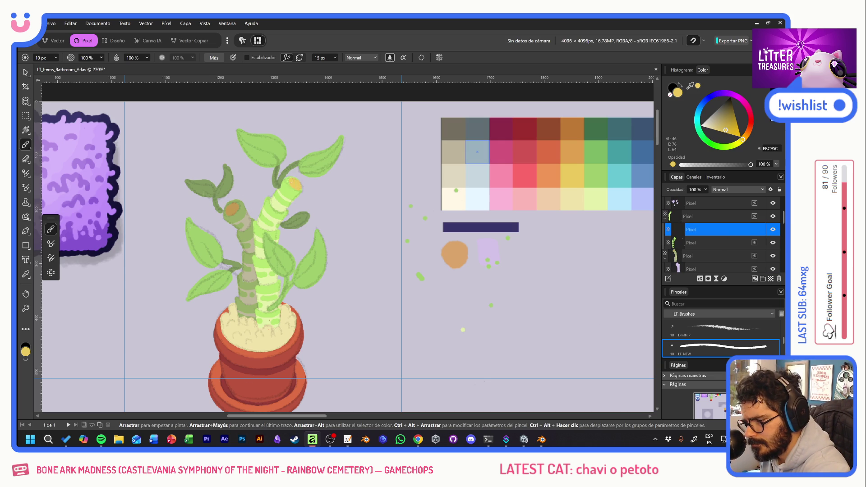
pyautogui.moveTo(296, 185); pyautogui.dragTo(295, 183)
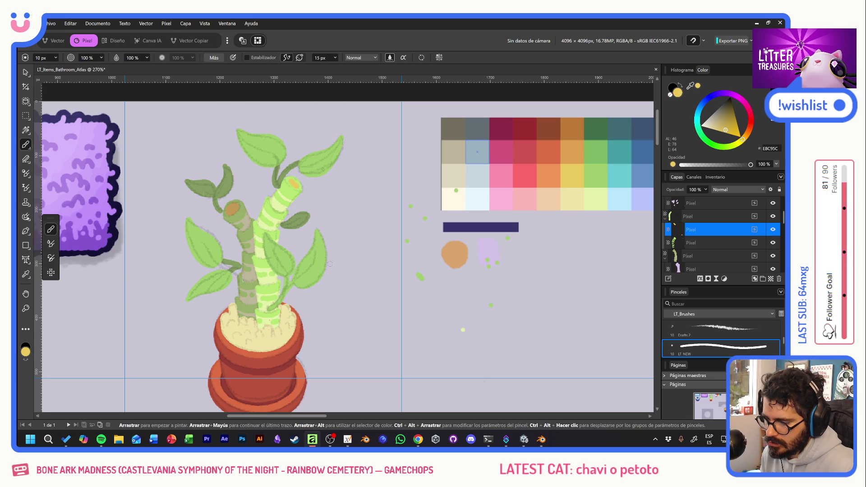
pyautogui.scroll(3, 719, 227)
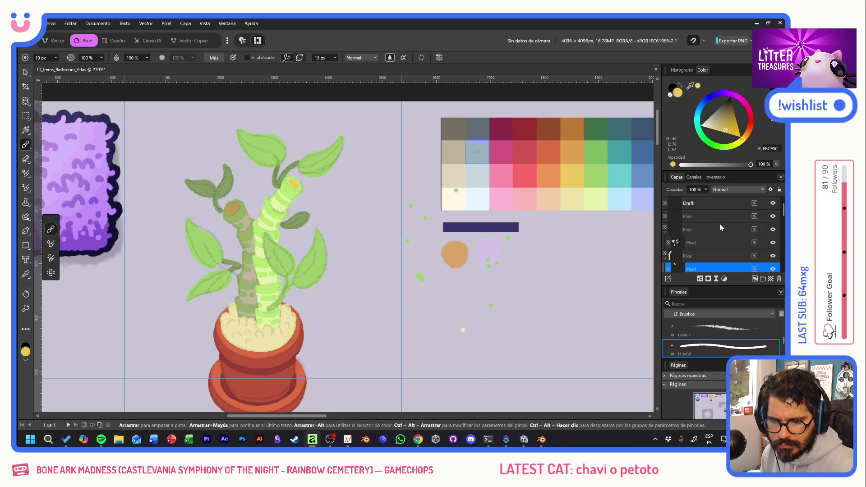
# Place a new empty layer between the leaves and purple layers and pick leaf green
pyautogui.click(721, 232)
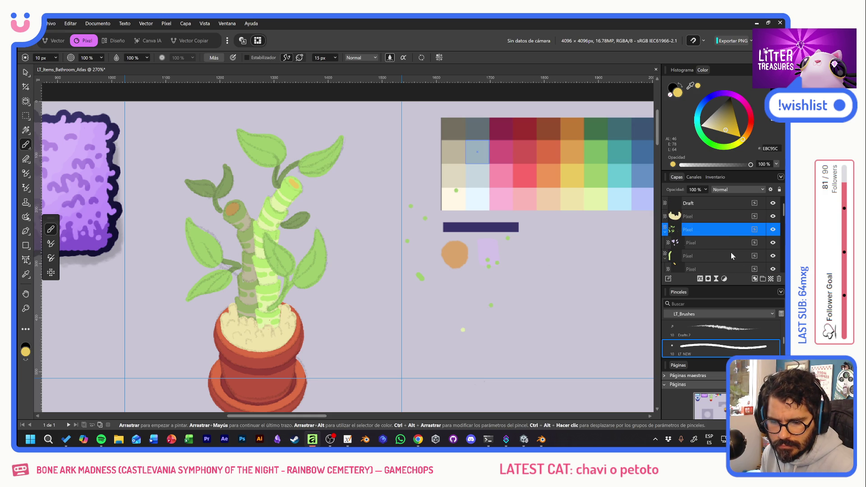
pyautogui.click(773, 280)
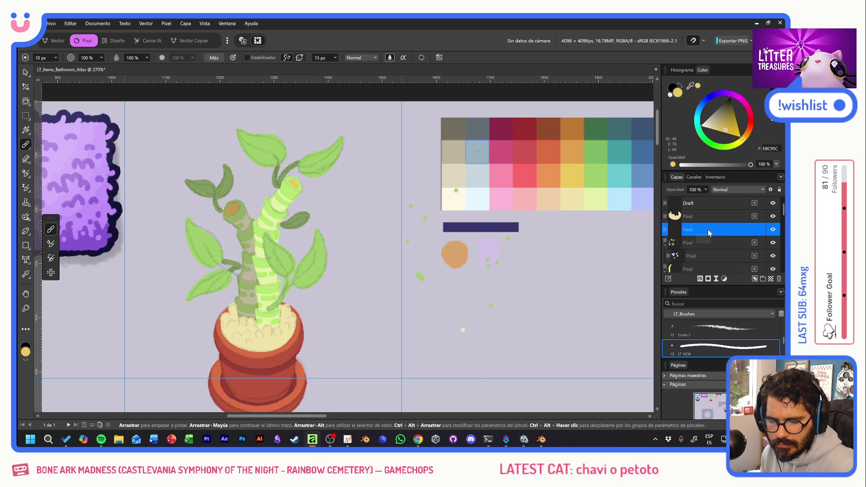
pyautogui.moveTo(711, 240); pyautogui.dragTo(675, 247)
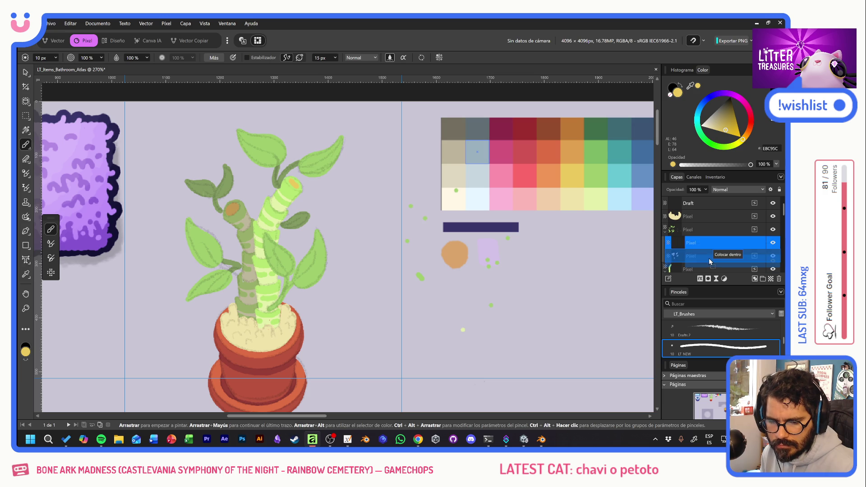
pyautogui.moveTo(675, 246)
pyautogui.mouseDown()
pyautogui.moveTo(701, 248)
pyautogui.moveTo(700, 261)
pyautogui.mouseUp()
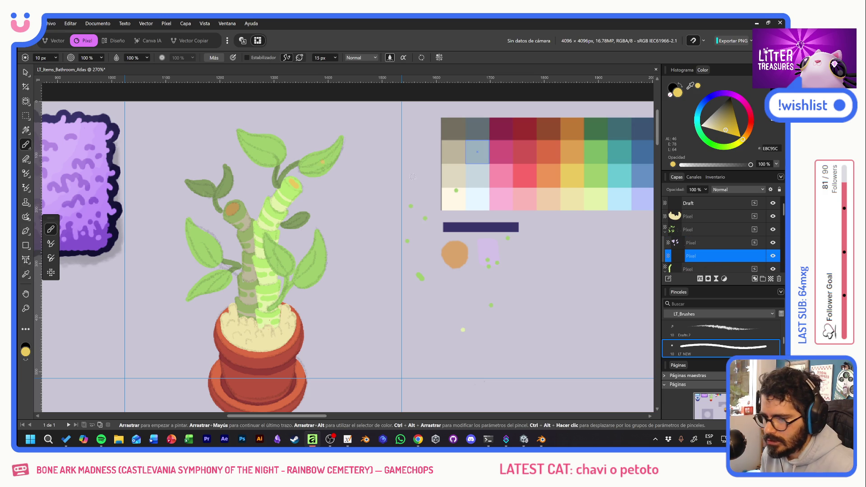
pyautogui.keyDown('alt'); pyautogui.click(258, 145); pyautogui.keyUp('alt')
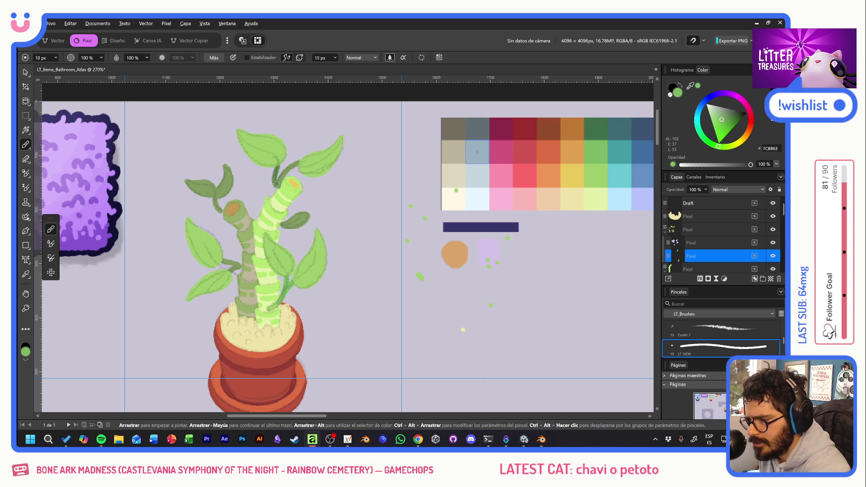
# Touch up the dark marks on the upper and lower stem, then enable brush Stabilizer
pyautogui.moveTo(282, 180); pyautogui.dragTo(287, 169)
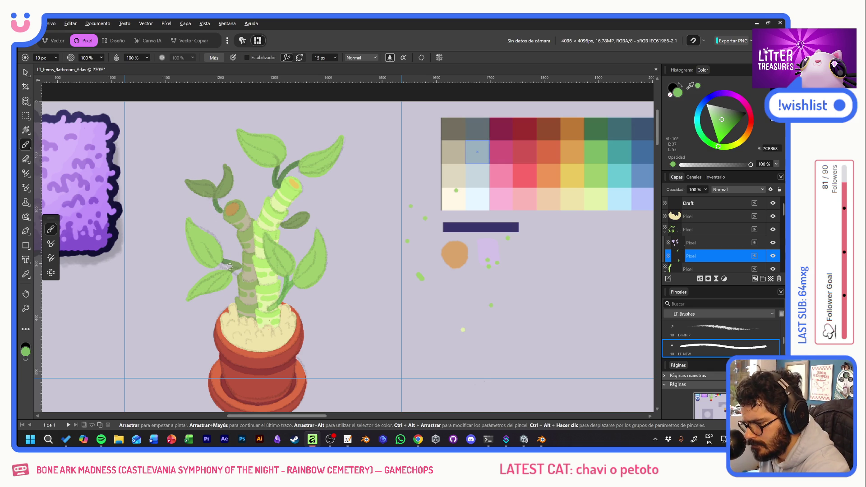
pyautogui.moveTo(233, 271); pyautogui.dragTo(237, 266)
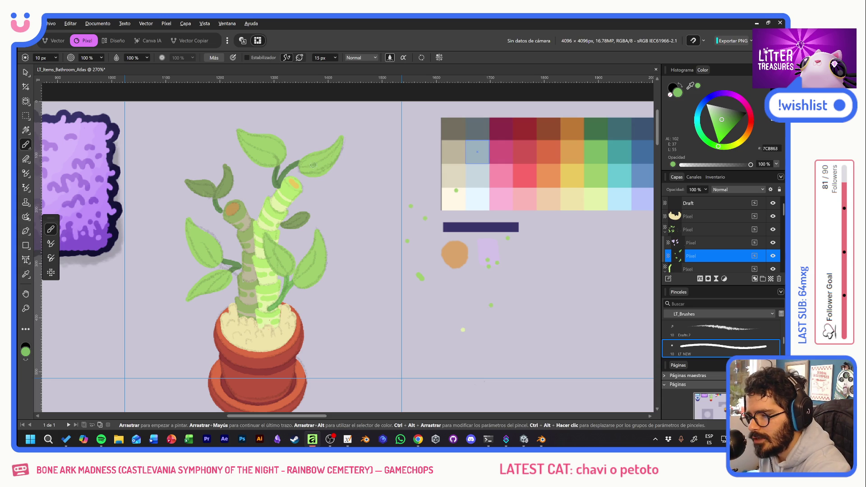
pyautogui.click(248, 58)
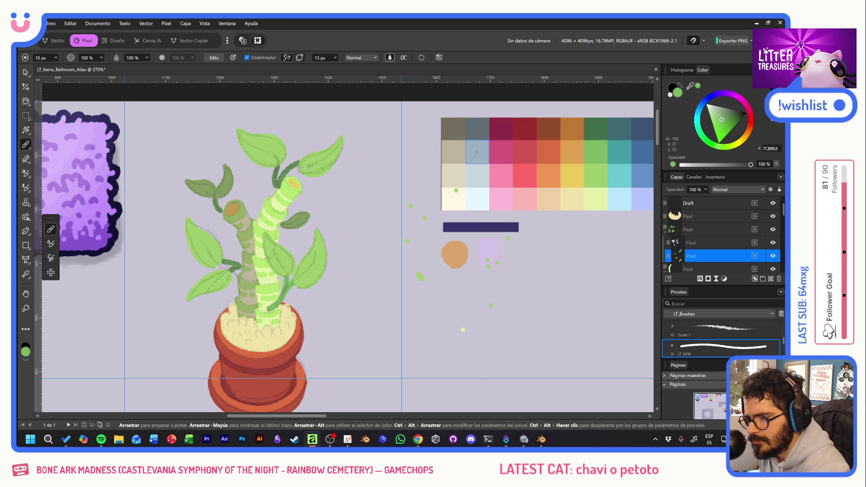
# Paint darker green veins along six leaves and hide the rough Draft layer
pyautogui.moveTo(308, 167); pyautogui.dragTo(344, 128)
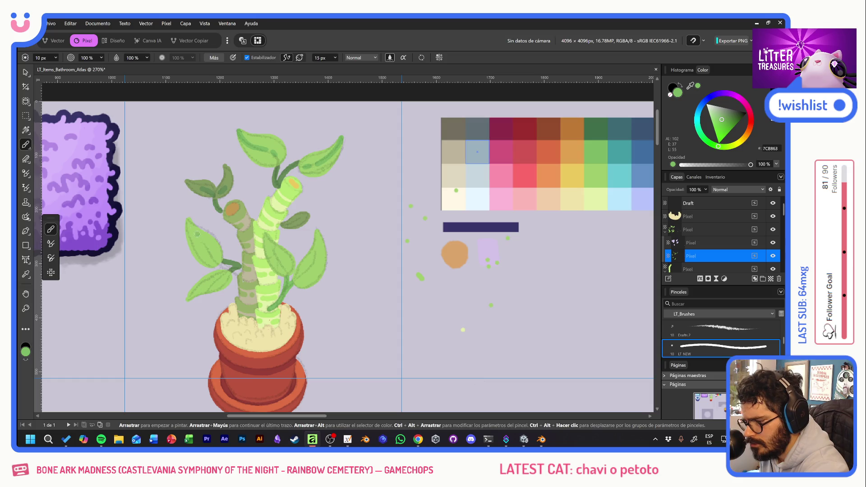
pyautogui.moveTo(198, 240); pyautogui.dragTo(218, 260)
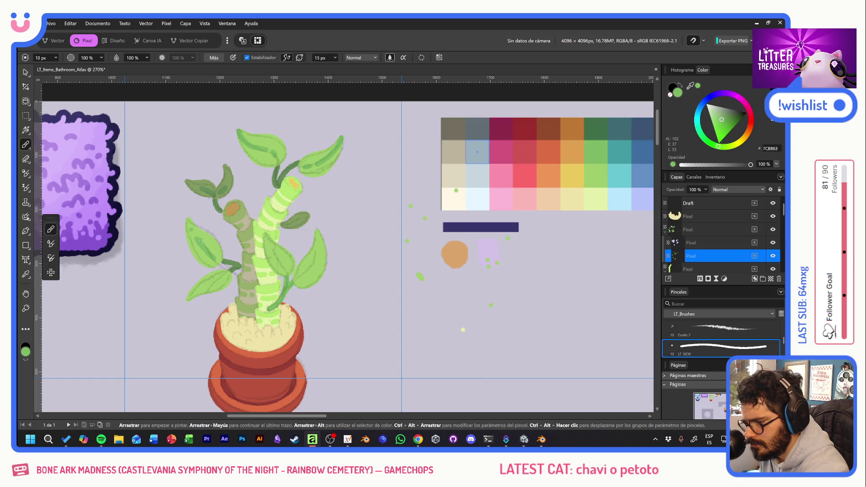
pyautogui.moveTo(203, 287); pyautogui.dragTo(231, 272)
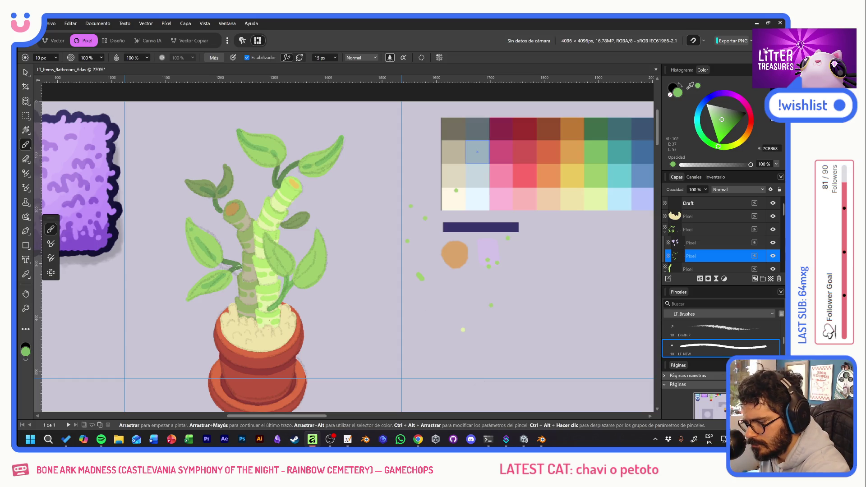
pyautogui.moveTo(297, 280); pyautogui.dragTo(314, 262)
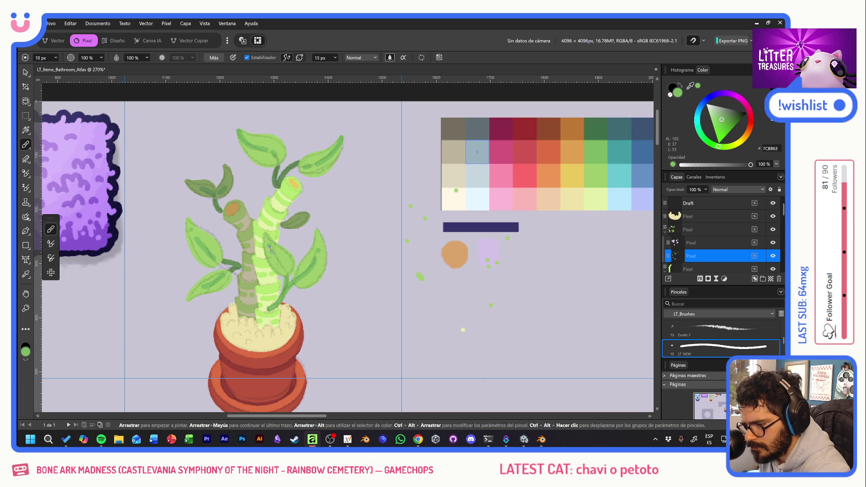
pyautogui.moveTo(275, 257); pyautogui.dragTo(291, 281)
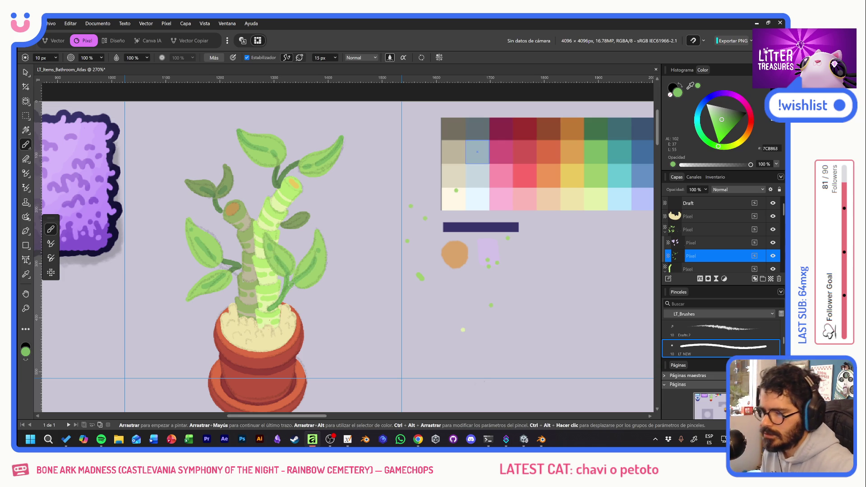
pyautogui.moveTo(289, 223); pyautogui.dragTo(308, 215)
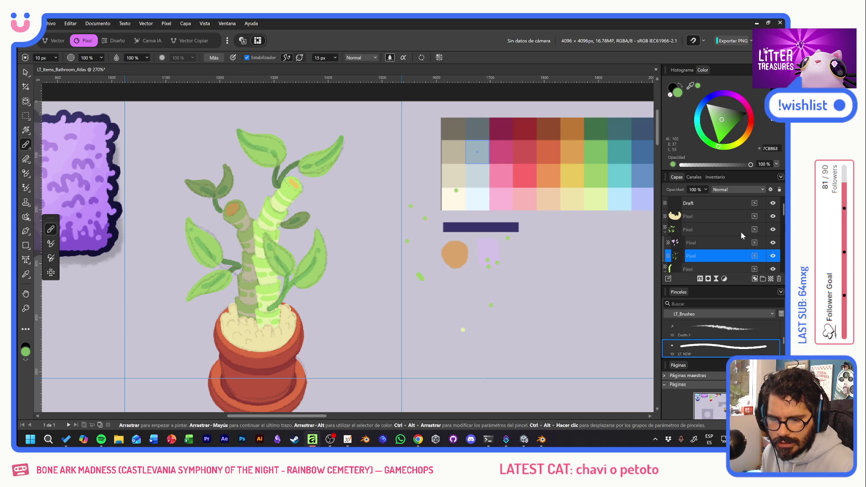
pyautogui.click(774, 205)
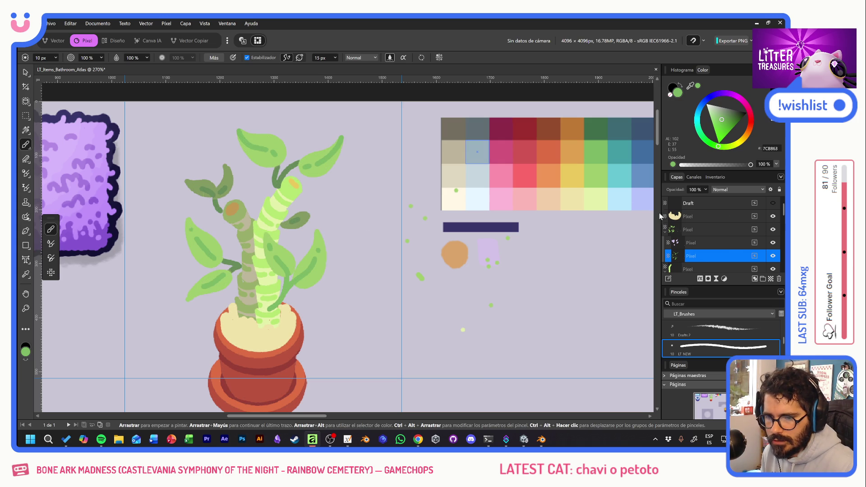
# Pick the pale yellow-green swatch and sample the stem's light green as paint colour
pyautogui.keyDown('alt'); pyautogui.click(596, 195); pyautogui.keyUp('alt')
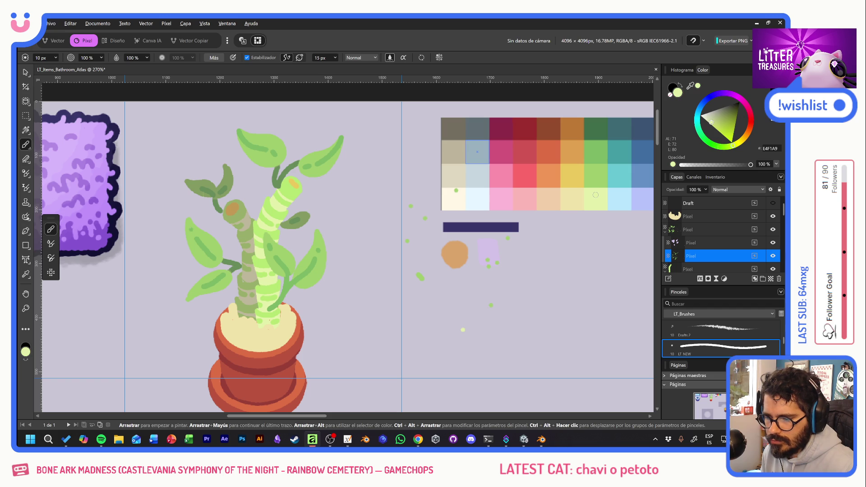
pyautogui.keyDown('alt'); pyautogui.click(293, 193); pyautogui.keyUp('alt')
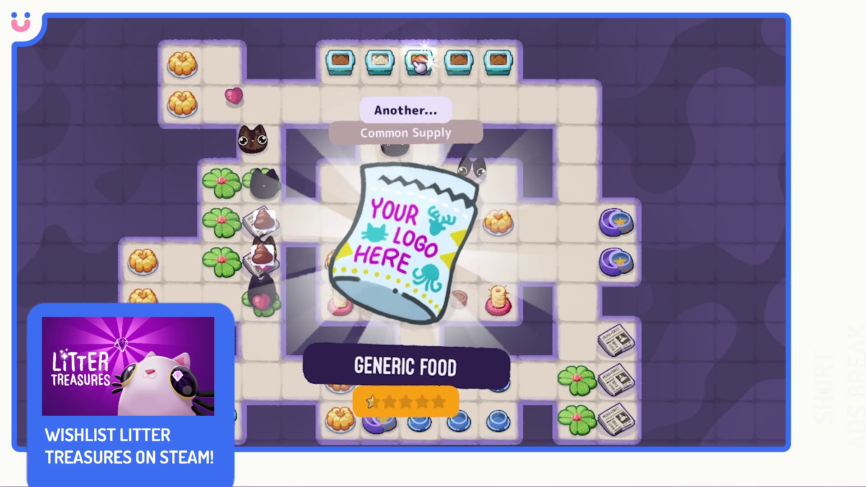
# Close the opening reveals and lay the first floor tiles in the Litter Treasures ad
pyautogui.click(431, 138)
pyautogui.click(419, 62)
pyautogui.moveTo(422, 264); pyautogui.dragTo(435, 269)
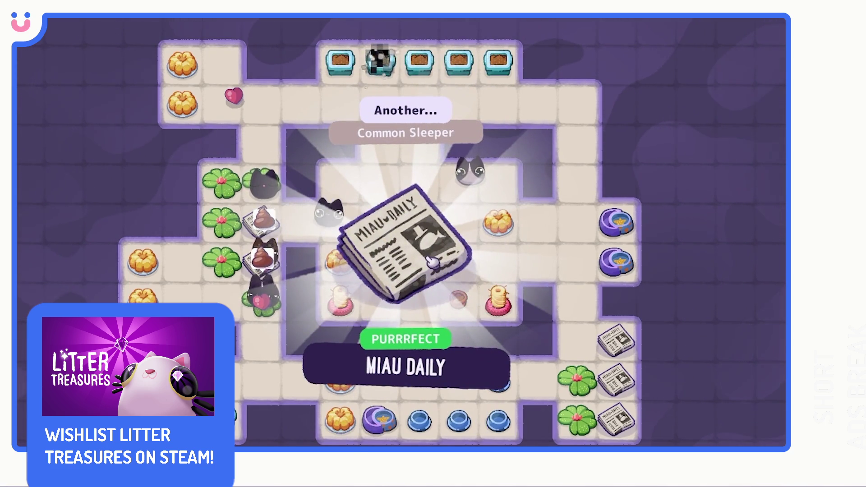
pyautogui.click(434, 267)
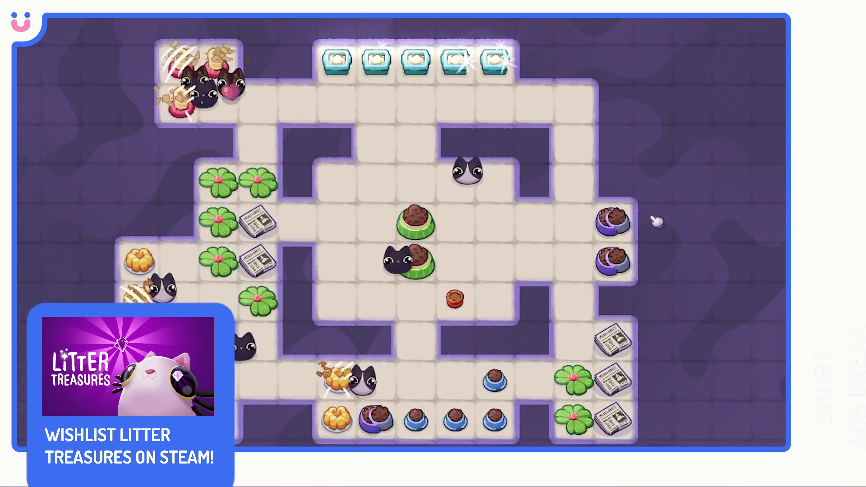
pyautogui.click(612, 222)
pyautogui.click(624, 100)
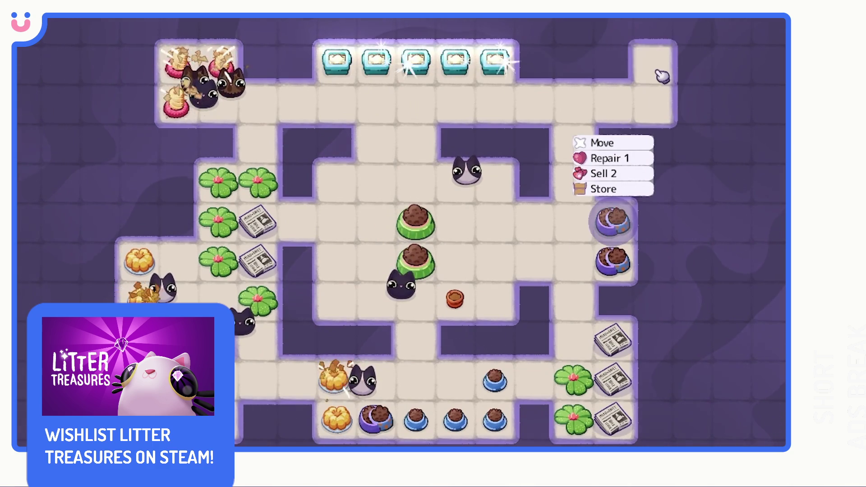
pyautogui.click(706, 105)
pyautogui.moveTo(707, 105)
pyautogui.mouseDown()
pyautogui.moveTo(696, 422)
pyautogui.moveTo(651, 431)
pyautogui.mouseUp()
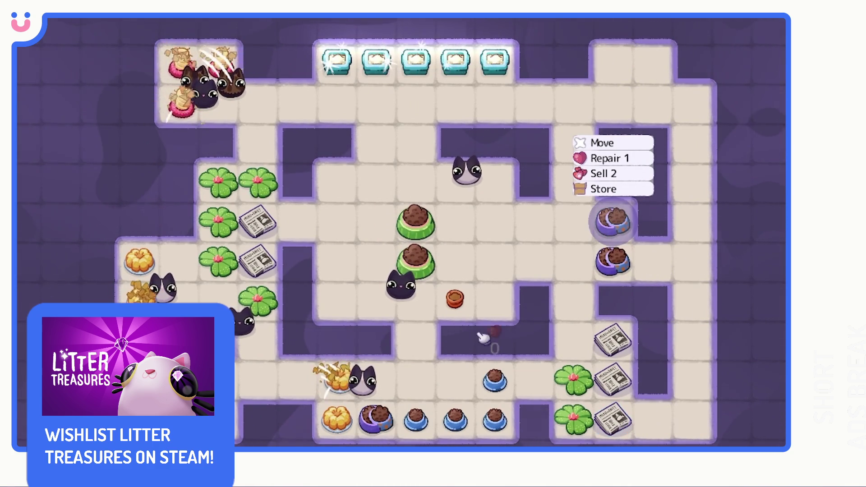
pyautogui.click(135, 110)
pyautogui.moveTo(135, 112)
pyautogui.mouseDown()
pyautogui.moveTo(67, 114)
pyautogui.moveTo(64, 188)
pyautogui.moveTo(106, 149)
pyautogui.moveTo(64, 219)
pyautogui.moveTo(67, 279)
pyautogui.mouseUp()
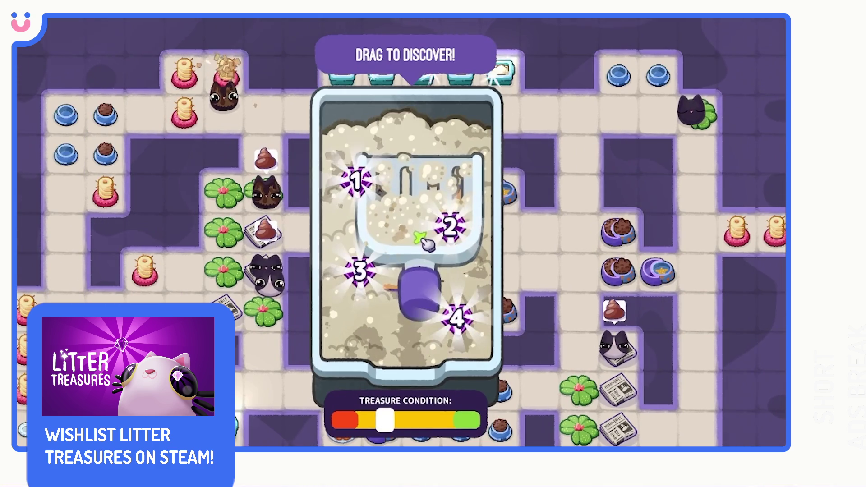
# Scoop through a series of litter cards and dismiss each item reveal
pyautogui.moveTo(428, 244); pyautogui.dragTo(380, 203)
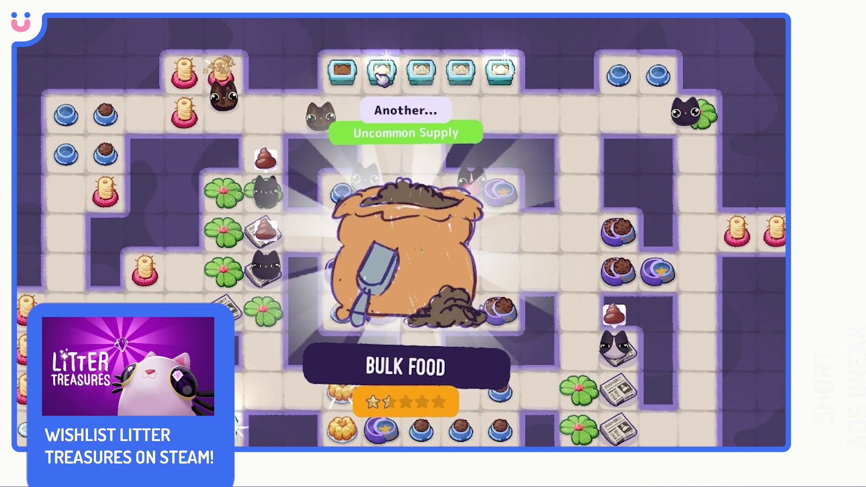
pyautogui.click(372, 68)
pyautogui.moveTo(379, 258)
pyautogui.mouseDown()
pyautogui.moveTo(405, 182)
pyautogui.moveTo(397, 227)
pyautogui.mouseUp()
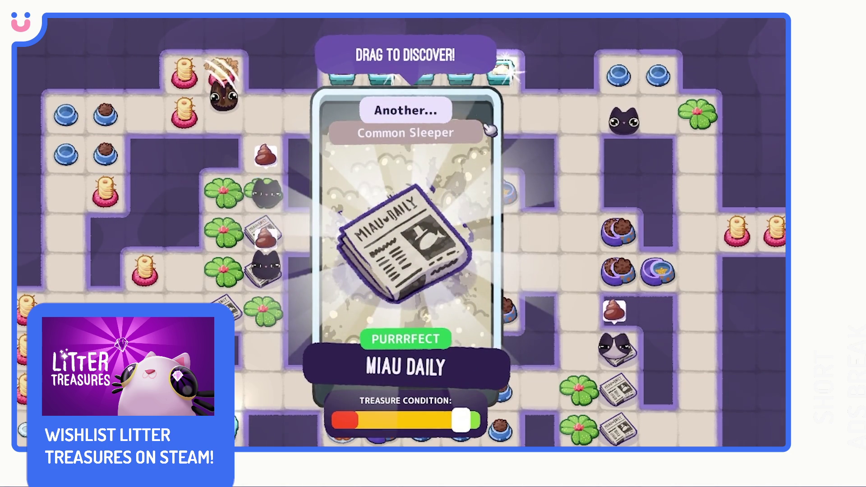
pyautogui.click(463, 157)
pyautogui.moveTo(398, 253); pyautogui.dragTo(455, 293)
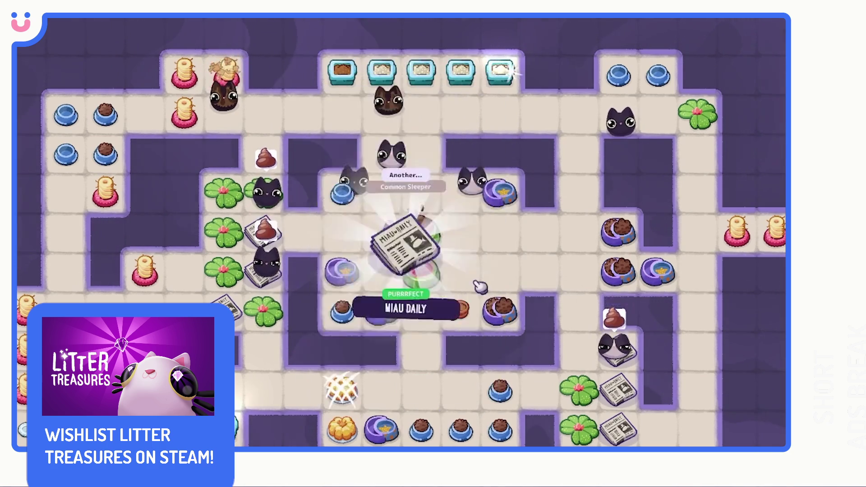
pyautogui.click(385, 71)
pyautogui.click(502, 71)
pyautogui.moveTo(396, 232); pyautogui.dragTo(469, 292)
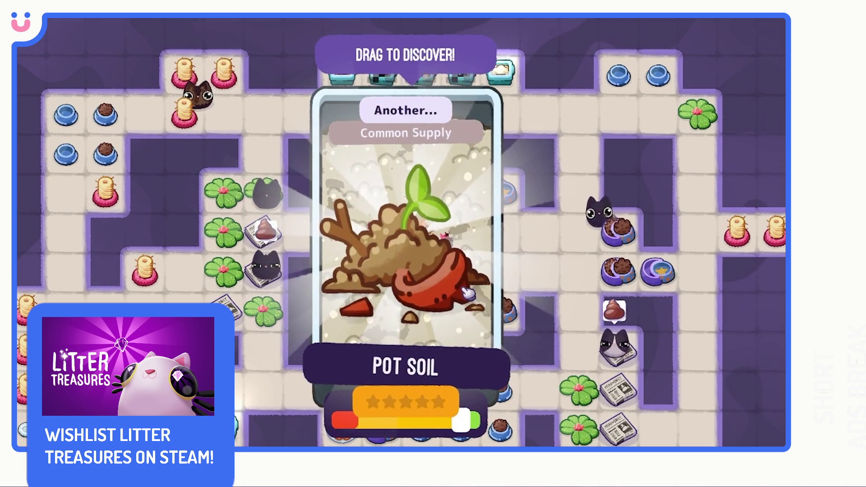
pyautogui.click(431, 256)
pyautogui.moveTo(406, 250); pyautogui.dragTo(465, 289)
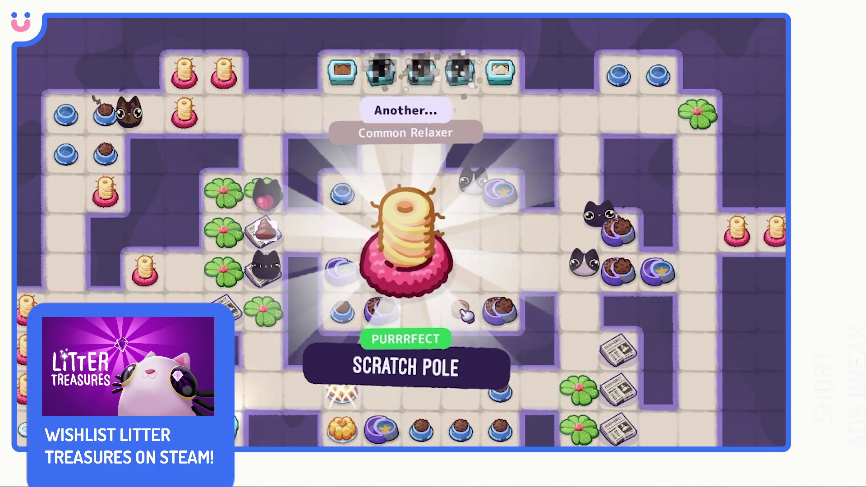
pyautogui.click(467, 313)
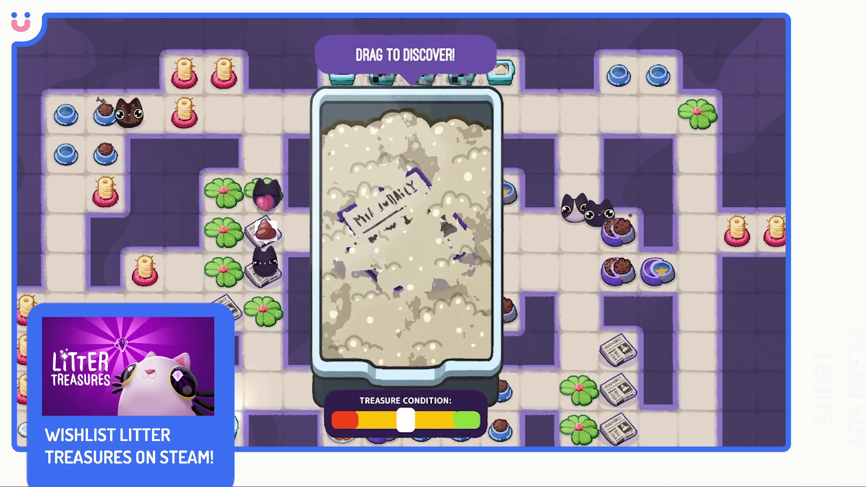
pyautogui.click(444, 341)
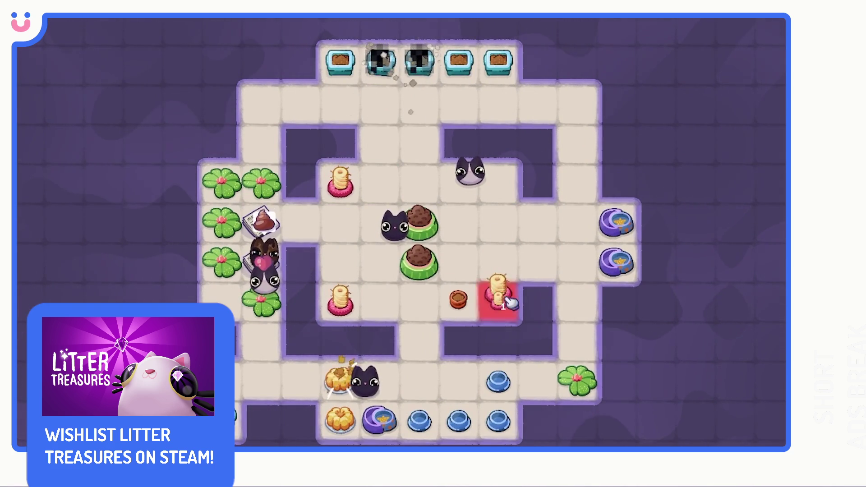
# Dig another card, then lay floor tiles along the right, bottom, top and left
pyautogui.moveTo(341, 308); pyautogui.dragTo(497, 179)
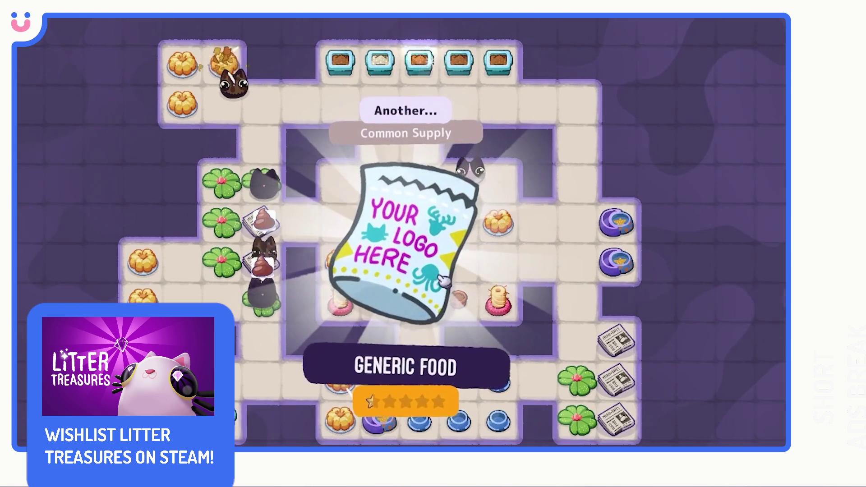
pyautogui.click(419, 65)
pyautogui.moveTo(407, 203)
pyautogui.mouseDown()
pyautogui.moveTo(387, 266)
pyautogui.moveTo(433, 260)
pyautogui.mouseUp()
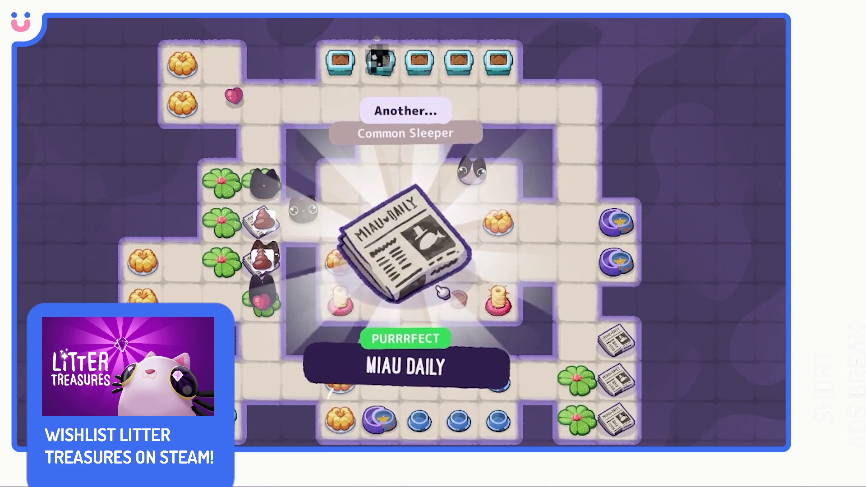
pyautogui.click(434, 261)
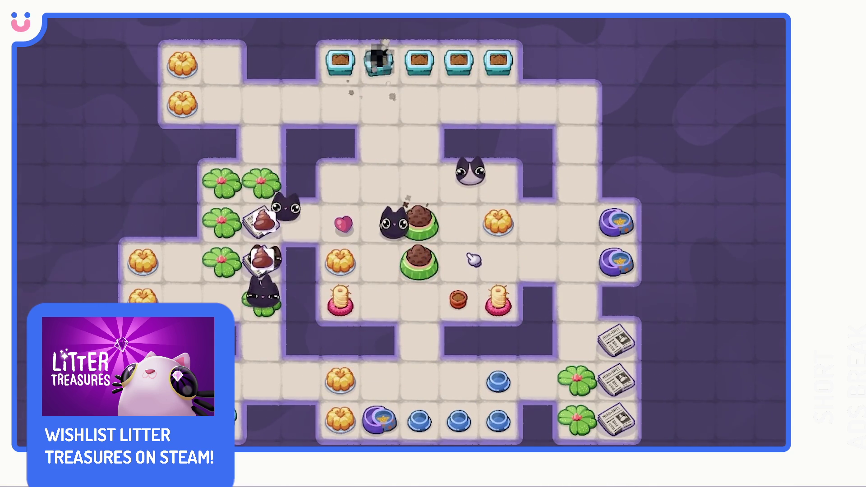
pyautogui.click(613, 221)
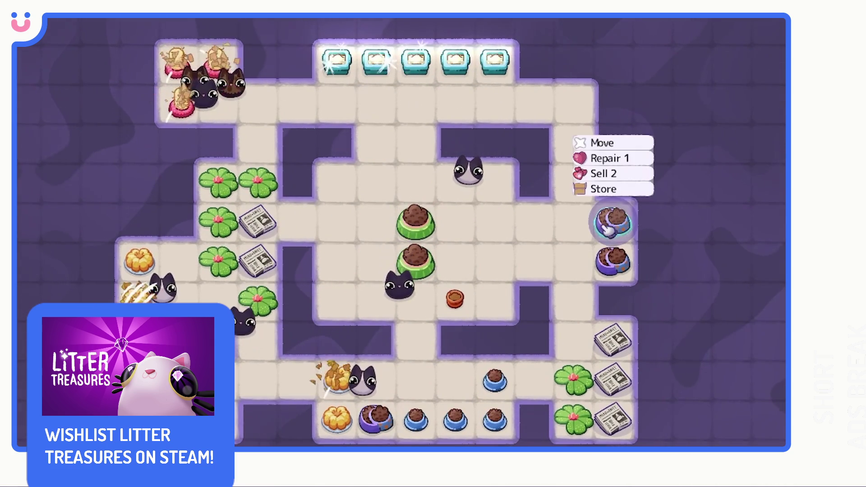
pyautogui.moveTo(655, 75)
pyautogui.mouseDown()
pyautogui.moveTo(706, 193)
pyautogui.moveTo(705, 327)
pyautogui.mouseUp()
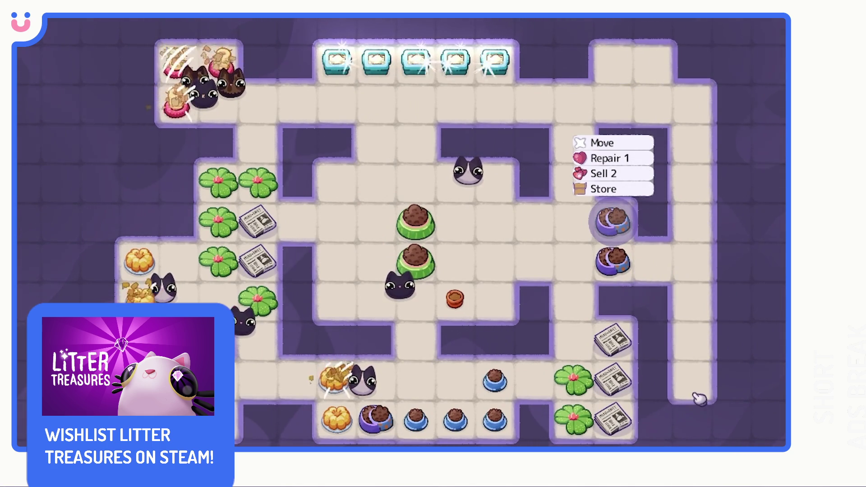
pyautogui.moveTo(705, 328); pyautogui.dragTo(630, 422)
pyautogui.moveTo(139, 106)
pyautogui.mouseDown()
pyautogui.moveTo(70, 191)
pyautogui.moveTo(102, 291)
pyautogui.mouseUp()
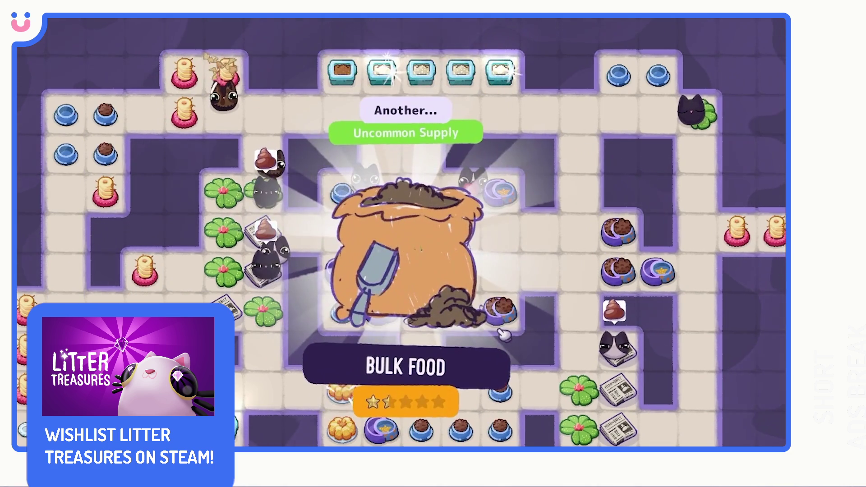
# Uncover and close the Bulk Food, Miau Daily and Pot Soil reveals, then dig out the Scratch Pole
pyautogui.click(383, 77)
pyautogui.moveTo(392, 228)
pyautogui.mouseDown()
pyautogui.moveTo(357, 296)
pyautogui.moveTo(467, 112)
pyautogui.mouseUp()
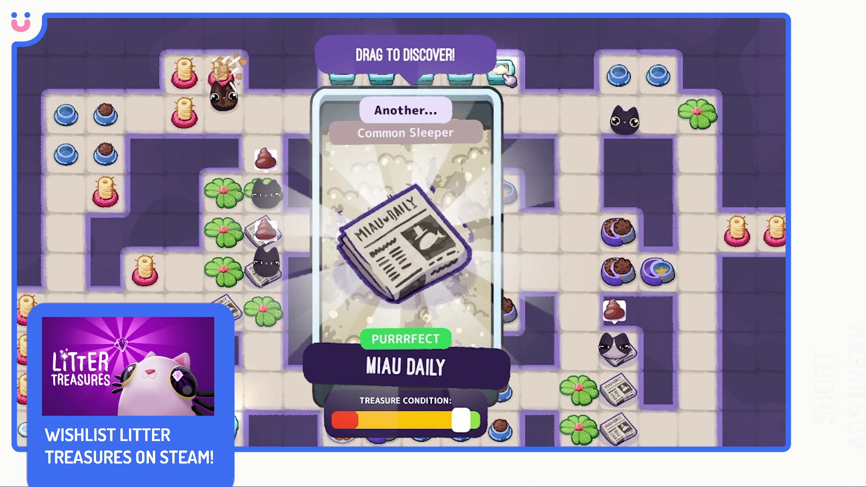
pyautogui.click(467, 111)
pyautogui.moveTo(407, 229); pyautogui.dragTo(469, 284)
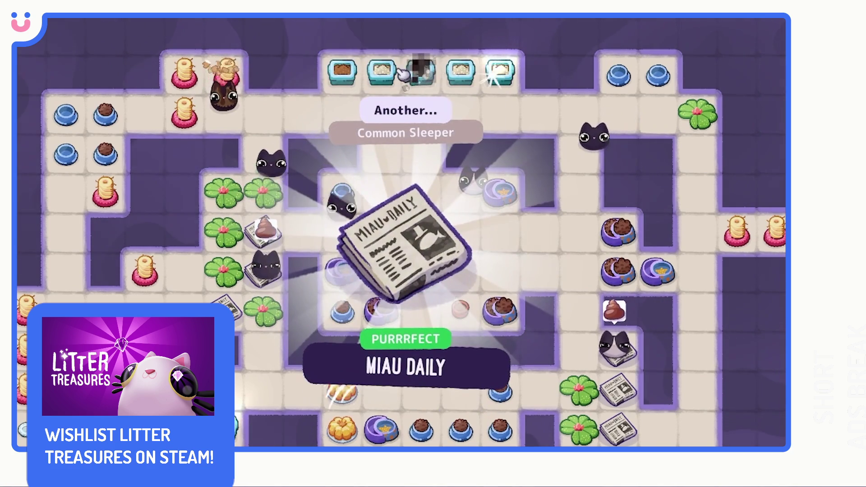
pyautogui.click(470, 284)
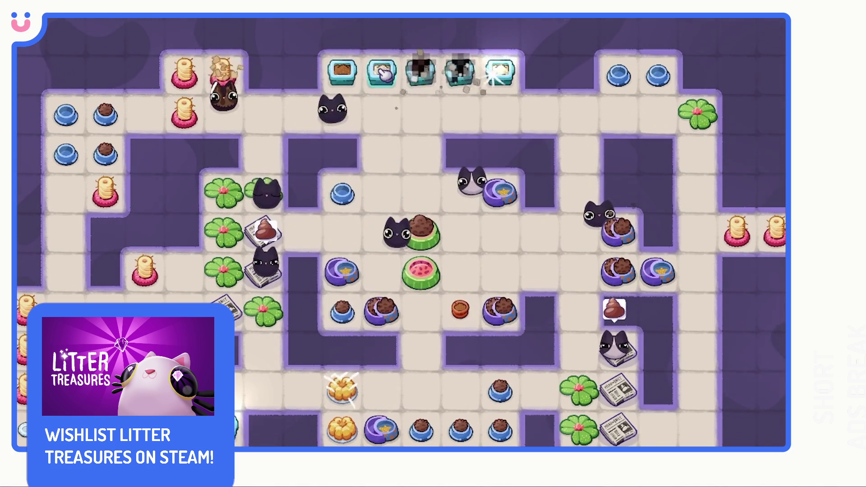
pyautogui.click(501, 72)
pyautogui.moveTo(406, 203)
pyautogui.mouseDown()
pyautogui.moveTo(472, 218)
pyautogui.moveTo(468, 293)
pyautogui.mouseUp()
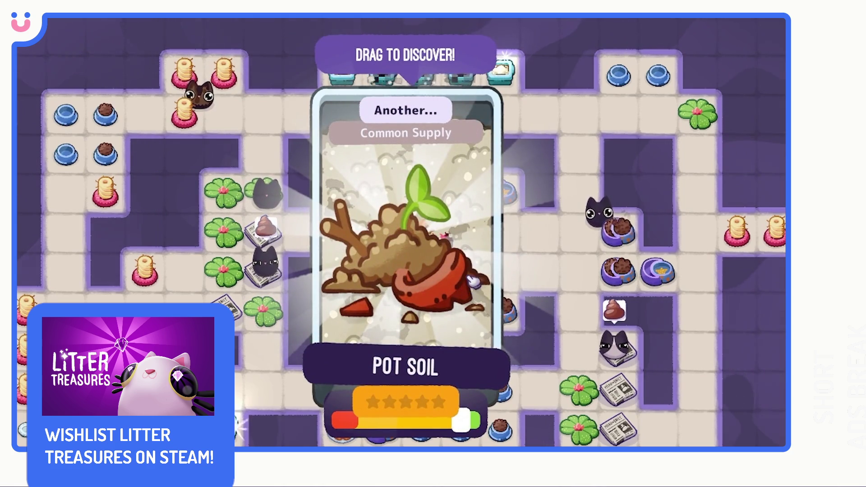
pyautogui.click(474, 279)
pyautogui.moveTo(410, 259); pyautogui.dragTo(466, 313)
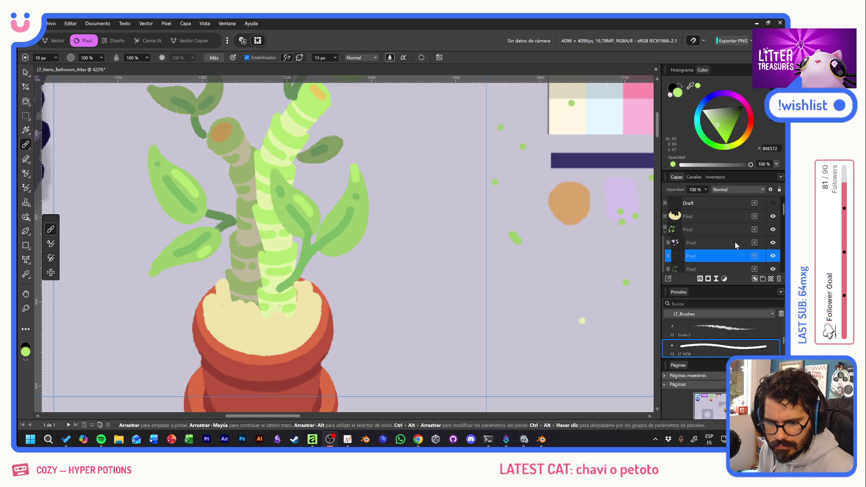
# Target the pot layer and pick a light cream/beige, testing a stroke on the soil
pyautogui.click(713, 218)
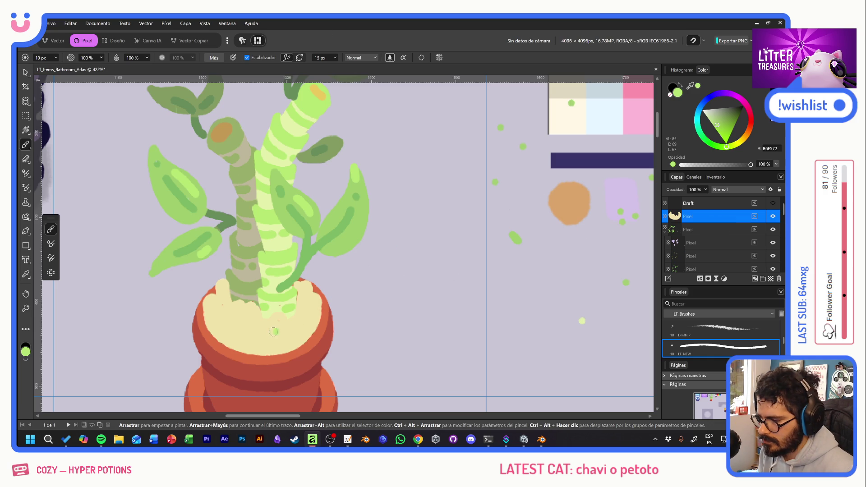
pyautogui.keyDown('alt'); pyautogui.click(235, 318); pyautogui.keyUp('alt')
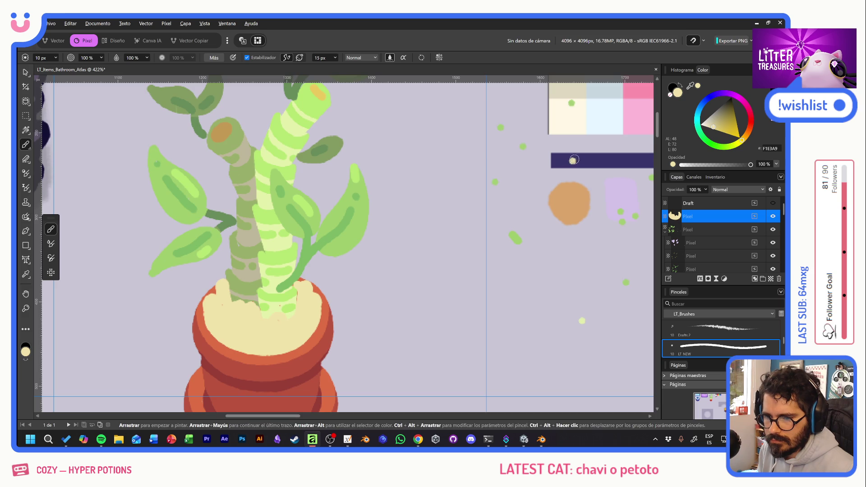
pyautogui.hscroll(5, 573, 161)
pyautogui.scroll(2, 574, 161)
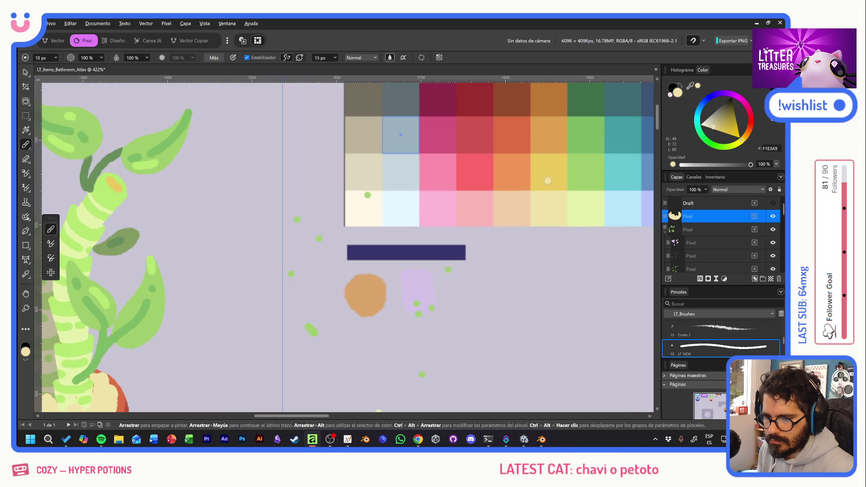
pyautogui.hscroll(-2, 357, 261)
pyautogui.scroll(-1, 359, 261)
pyautogui.keyDown('alt'); pyautogui.click(112, 399); pyautogui.keyUp('alt')
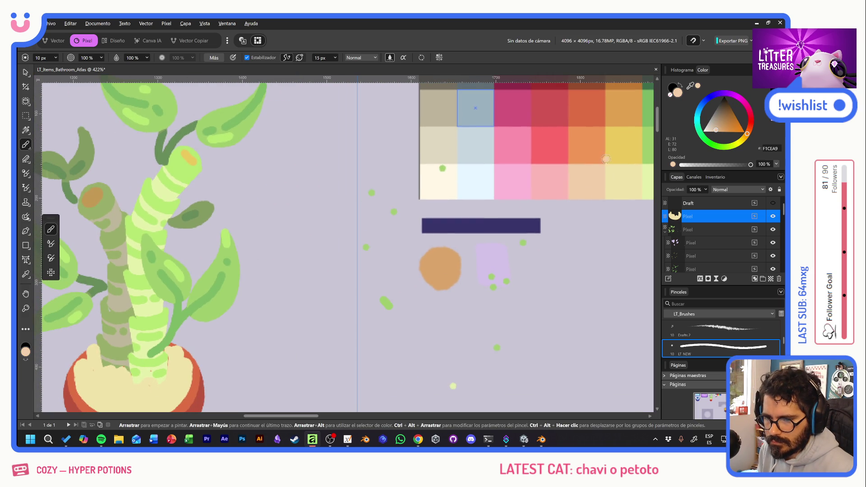
pyautogui.keyDown('alt'); pyautogui.click(437, 151); pyautogui.keyUp('alt')
pyautogui.moveTo(89, 385)
pyautogui.mouseDown()
pyautogui.moveTo(119, 399)
pyautogui.moveTo(300, 307)
pyautogui.mouseUp()
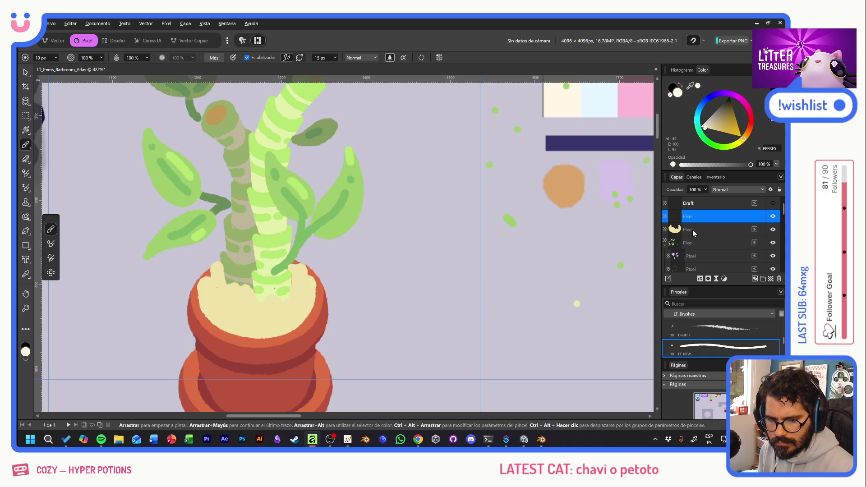
# Nest the blank layer inside the pot, set it to Multiply with lavender, and undo two shadow-band attempts
pyautogui.moveTo(693, 235); pyautogui.dragTo(693, 231)
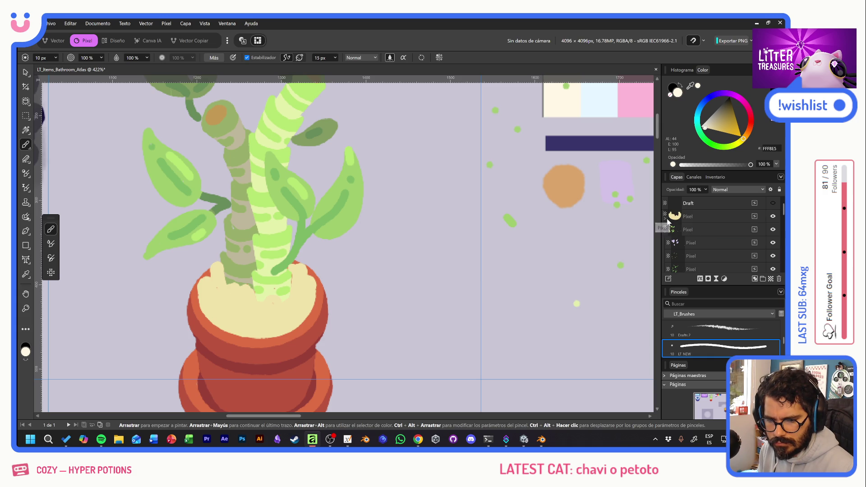
pyautogui.click(677, 229)
pyautogui.keyDown('alt'); pyautogui.click(614, 176); pyautogui.keyUp('alt')
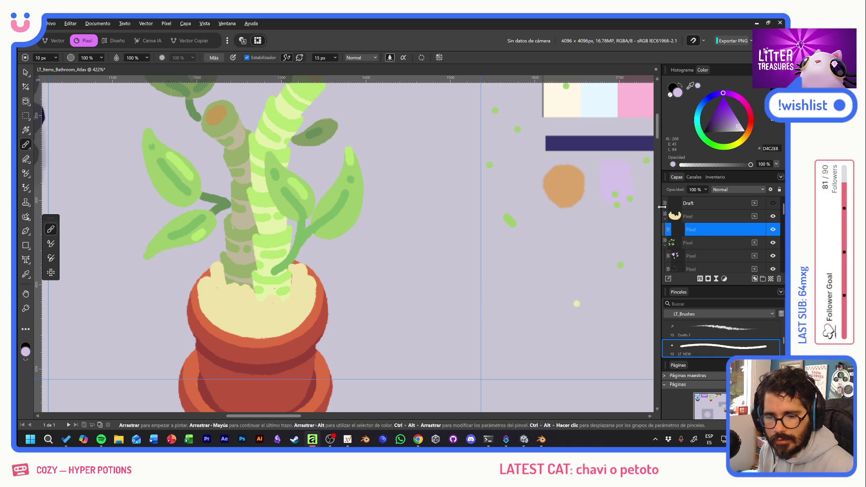
pyautogui.click(716, 190)
pyautogui.click(720, 226)
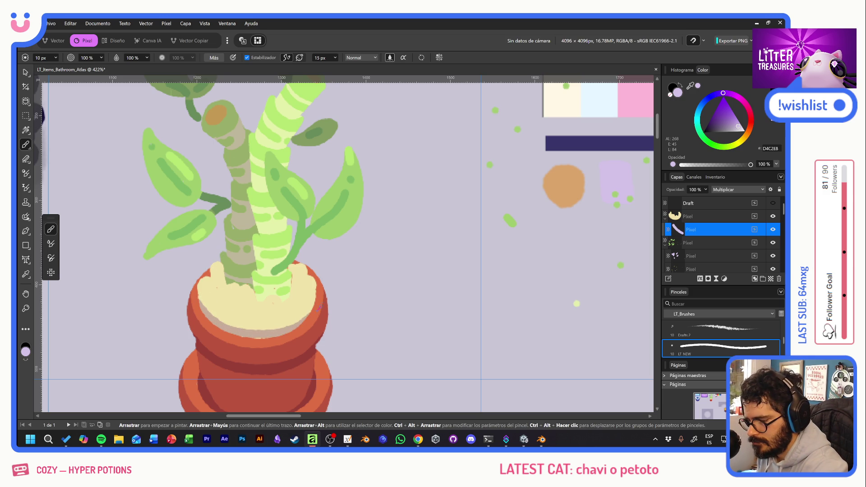
pyautogui.hotkey('ctrl', 'z')
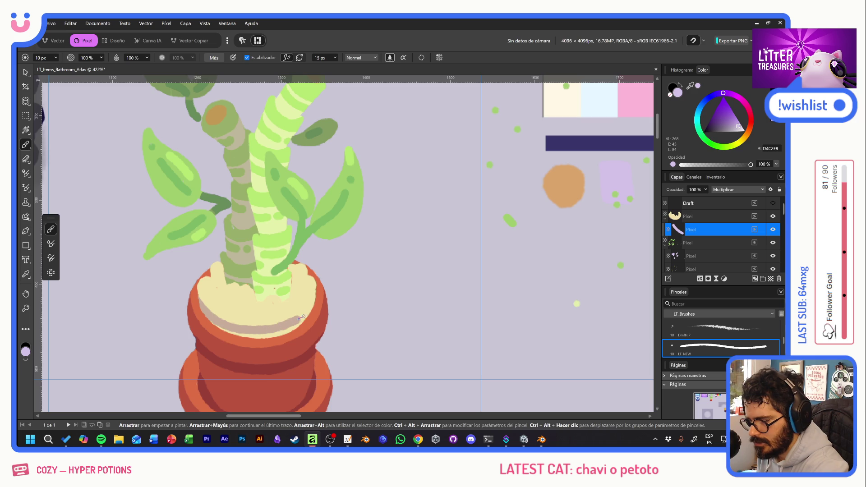
pyautogui.hotkey('ctrl', 'z')
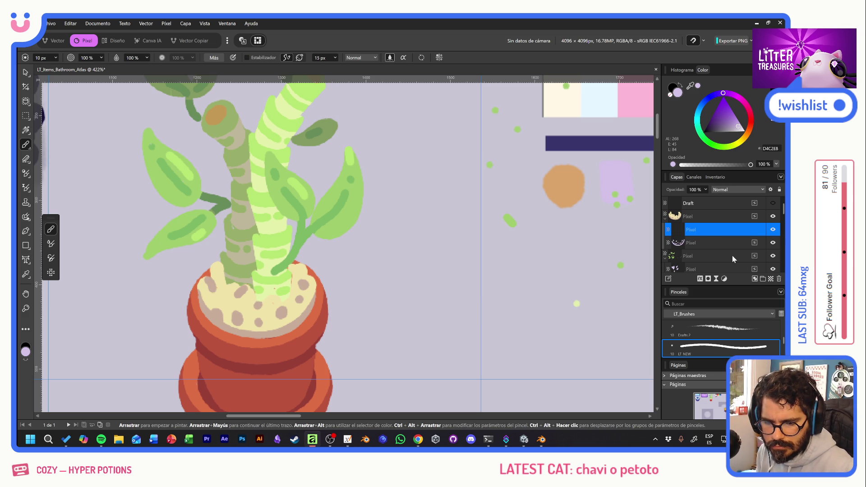
# Move the blank layer below the dots layer and pick cream for the pebbles
pyautogui.moveTo(694, 234); pyautogui.dragTo(701, 249)
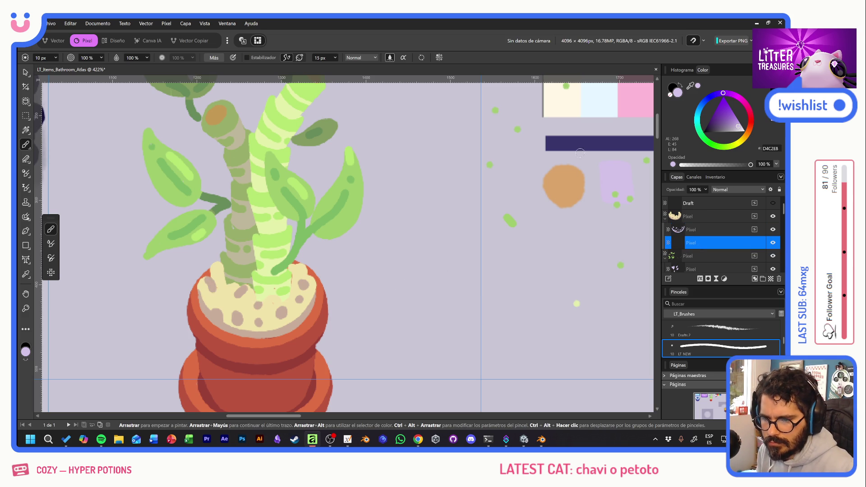
pyautogui.keyDown('alt'); pyautogui.click(563, 106); pyautogui.keyUp('alt')
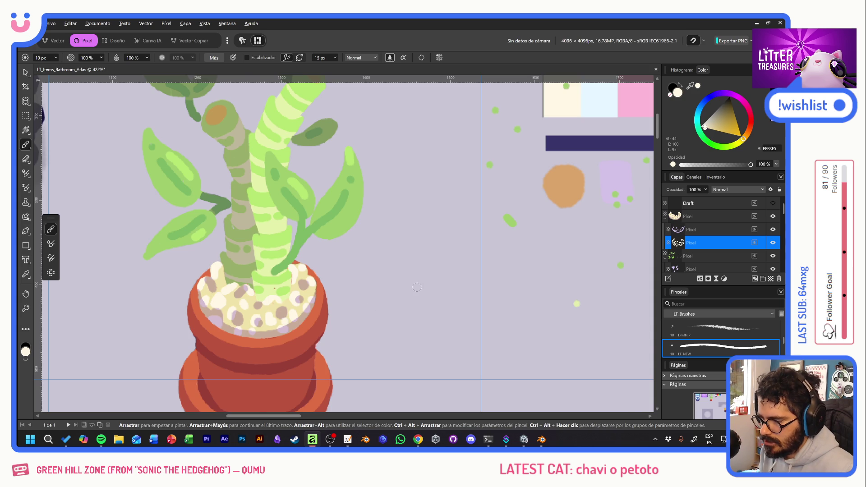
pyautogui.scroll(-3, 417, 288)
pyautogui.scroll(-1, 417, 287)
pyautogui.scroll(1, 417, 288)
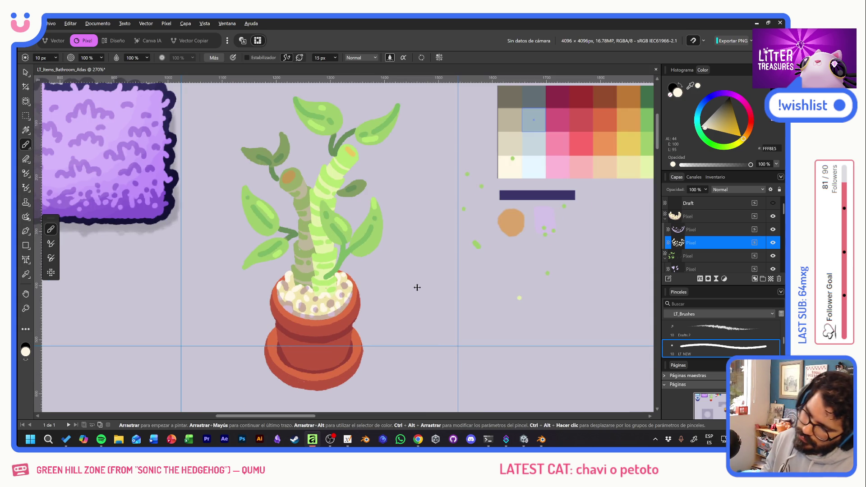
# Marquee-select around the plant and browse the plant layers (leaves, stem, yellow oval) in the panel
pyautogui.click(667, 220)
pyautogui.click(705, 215)
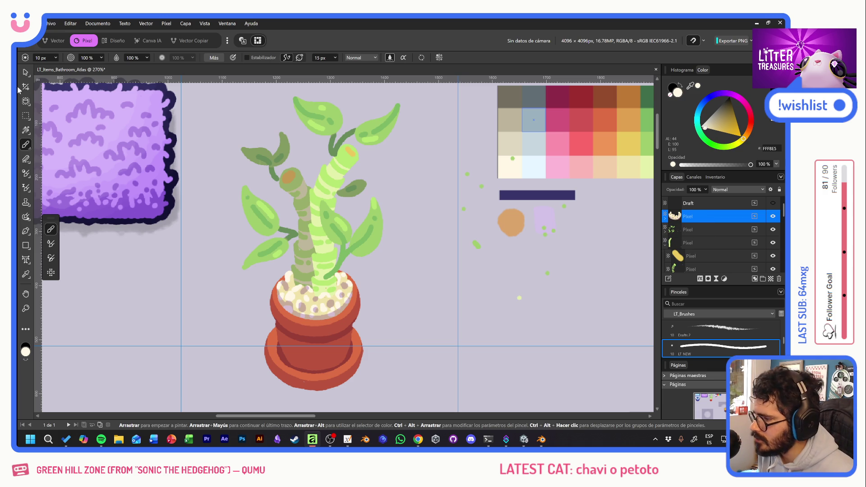
pyautogui.press('m')
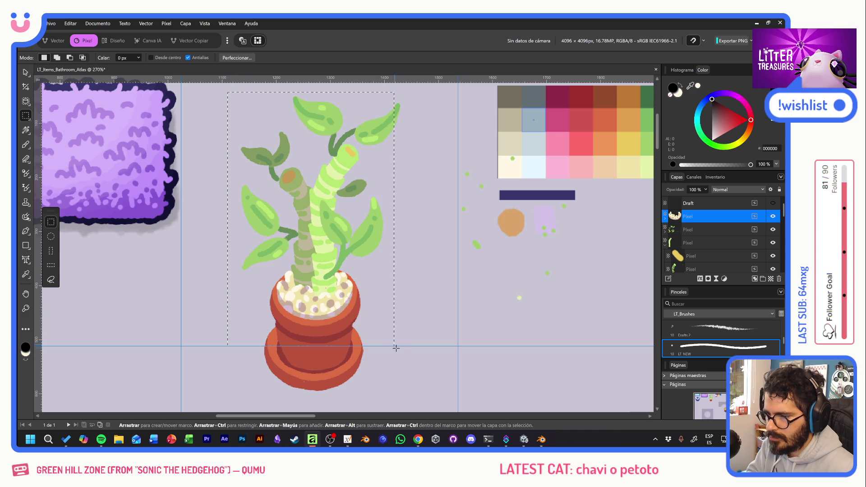
pyautogui.moveTo(405, 378); pyautogui.dragTo(407, 395)
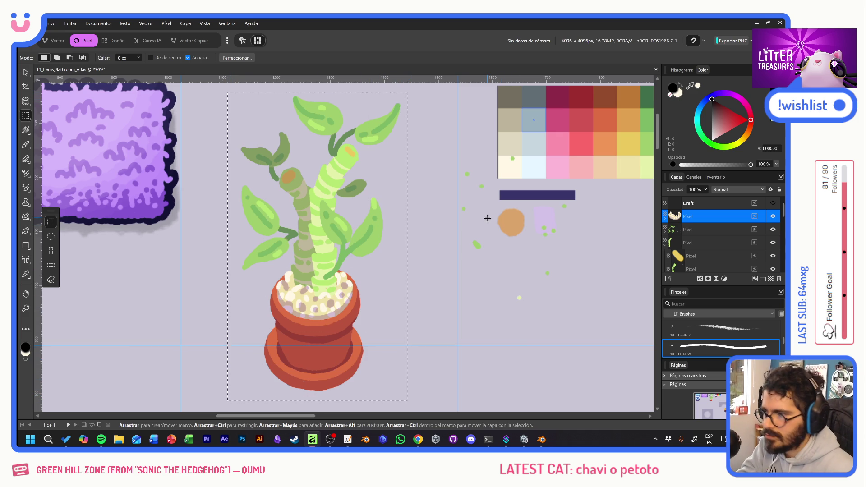
pyautogui.click(664, 218)
pyautogui.click(709, 231)
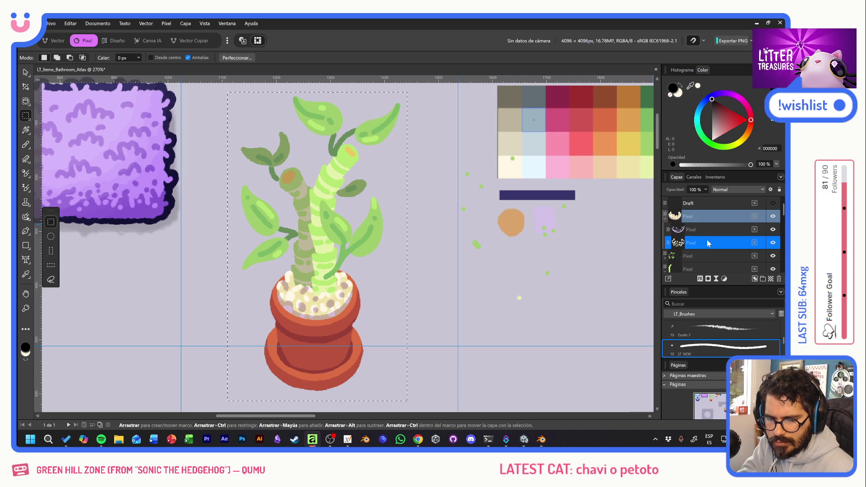
pyautogui.click(691, 257)
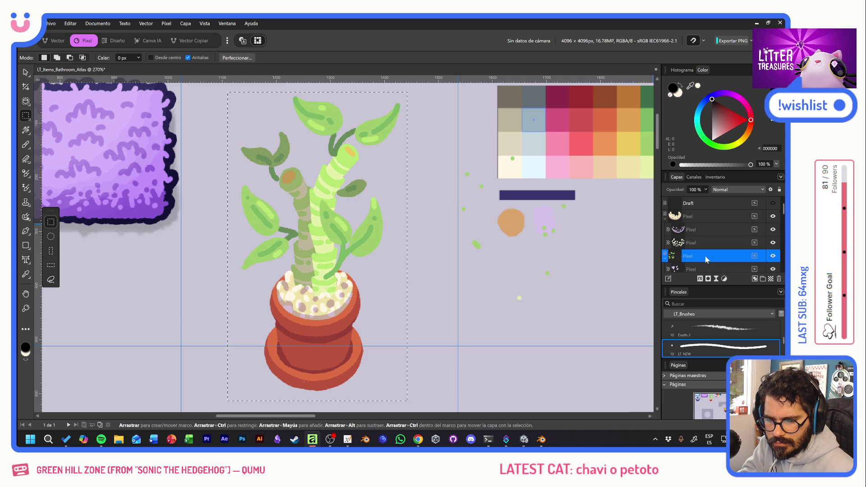
pyautogui.scroll(-2, 706, 256)
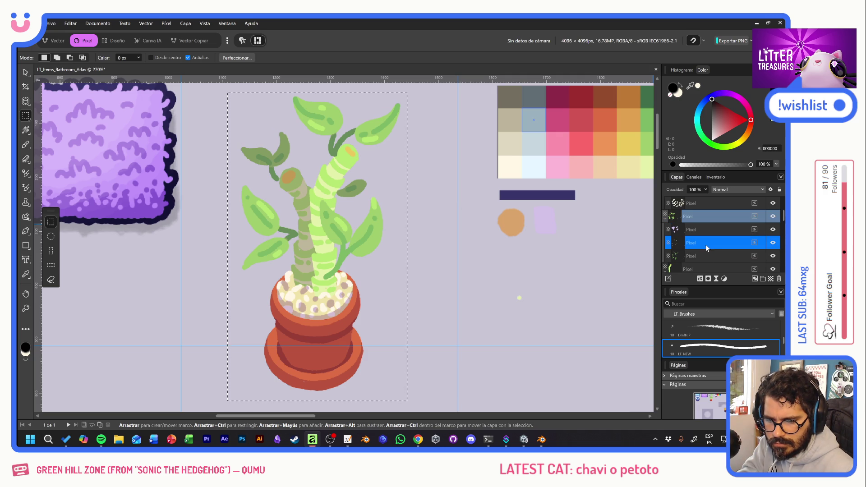
pyautogui.keyDown('ctrl'); pyautogui.click(705, 255); pyautogui.keyUp('ctrl')
pyautogui.scroll(-3, 703, 248)
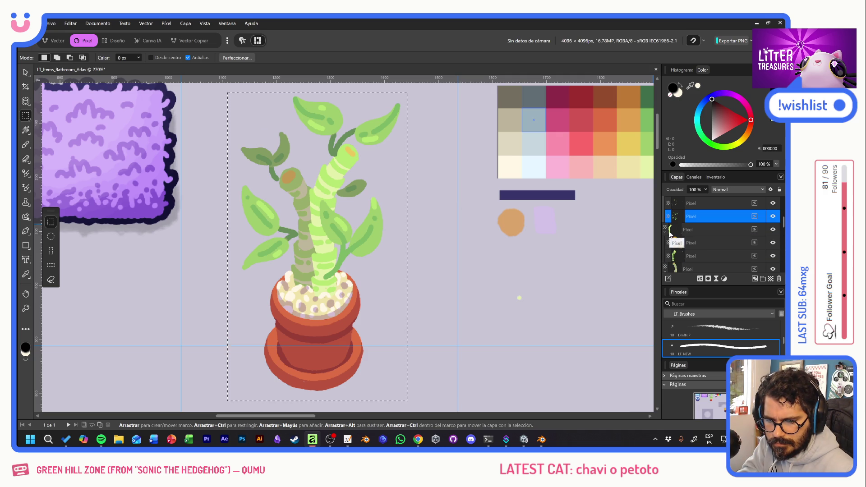
pyautogui.click(710, 228)
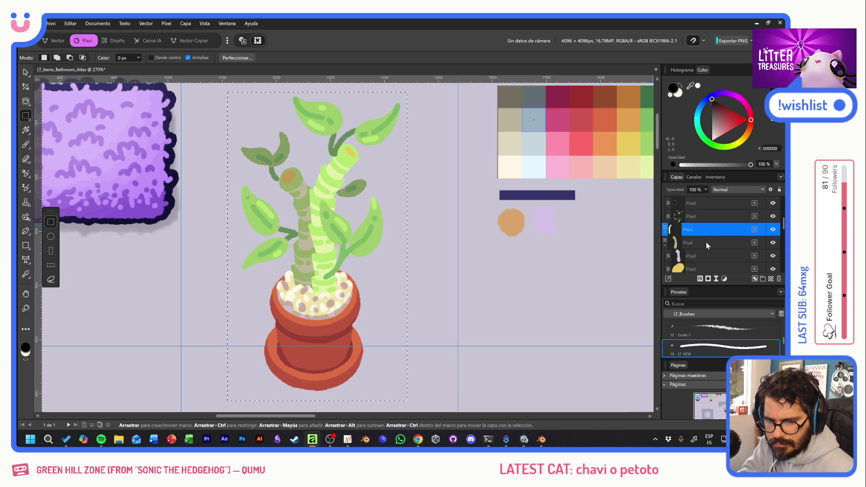
pyautogui.click(706, 243)
pyautogui.click(707, 255)
pyautogui.scroll(-3, 705, 255)
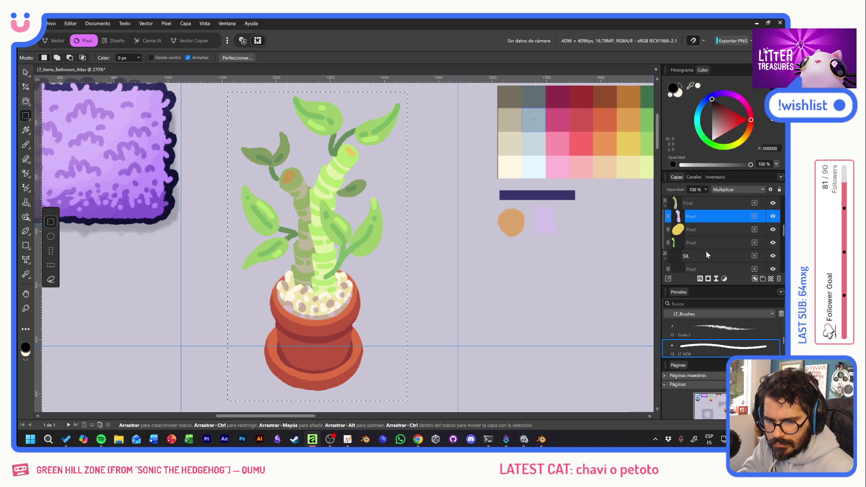
pyautogui.click(704, 231)
pyautogui.moveTo(705, 243); pyautogui.dragTo(696, 250)
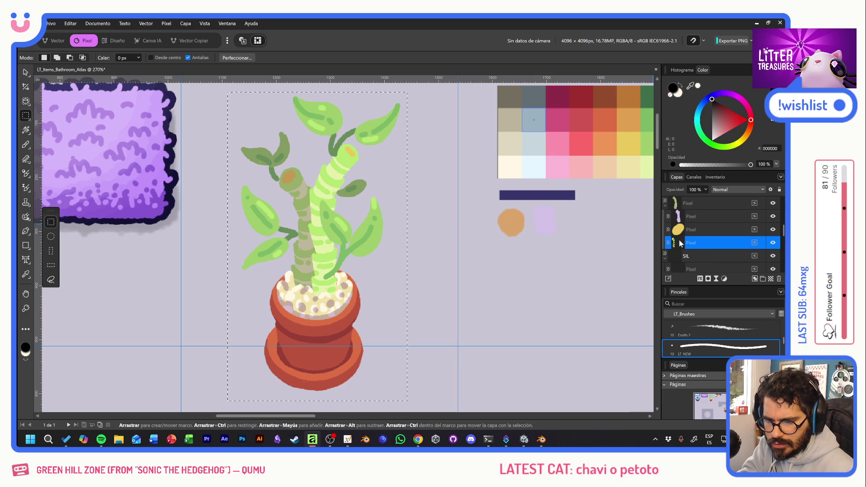
pyautogui.scroll(-3, 704, 246)
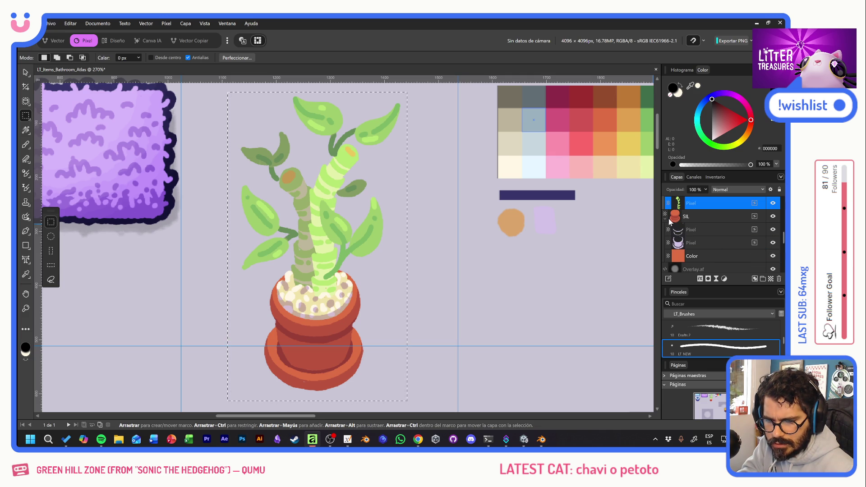
# Expand the SIL group down to its Color layer, clear the selection and tidy the layer list
pyautogui.click(667, 221)
pyautogui.click(704, 231)
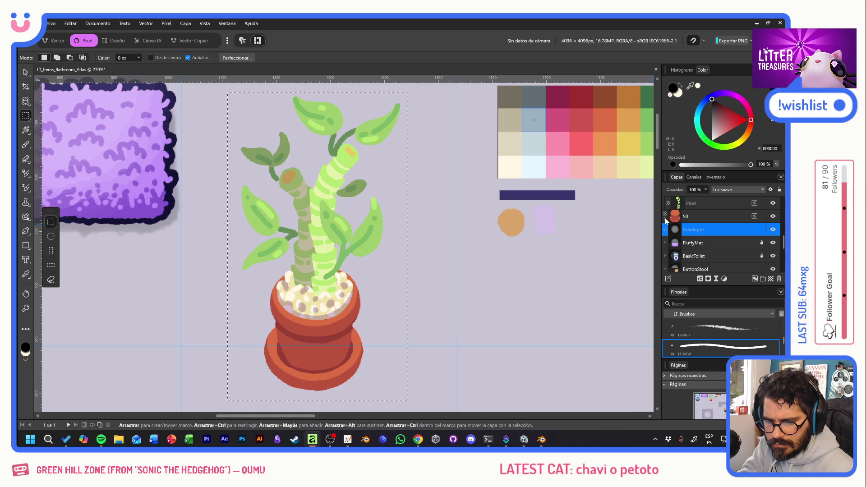
pyautogui.click(667, 217)
pyautogui.click(707, 229)
pyautogui.click(702, 243)
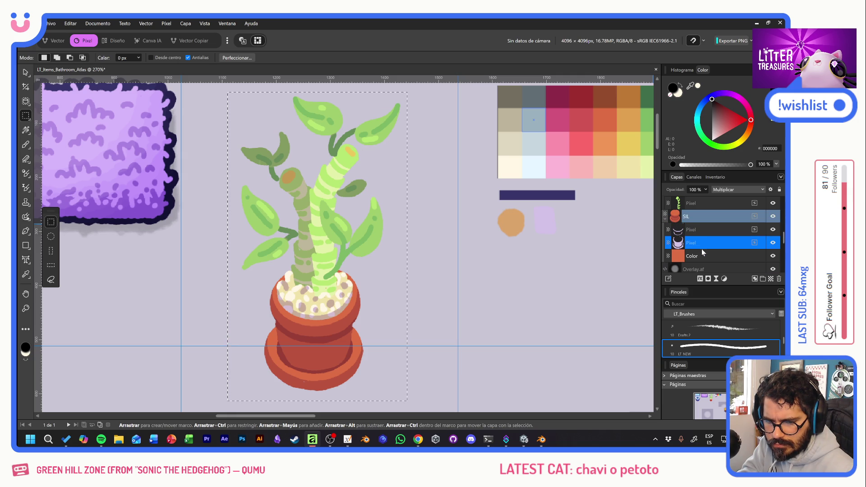
pyautogui.click(702, 255)
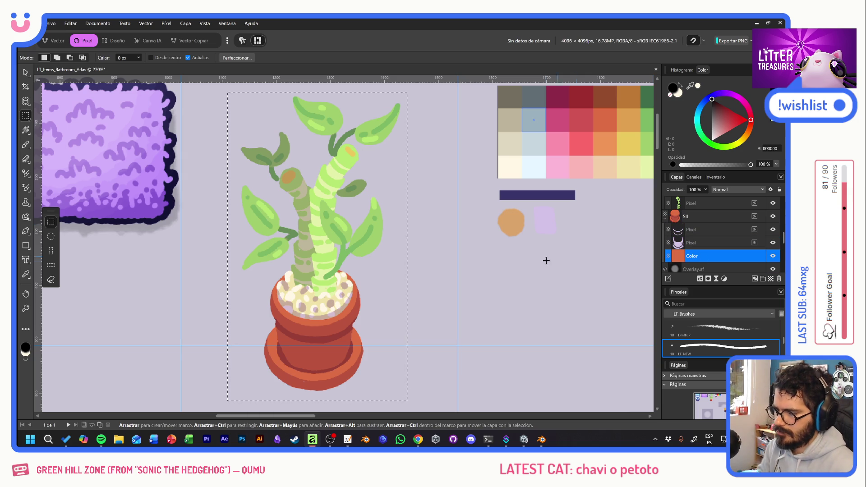
pyautogui.hotkey('ctrl', 'd')
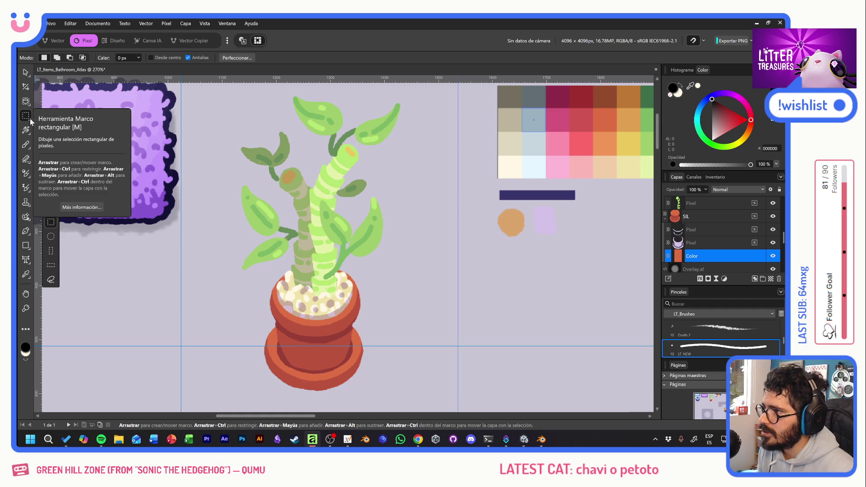
pyautogui.click(666, 216)
pyautogui.scroll(-2, 739, 241)
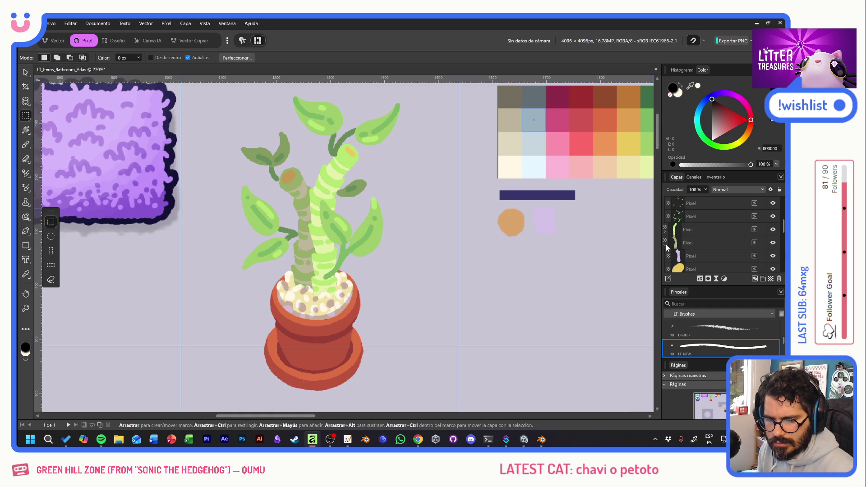
pyautogui.click(665, 245)
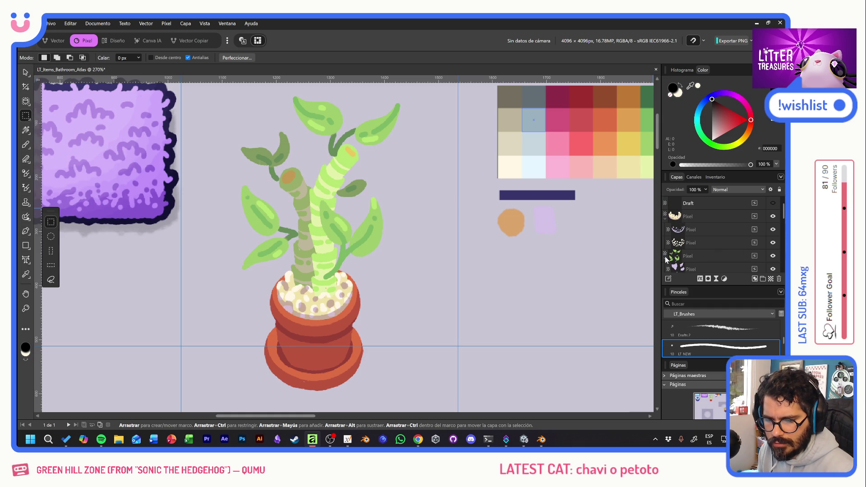
pyautogui.click(667, 217)
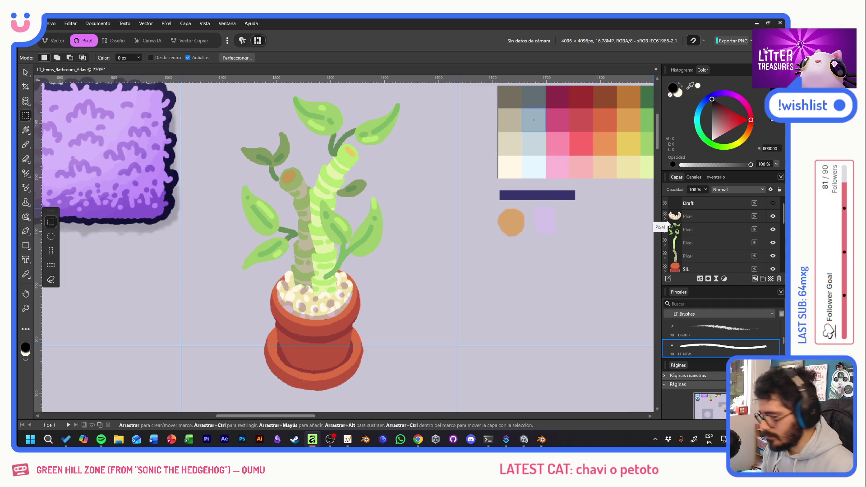
# Group the plant Pixel layers with SIL and rename the group Color
pyautogui.click(703, 216)
pyautogui.scroll(-2, 711, 224)
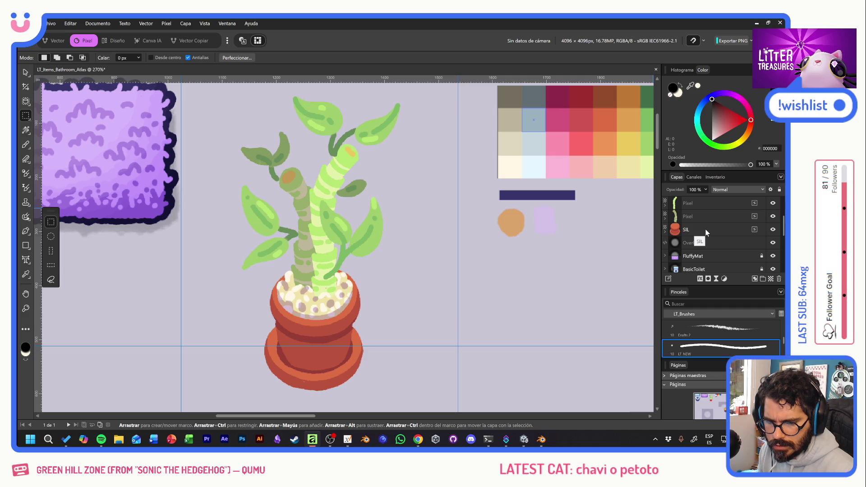
pyautogui.keyDown('shift'); pyautogui.click(705, 229); pyautogui.keyUp('shift')
pyautogui.click(763, 279)
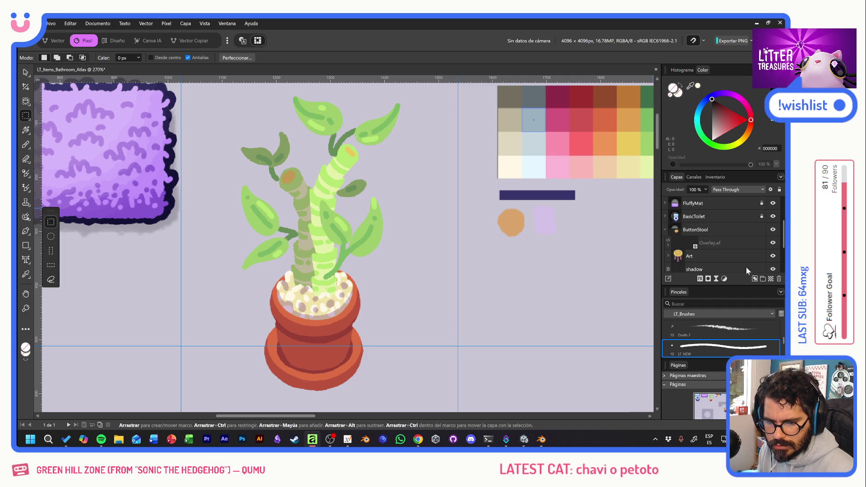
pyautogui.scroll(2, 693, 211)
pyautogui.doubleClick(689, 217)
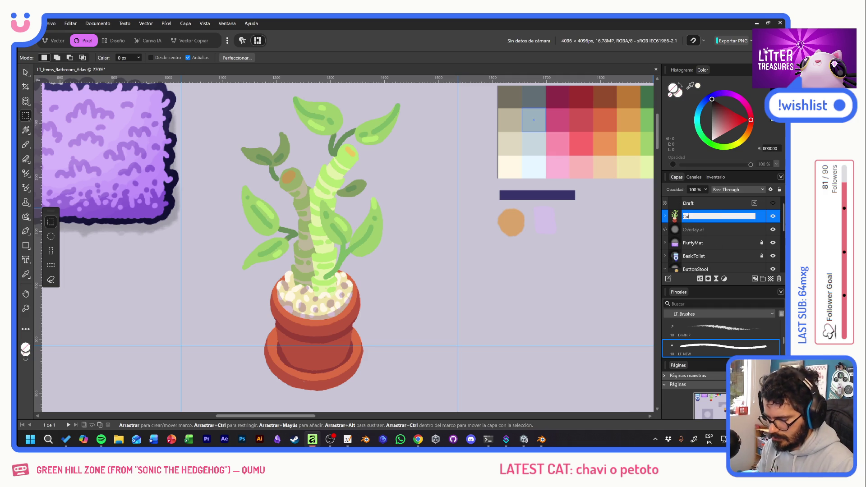
pyautogui.write('lor')
pyautogui.press('Return')
# Add an empty Borders layer below Color, then take a 15 px brush in dark purple with a test stroke
pyautogui.click(756, 278)
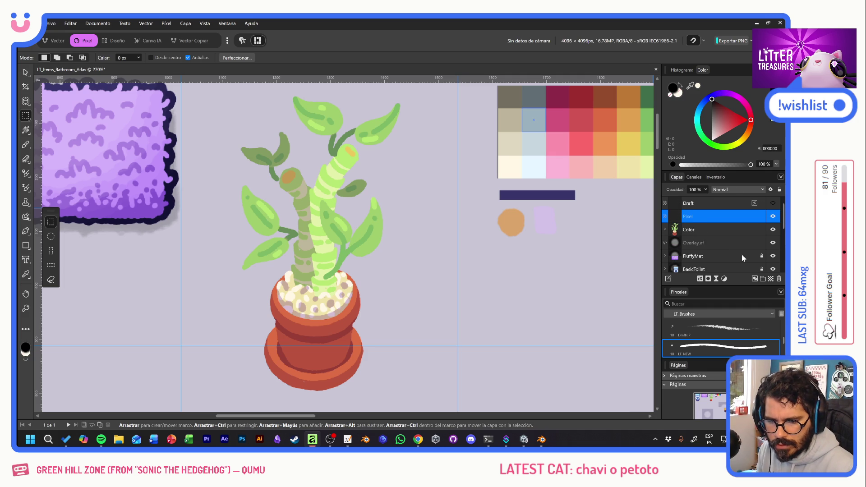
pyautogui.doubleClick(691, 231)
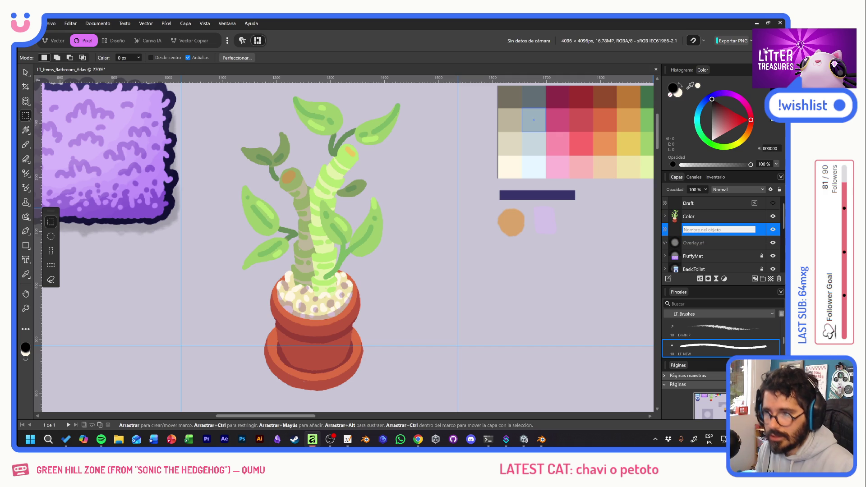
pyautogui.write('Bordex')
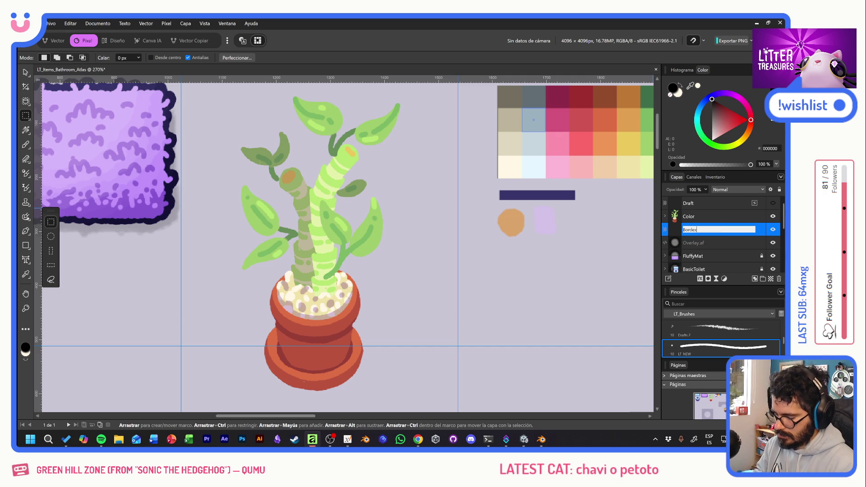
pyautogui.write('s')
pyautogui.press('Return')
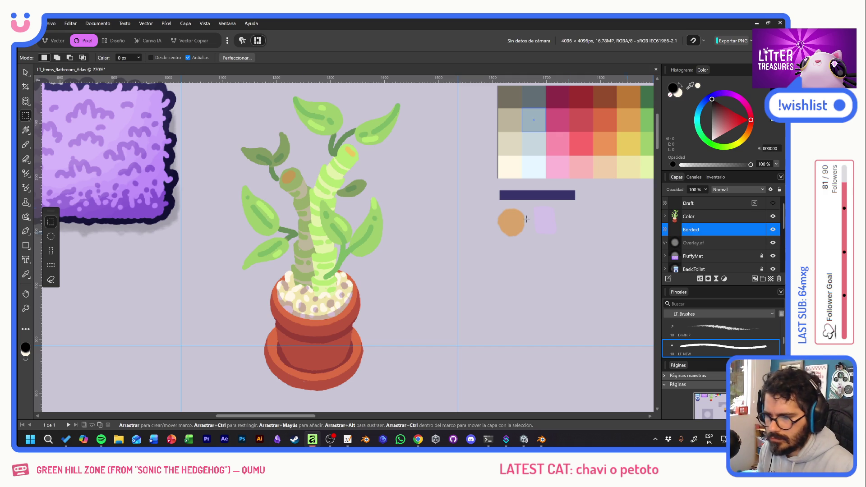
pyautogui.click(28, 147)
pyautogui.press(']')
pyautogui.press(']')
pyautogui.press(']')
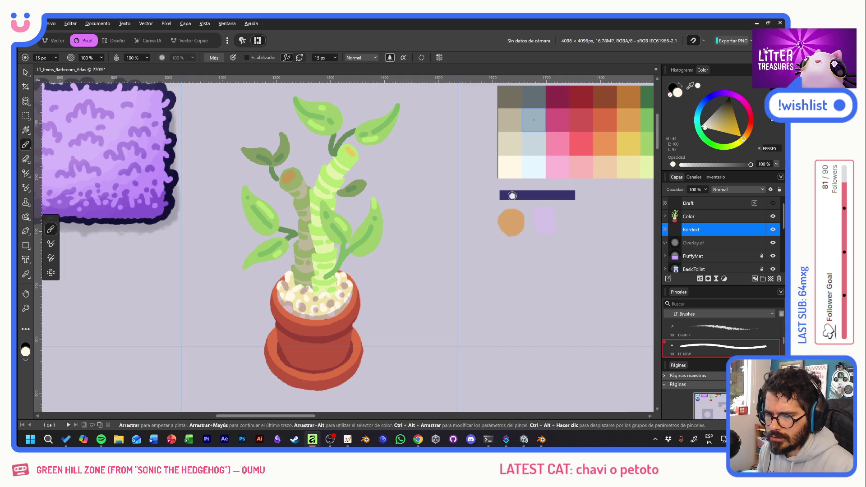
pyautogui.keyDown('alt'); pyautogui.click(512, 195); pyautogui.keyUp('alt')
pyautogui.moveTo(399, 135); pyautogui.dragTo(284, 166)
# Undo the test stroke and outline the left stalk, its top, right side and small upper-left leaves
pyautogui.hotkey('ctrl', 'z')
pyautogui.scroll(2, 292, 237)
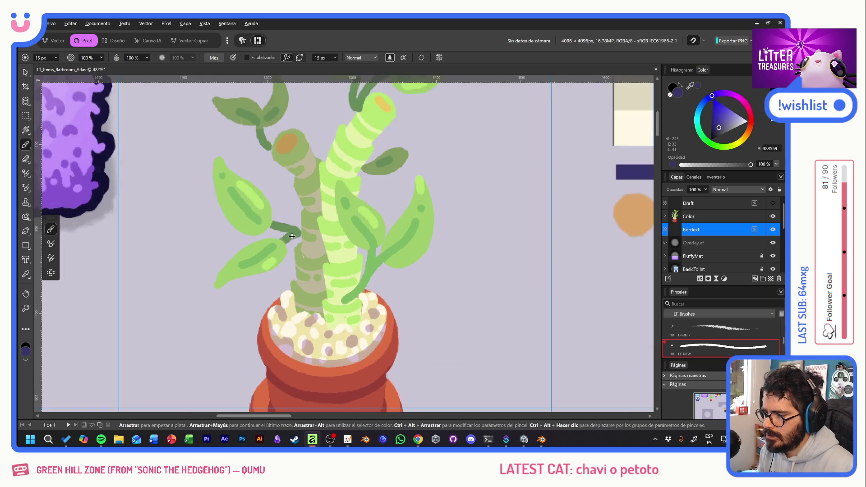
pyautogui.scroll(1, 292, 236)
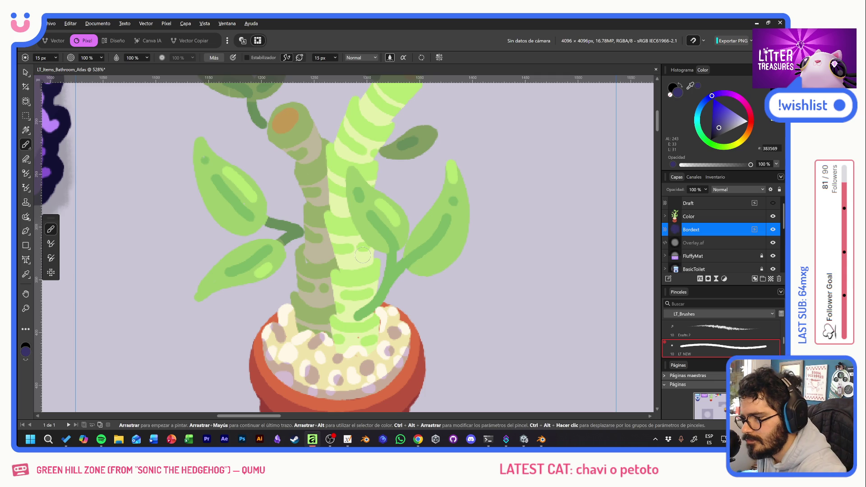
pyautogui.moveTo(272, 108)
pyautogui.mouseDown()
pyautogui.moveTo(262, 120)
pyautogui.moveTo(278, 153)
pyautogui.moveTo(301, 171)
pyautogui.moveTo(296, 184)
pyautogui.moveTo(312, 212)
pyautogui.moveTo(291, 278)
pyautogui.moveTo(295, 293)
pyautogui.mouseUp()
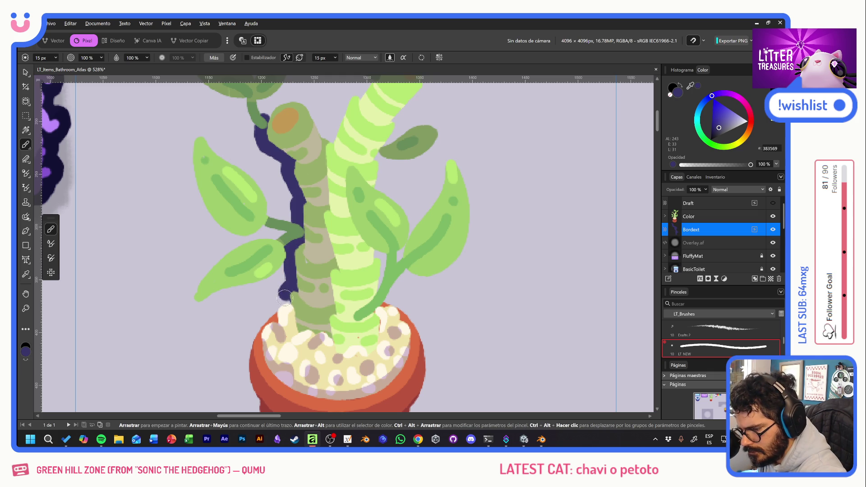
pyautogui.scroll(2, 331, 163)
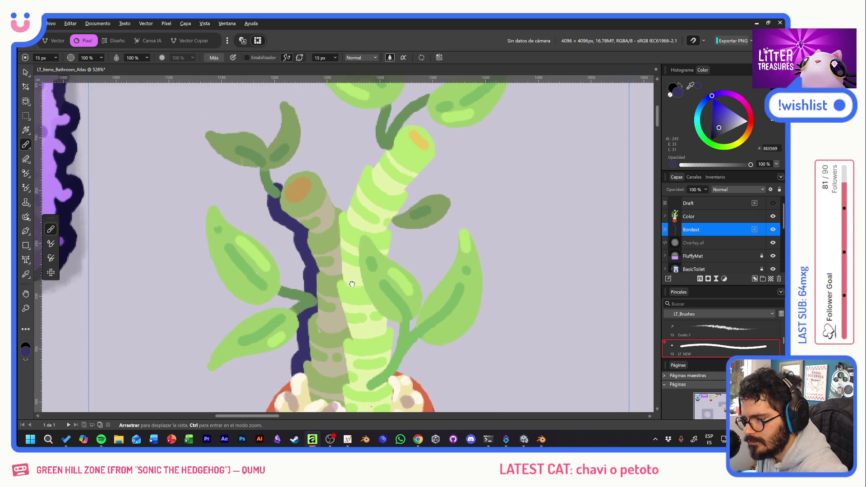
pyautogui.click(490, 232)
pyautogui.moveTo(278, 189)
pyautogui.mouseDown()
pyautogui.moveTo(300, 172)
pyautogui.moveTo(328, 180)
pyautogui.mouseUp()
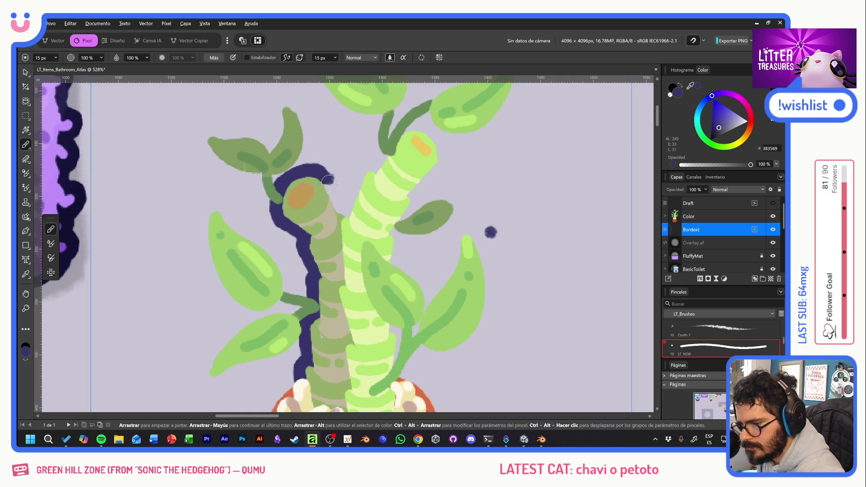
pyautogui.moveTo(322, 174)
pyautogui.mouseDown()
pyautogui.moveTo(345, 215)
pyautogui.moveTo(390, 140)
pyautogui.moveTo(373, 145)
pyautogui.moveTo(380, 166)
pyautogui.mouseUp()
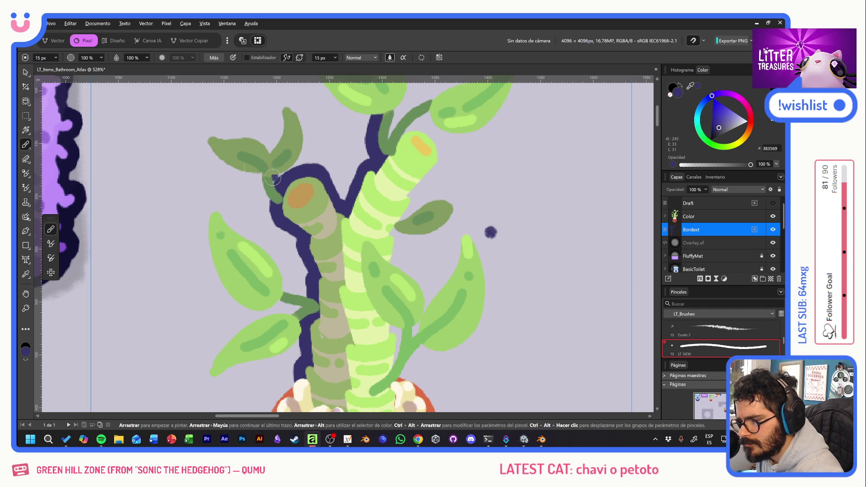
pyautogui.moveTo(298, 166)
pyautogui.mouseDown()
pyautogui.moveTo(305, 119)
pyautogui.moveTo(293, 105)
pyautogui.moveTo(266, 147)
pyautogui.moveTo(211, 130)
pyautogui.moveTo(200, 146)
pyautogui.moveTo(227, 171)
pyautogui.moveTo(256, 174)
pyautogui.mouseUp()
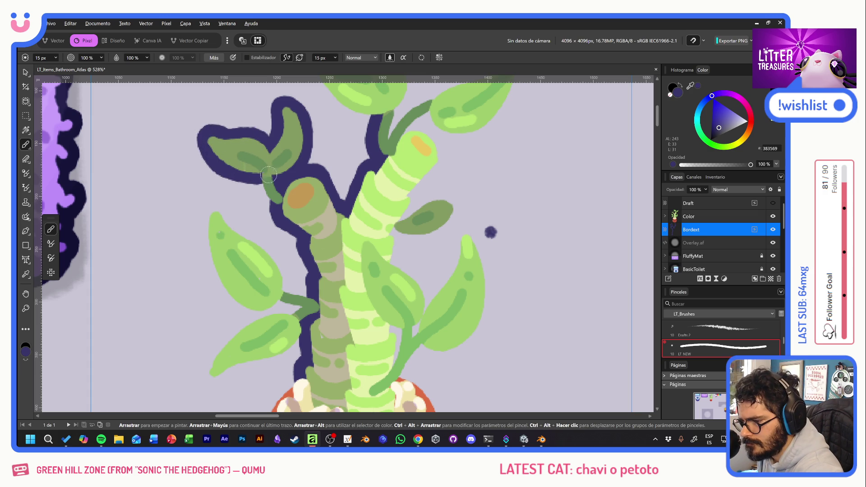
# Outline the stalk's left side and the lower-left leaf's top and left edges, then bring the pot into view
pyautogui.moveTo(259, 189); pyautogui.dragTo(279, 209)
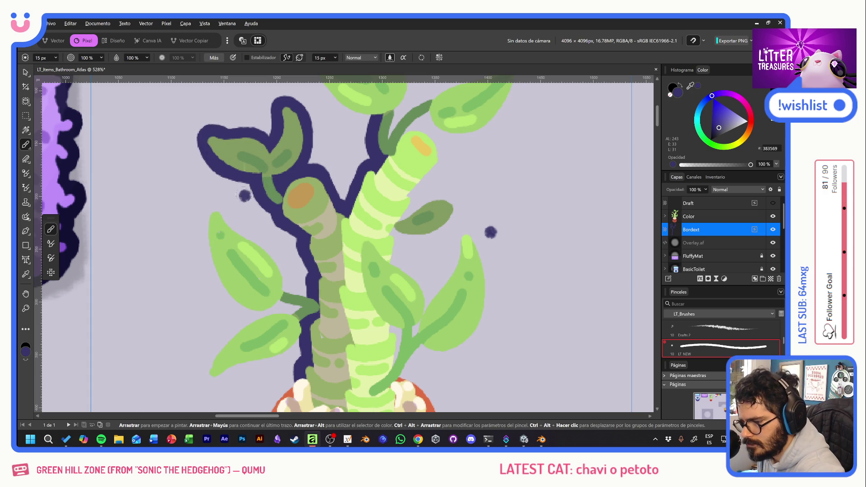
pyautogui.moveTo(215, 205)
pyautogui.mouseDown()
pyautogui.moveTo(265, 245)
pyautogui.moveTo(286, 289)
pyautogui.moveTo(317, 298)
pyautogui.mouseUp()
pyautogui.click(422, 244)
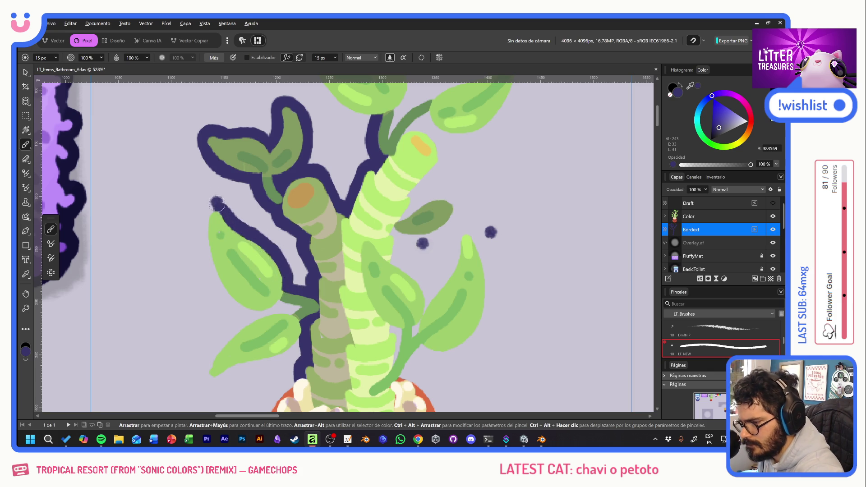
pyautogui.moveTo(218, 205)
pyautogui.mouseDown()
pyautogui.moveTo(205, 216)
pyautogui.moveTo(205, 263)
pyautogui.moveTo(234, 303)
pyautogui.moveTo(256, 314)
pyautogui.mouseUp()
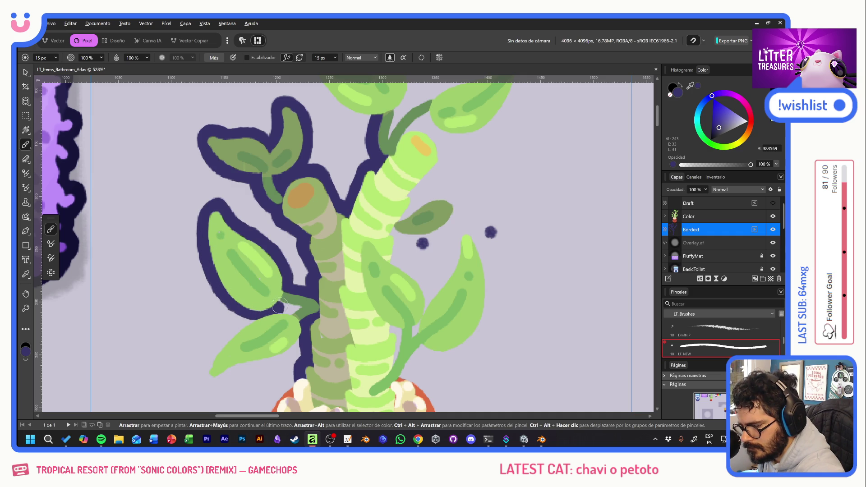
pyautogui.moveTo(340, 339); pyautogui.dragTo(393, 192)
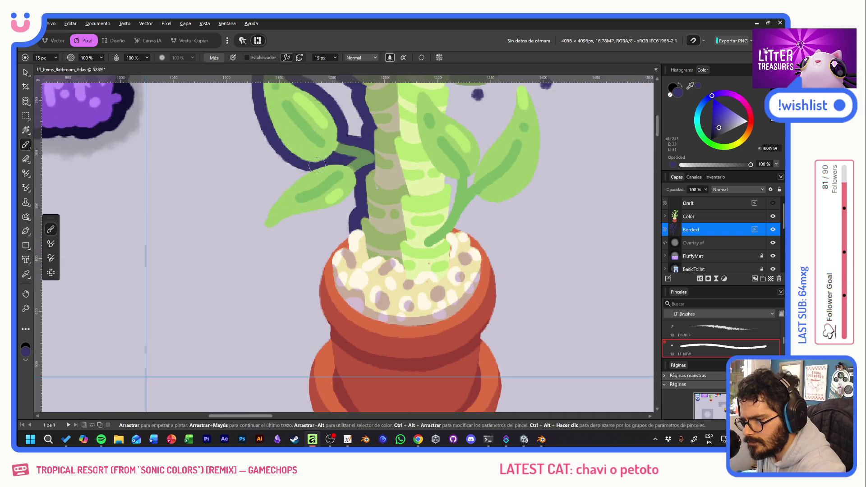
# Outline under the lower leaf and down the pot's left edge and bottom, redoing a misplaced stroke
pyautogui.moveTo(312, 165)
pyautogui.mouseDown()
pyautogui.moveTo(262, 226)
pyautogui.moveTo(298, 221)
pyautogui.moveTo(353, 194)
pyautogui.mouseUp()
pyautogui.click(500, 290)
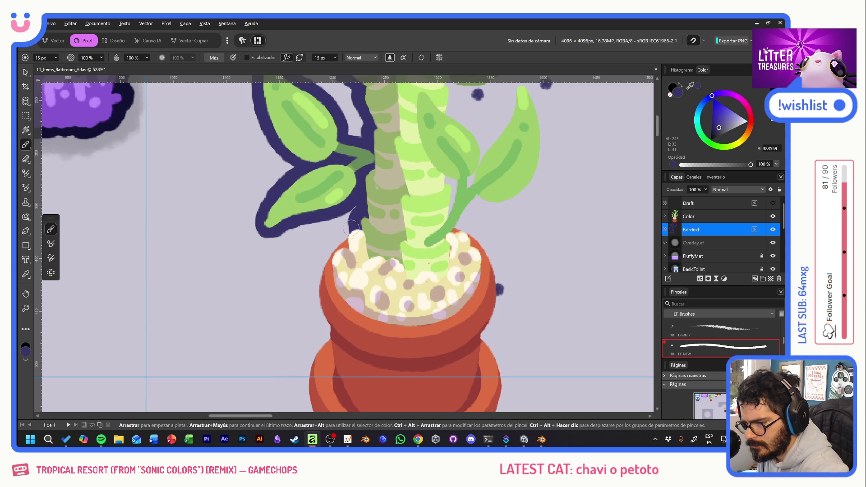
pyautogui.moveTo(354, 230)
pyautogui.mouseDown()
pyautogui.moveTo(318, 267)
pyautogui.moveTo(311, 295)
pyautogui.moveTo(329, 327)
pyautogui.moveTo(323, 346)
pyautogui.moveTo(335, 340)
pyautogui.moveTo(317, 214)
pyautogui.moveTo(299, 291)
pyautogui.mouseUp()
pyautogui.hotkey('ctrl', 'z')
pyautogui.moveTo(317, 214)
pyautogui.mouseDown()
pyautogui.moveTo(292, 288)
pyautogui.moveTo(318, 322)
pyautogui.moveTo(361, 339)
pyautogui.moveTo(389, 339)
pyautogui.mouseUp()
pyautogui.moveTo(456, 304); pyautogui.dragTo(346, 286)
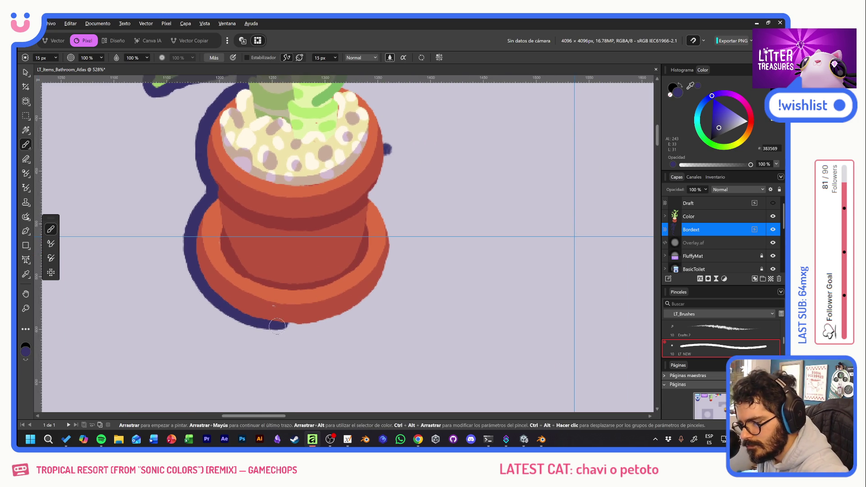
pyautogui.moveTo(197, 273)
pyautogui.mouseDown()
pyautogui.moveTo(218, 299)
pyautogui.moveTo(271, 324)
pyautogui.moveTo(333, 321)
pyautogui.moveTo(390, 268)
pyautogui.moveTo(398, 226)
pyautogui.moveTo(368, 196)
pyautogui.moveTo(374, 179)
pyautogui.mouseUp()
# Thicken the outline along the pot's lower rim and up its right rim below the stem
pyautogui.click(563, 278)
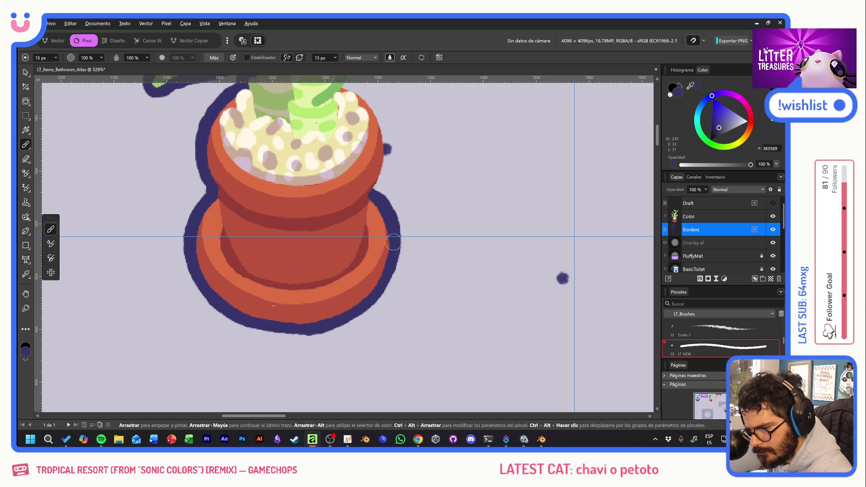
pyautogui.moveTo(379, 294); pyautogui.dragTo(335, 324)
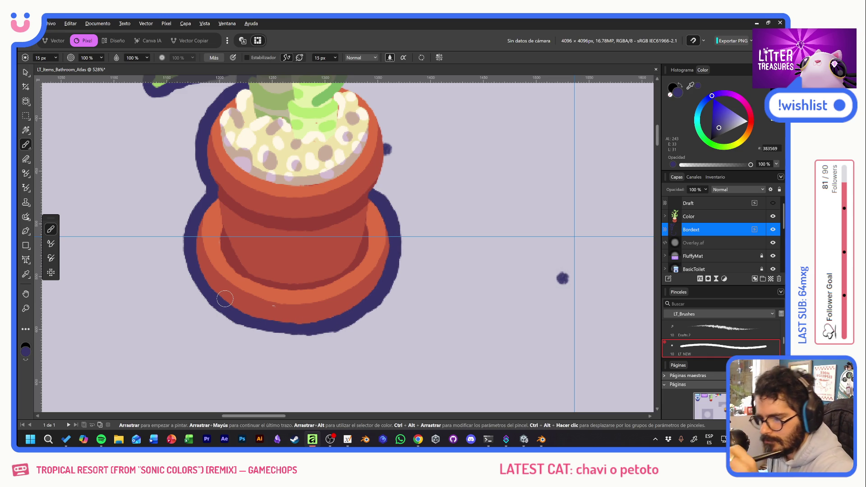
pyautogui.hotkey('ctrl', 'z')
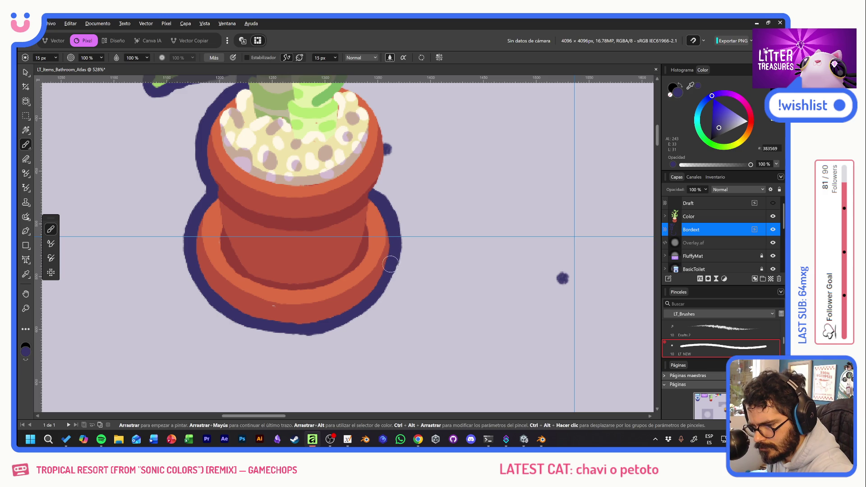
pyautogui.moveTo(376, 294)
pyautogui.mouseDown()
pyautogui.moveTo(318, 329)
pyautogui.moveTo(288, 332)
pyautogui.moveTo(248, 320)
pyautogui.mouseUp()
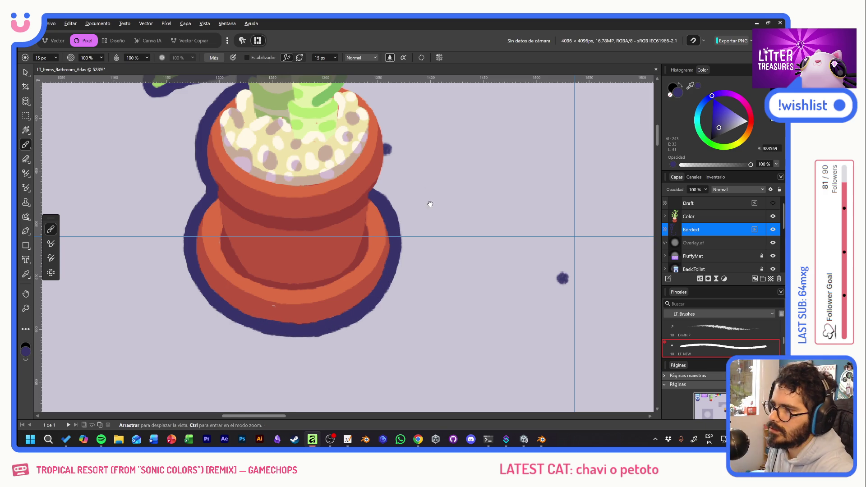
pyautogui.moveTo(429, 200); pyautogui.dragTo(382, 286)
pyautogui.moveTo(325, 274)
pyautogui.mouseDown()
pyautogui.moveTo(338, 235)
pyautogui.moveTo(337, 193)
pyautogui.mouseUp()
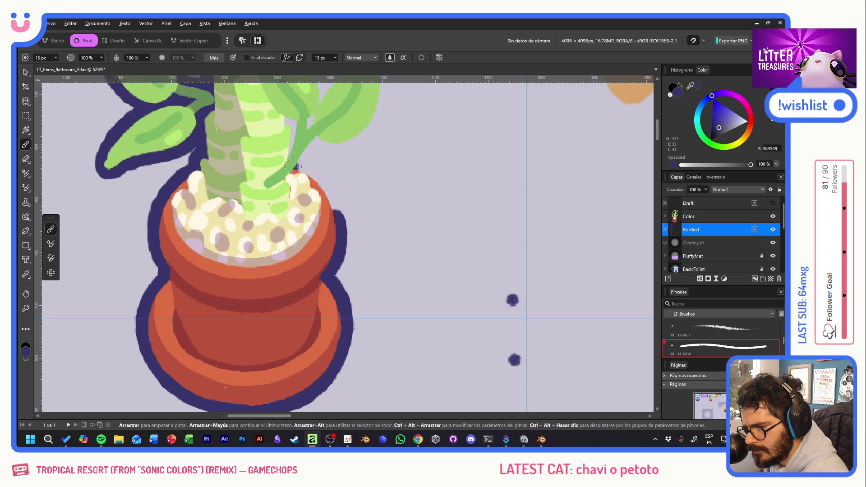
pyautogui.moveTo(297, 166); pyautogui.dragTo(340, 249)
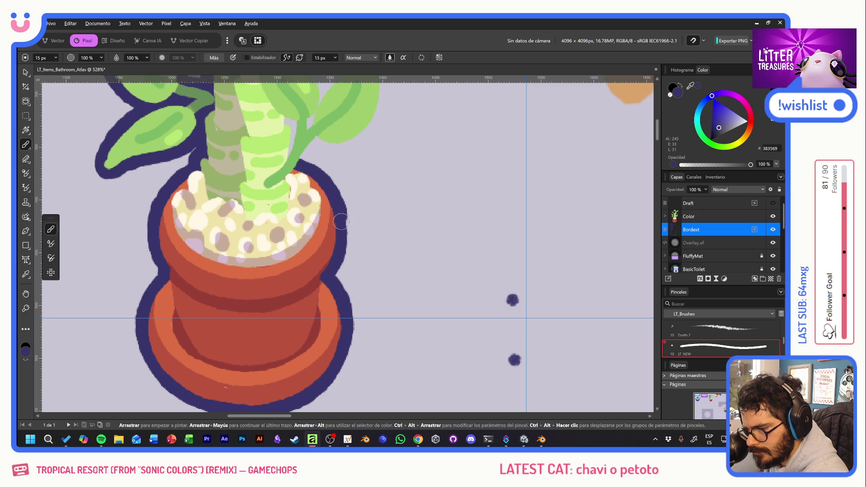
pyautogui.scroll(3, 319, 223)
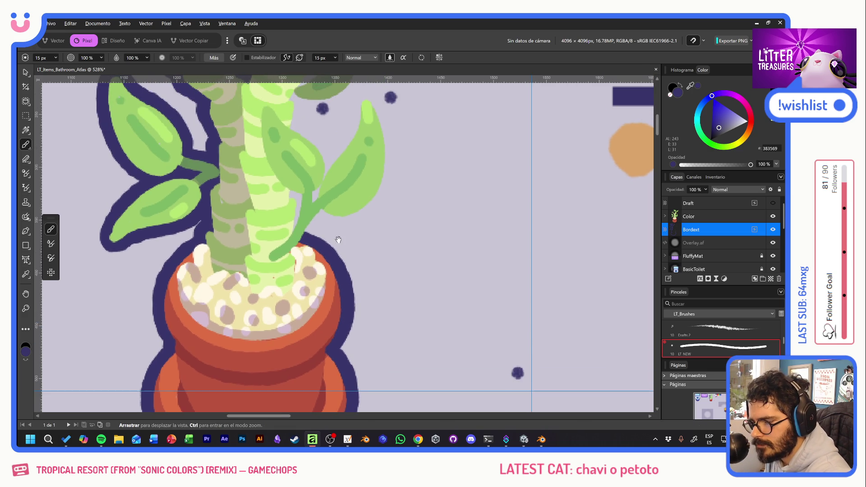
# Outline the stem up from the pot rim, erasing a stray blob beside the small leaf
pyautogui.moveTo(289, 195); pyautogui.dragTo(297, 197)
pyautogui.moveTo(306, 240)
pyautogui.mouseDown()
pyautogui.moveTo(331, 198)
pyautogui.moveTo(376, 202)
pyautogui.moveTo(365, 93)
pyautogui.moveTo(347, 148)
pyautogui.moveTo(321, 181)
pyautogui.mouseUp()
pyautogui.scroll(3, 384, 151)
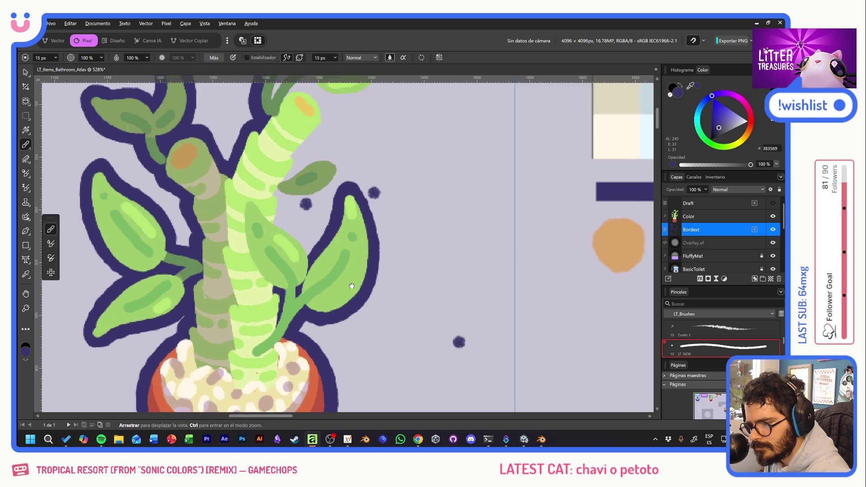
pyautogui.press('e')
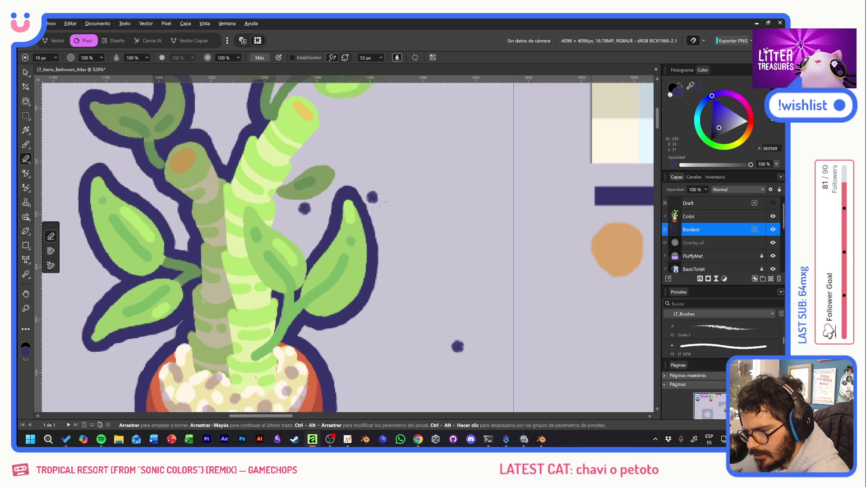
pyautogui.press('b')
pyautogui.moveTo(295, 227); pyautogui.dragTo(312, 199)
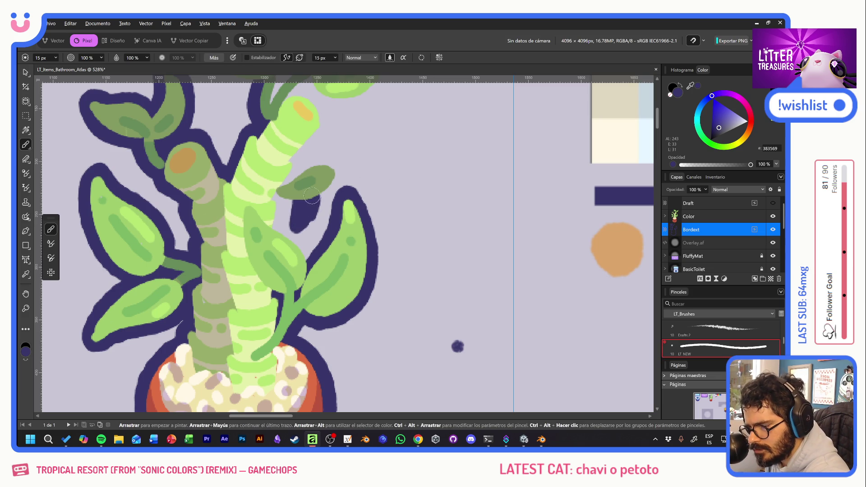
pyautogui.press('e')
pyautogui.moveTo(298, 231)
pyautogui.mouseDown()
pyautogui.moveTo(305, 197)
pyautogui.moveTo(315, 209)
pyautogui.mouseUp()
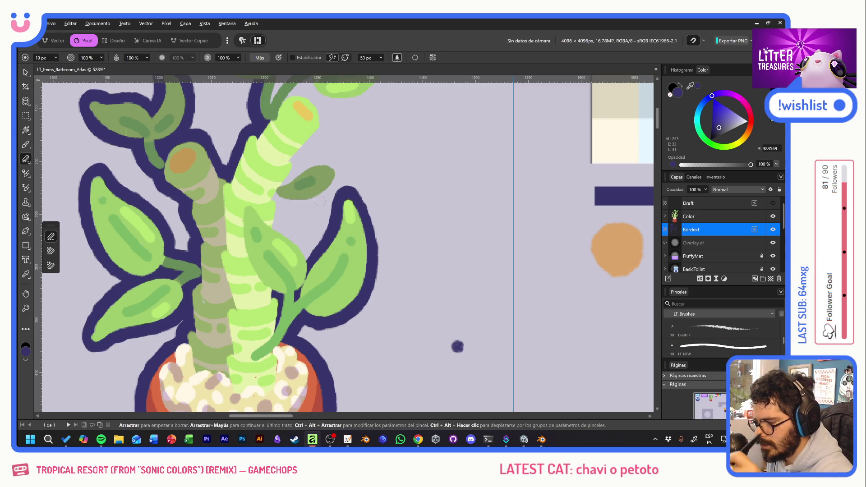
pyautogui.press('b')
# Outline the small leaf's underside and both sides of the stalk up to the top leaves
pyautogui.moveTo(276, 222); pyautogui.dragTo(308, 254)
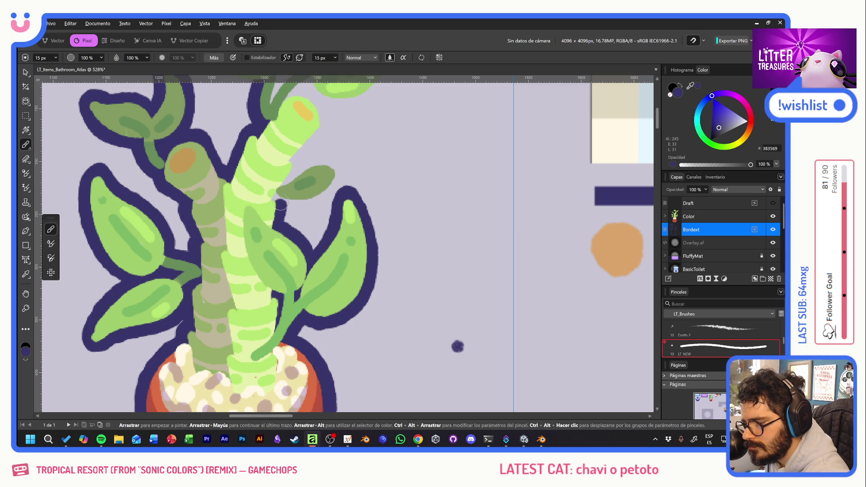
pyautogui.moveTo(284, 205)
pyautogui.mouseDown()
pyautogui.moveTo(339, 170)
pyautogui.moveTo(289, 173)
pyautogui.moveTo(316, 95)
pyautogui.mouseUp()
pyautogui.moveTo(317, 187); pyautogui.dragTo(299, 283)
pyautogui.click(510, 240)
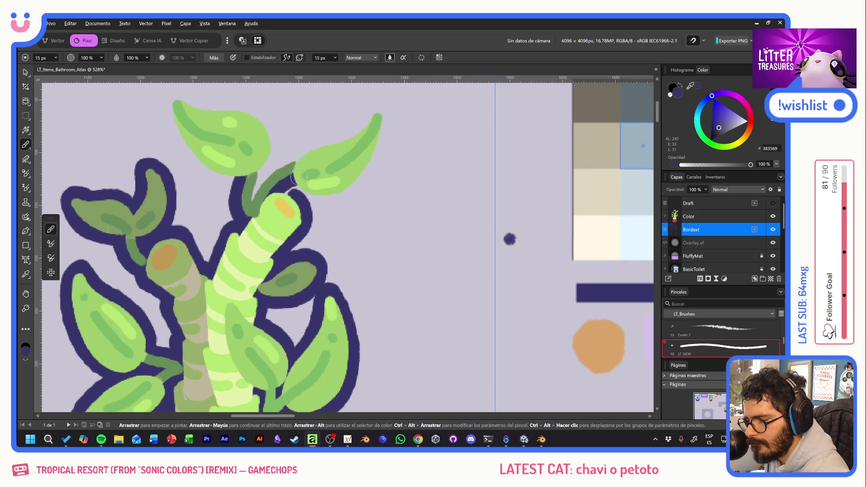
pyautogui.moveTo(255, 206)
pyautogui.mouseDown()
pyautogui.moveTo(270, 161)
pyautogui.moveTo(364, 178)
pyautogui.moveTo(372, 115)
pyautogui.moveTo(300, 161)
pyautogui.mouseUp()
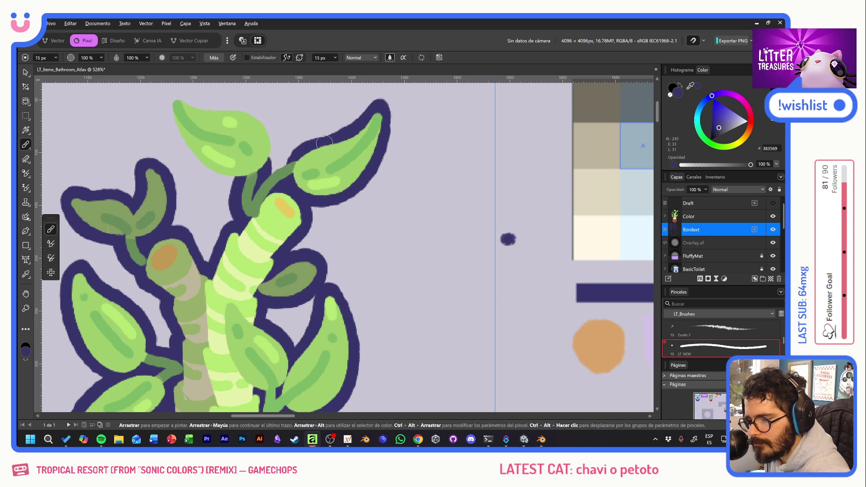
pyautogui.click(472, 245)
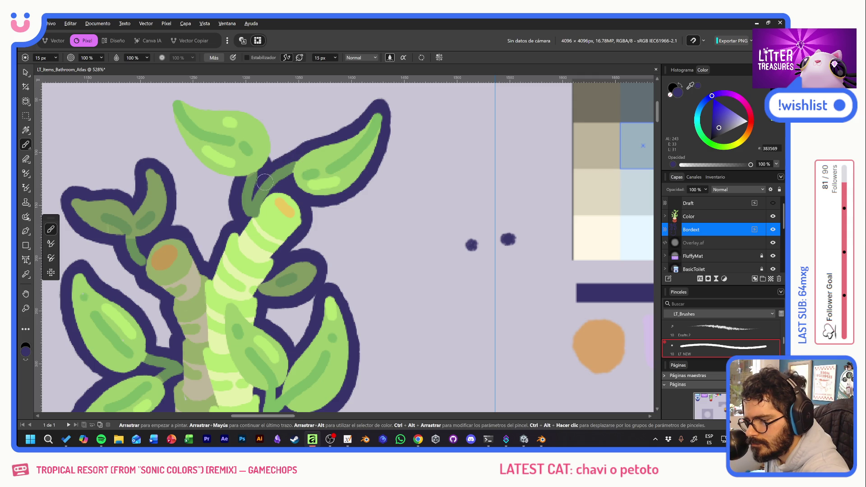
# Outline the top-left leaf's left and top edges, redoing an uneven stroke
pyautogui.moveTo(409, 248); pyautogui.dragTo(471, 289)
pyautogui.click(235, 144)
pyautogui.moveTo(232, 145); pyautogui.dragTo(287, 222)
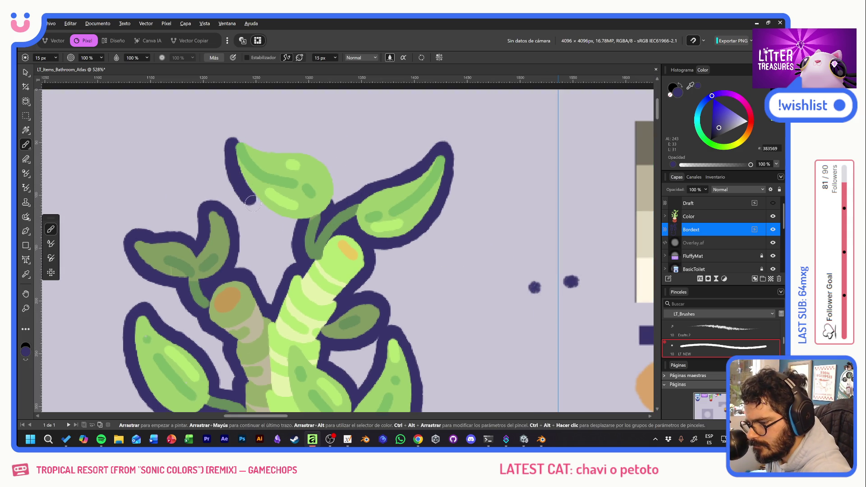
pyautogui.hotkey('ctrl', 'z')
pyautogui.moveTo(233, 141); pyautogui.dragTo(303, 226)
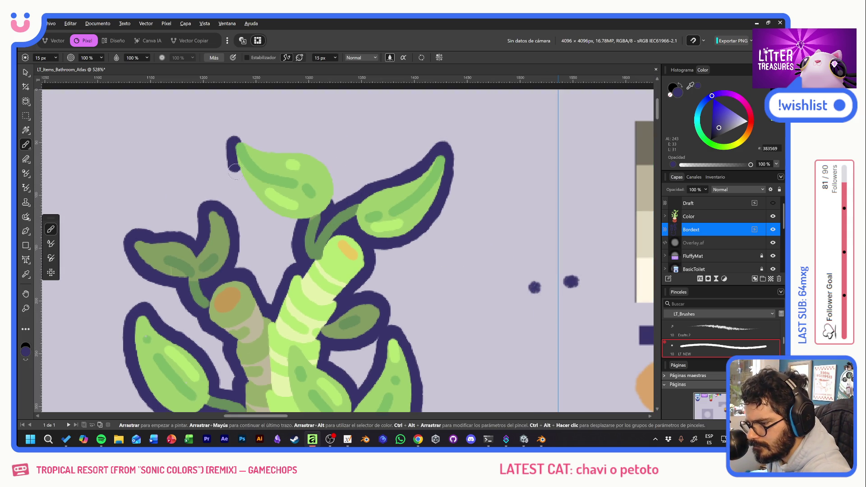
pyautogui.moveTo(234, 142)
pyautogui.mouseDown()
pyautogui.moveTo(315, 153)
pyautogui.moveTo(329, 215)
pyautogui.mouseUp()
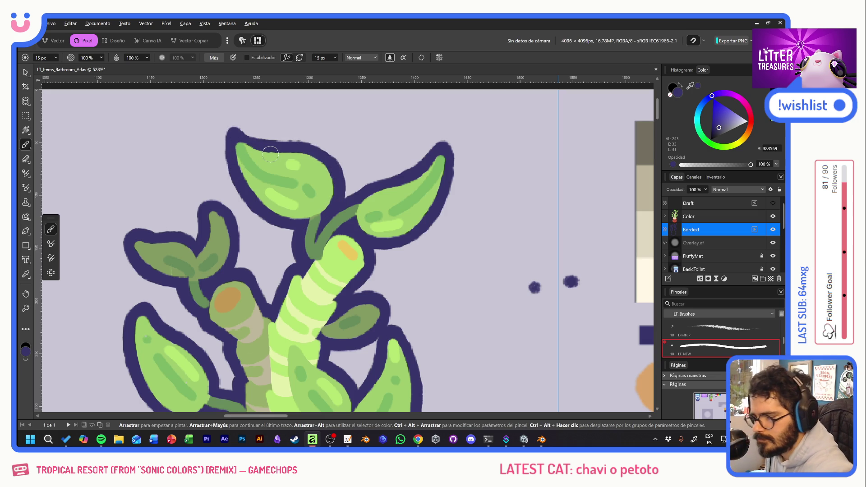
# Return the view to the whole pot and add a new pixel layer above Color
pyautogui.moveTo(470, 332); pyautogui.dragTo(464, 137)
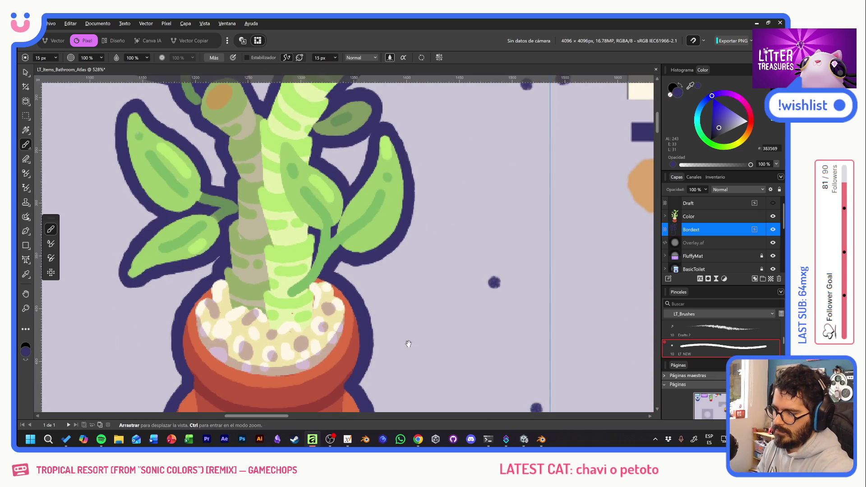
pyautogui.moveTo(408, 332); pyautogui.dragTo(454, 205)
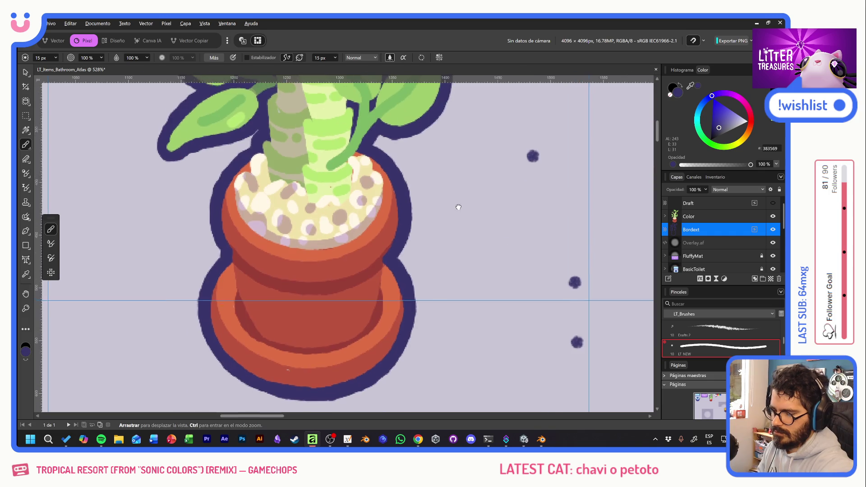
pyautogui.click(771, 278)
# Rename the new layer Inline and set a 10 px brush with Estabilizador stabilising on
pyautogui.doubleClick(690, 217)
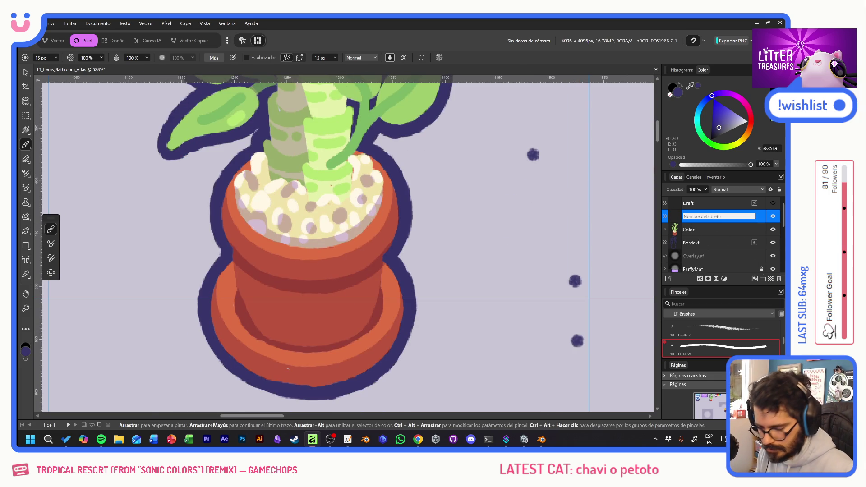
pyautogui.write('inline')
pyautogui.press('Return')
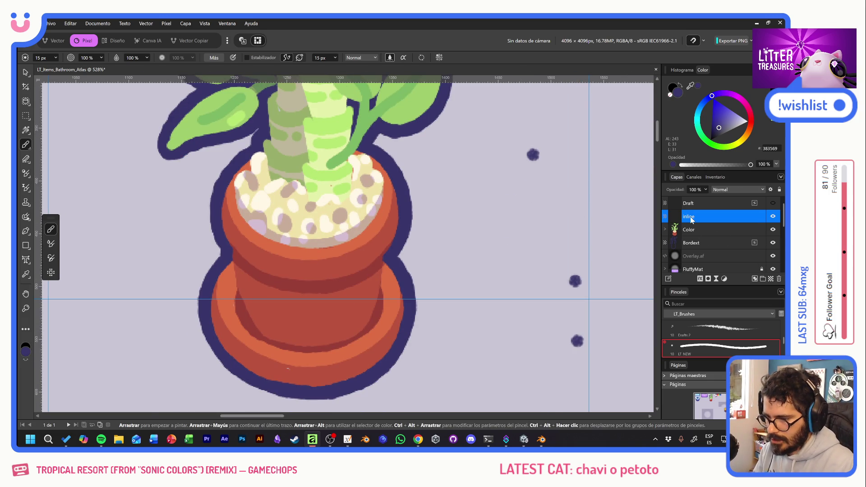
pyautogui.click(42, 57)
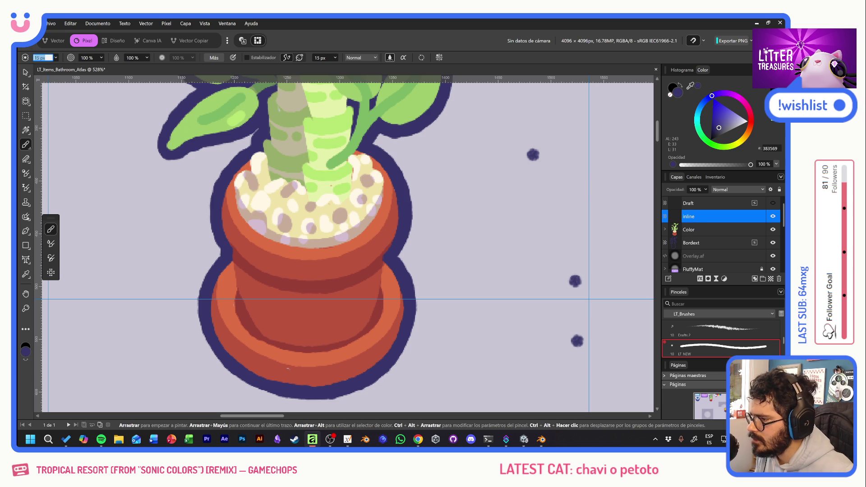
pyautogui.write('10')
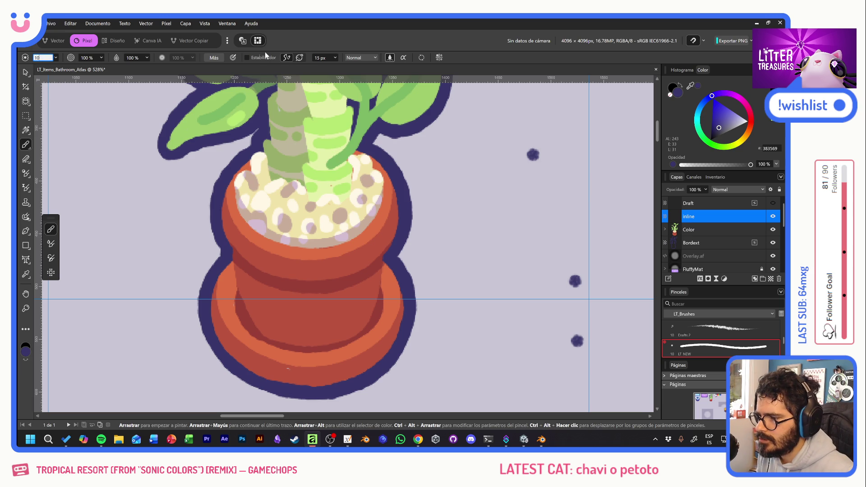
pyautogui.click(249, 57)
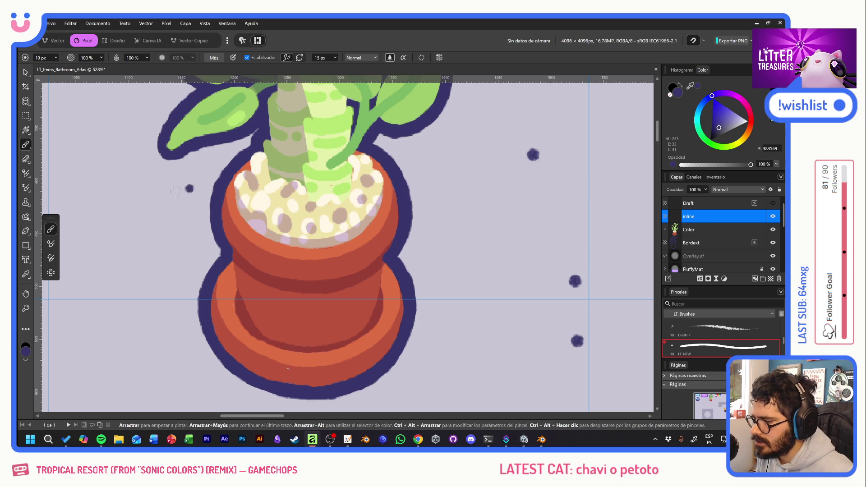
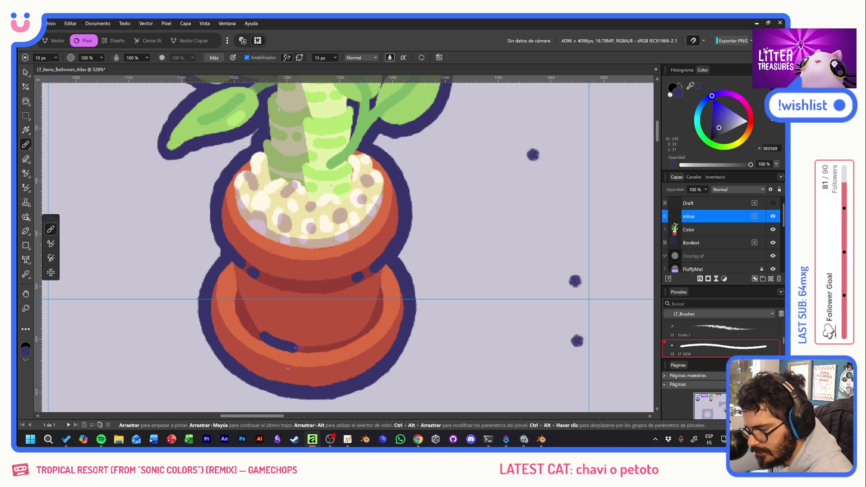
# Paint a dark outline along the pot base and curved dark marks over the soil
pyautogui.moveTo(265, 337); pyautogui.dragTo(353, 337)
pyautogui.hotkey('ctrl', 'z')
pyautogui.moveTo(267, 337)
pyautogui.mouseDown()
pyautogui.moveTo(310, 347)
pyautogui.moveTo(383, 324)
pyautogui.mouseUp()
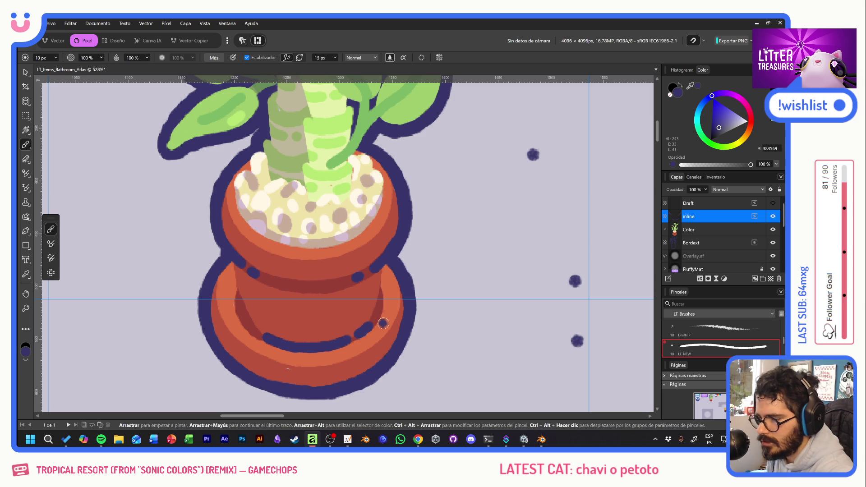
pyautogui.scroll(2, 383, 324)
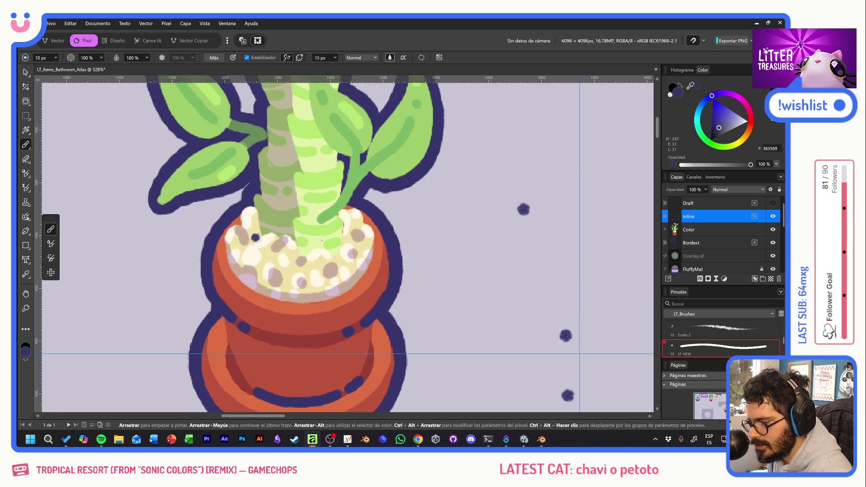
pyautogui.moveTo(254, 240)
pyautogui.mouseDown()
pyautogui.moveTo(271, 231)
pyautogui.moveTo(296, 240)
pyautogui.mouseUp()
pyautogui.click(511, 286)
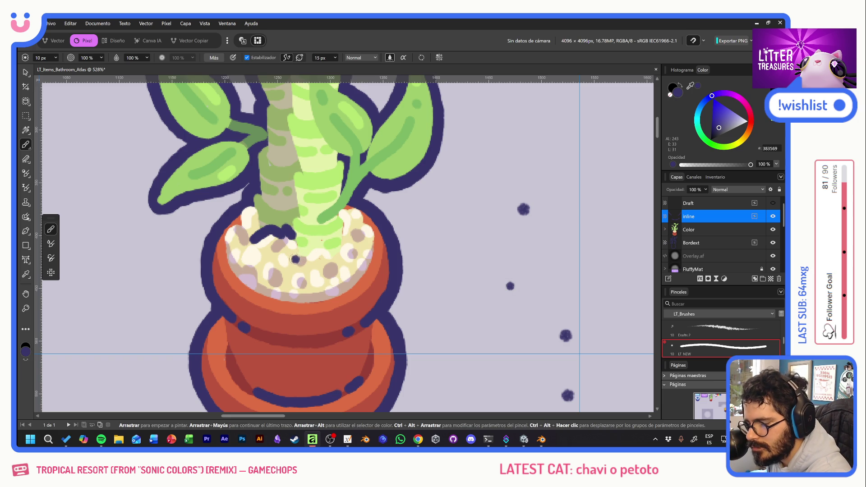
pyautogui.moveTo(296, 261)
pyautogui.mouseDown()
pyautogui.moveTo(321, 243)
pyautogui.moveTo(335, 245)
pyautogui.mouseUp()
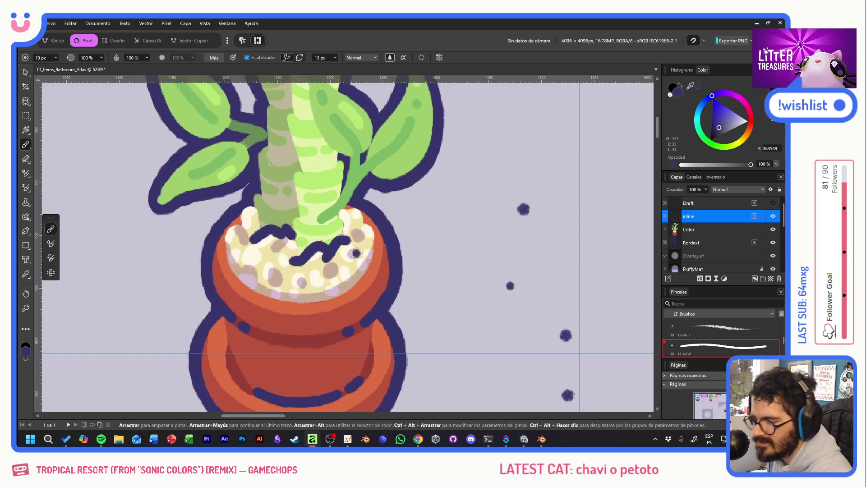
# Add dark dots on the left stem, undoing misplaced leaf dots along the way
pyautogui.moveTo(385, 280); pyautogui.dragTo(396, 349)
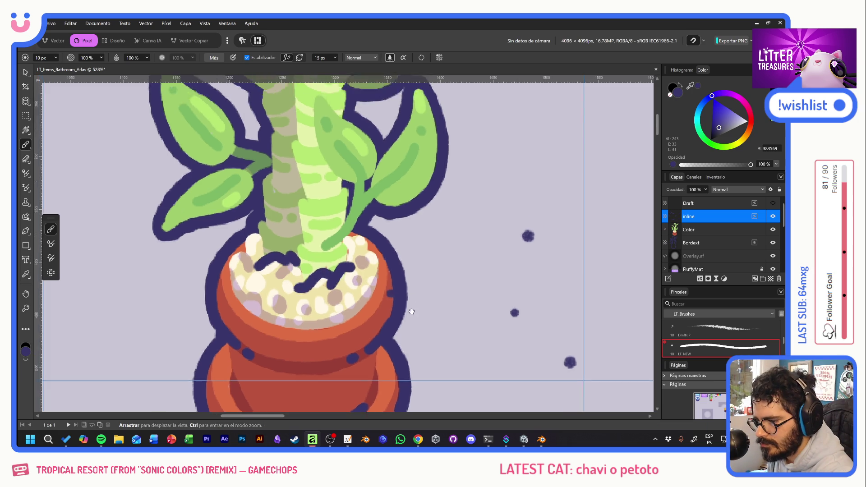
pyautogui.click(417, 243)
pyautogui.hotkey('ctrl', 'z')
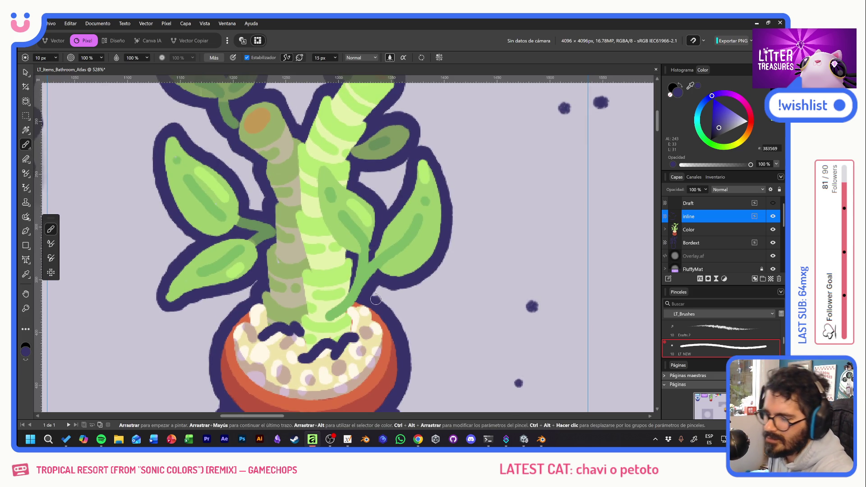
pyautogui.click(370, 228)
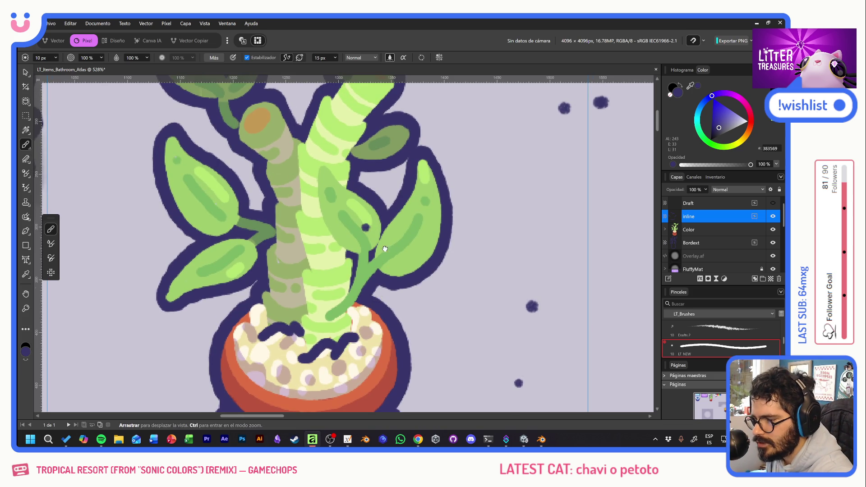
pyautogui.scroll(3, 369, 229)
pyautogui.hotkey('ctrl', 'z')
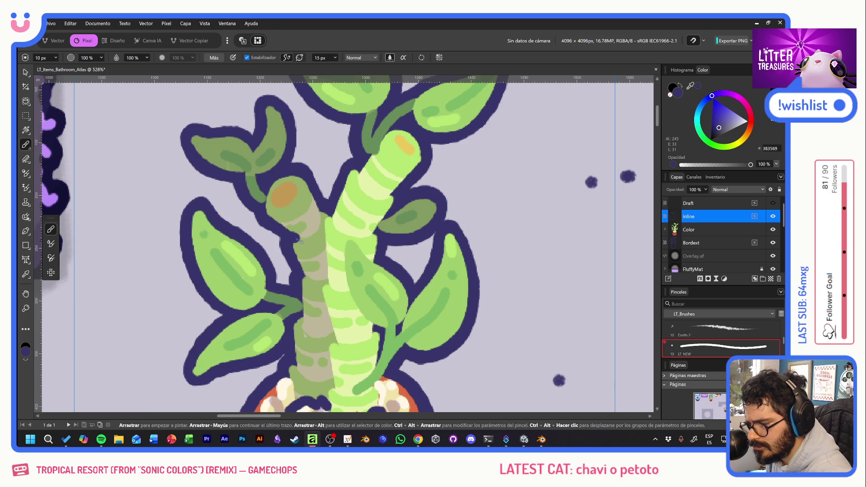
pyautogui.hotkey('ctrl', 'z')
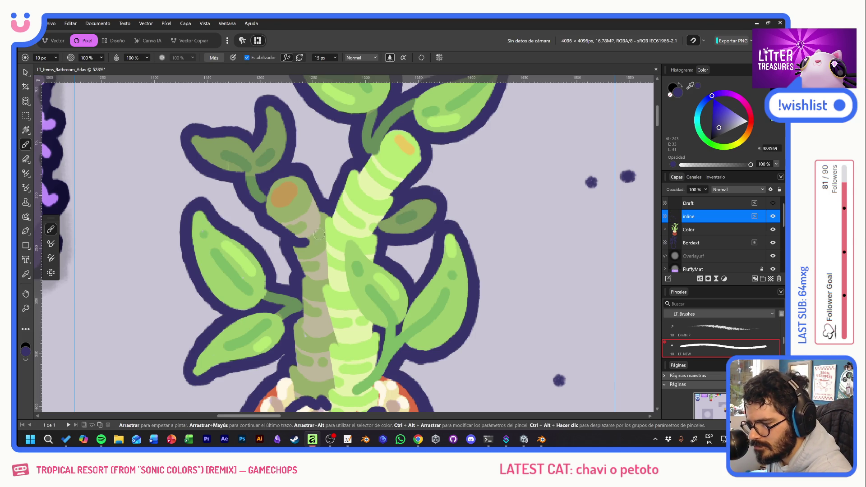
pyautogui.click(316, 237)
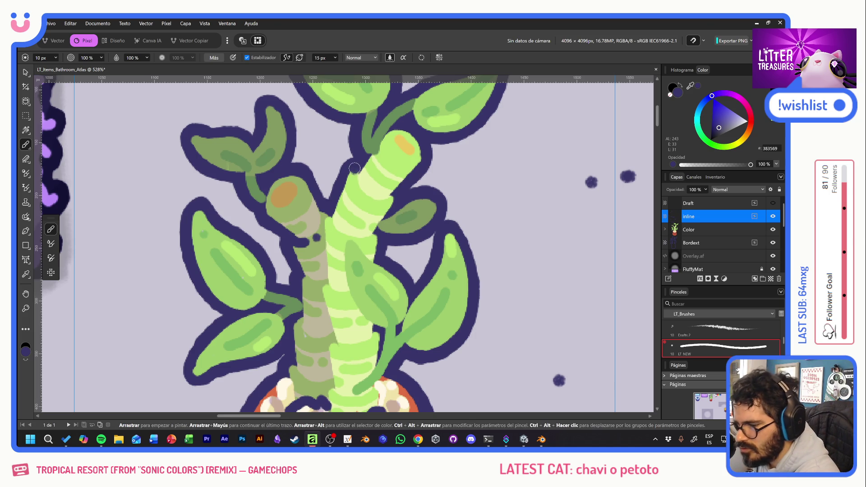
pyautogui.click(302, 278)
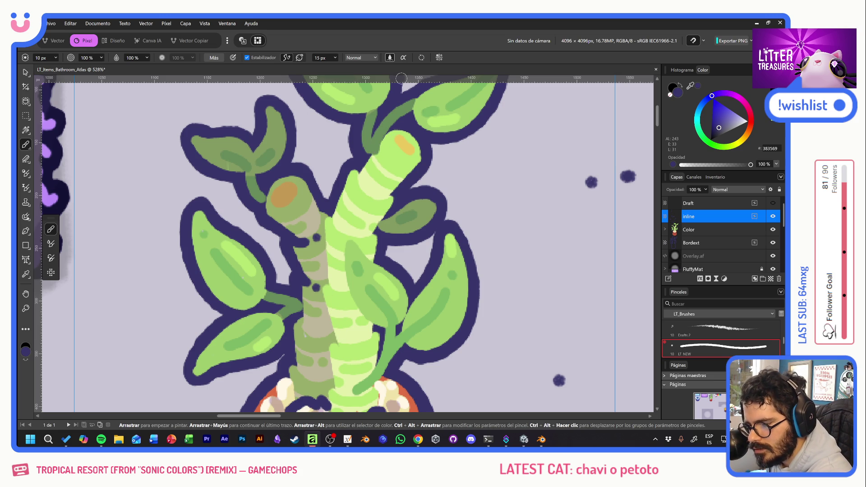
# Add dark dots and short curved strokes along the stem and its top
pyautogui.click(554, 222)
pyautogui.moveTo(358, 188); pyautogui.dragTo(373, 200)
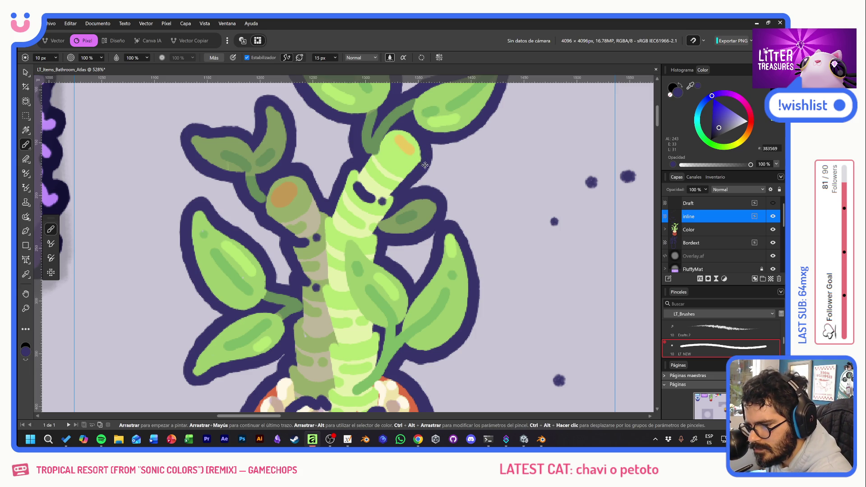
pyautogui.moveTo(421, 162); pyautogui.dragTo(400, 161)
pyautogui.click(386, 152)
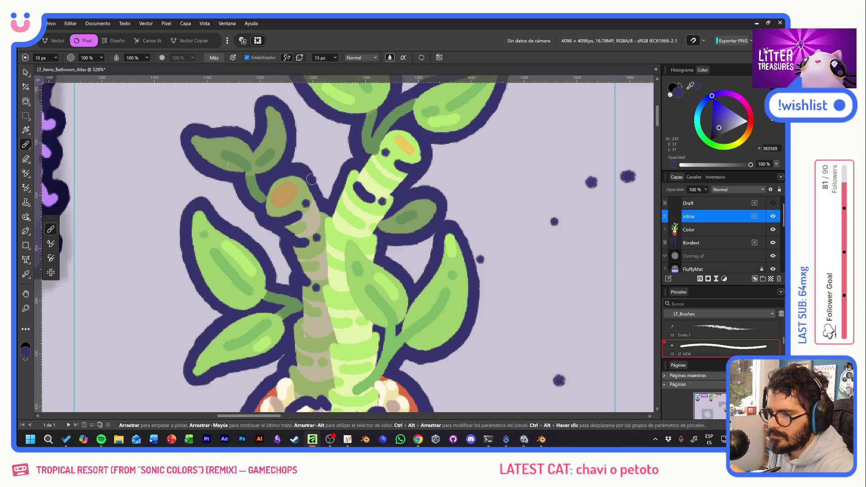
pyautogui.scroll(-3, 352, 217)
pyautogui.scroll(-2, 375, 216)
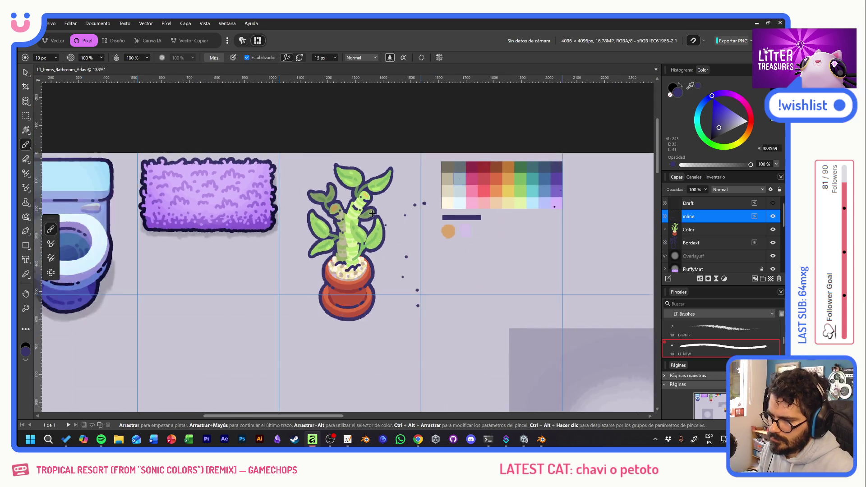
pyautogui.scroll(-2, 381, 215)
pyautogui.scroll(-1, 383, 215)
pyautogui.scroll(-1, 383, 215)
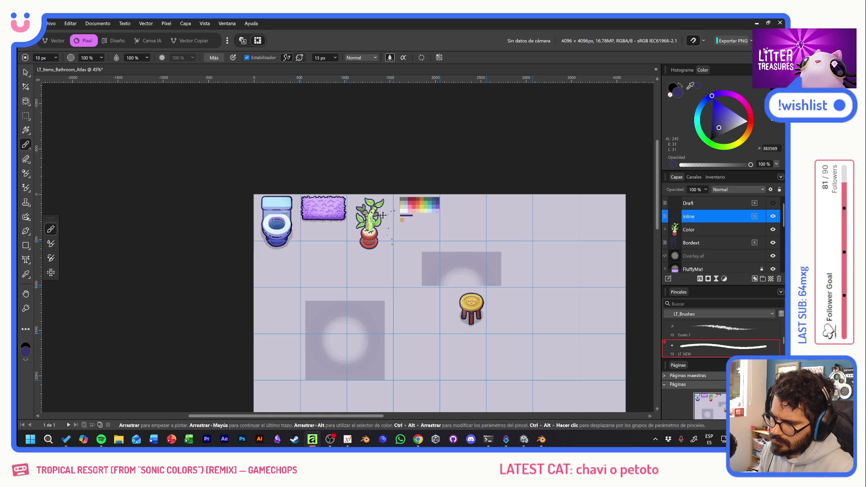
pyautogui.scroll(1, 383, 215)
pyautogui.scroll(1, 381, 215)
pyautogui.scroll(1, 369, 215)
pyautogui.scroll(2, 366, 216)
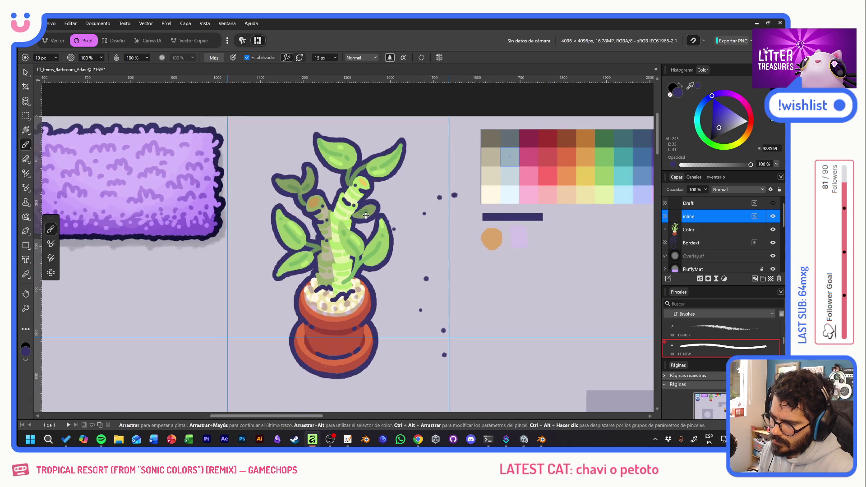
pyautogui.scroll(1, 365, 219)
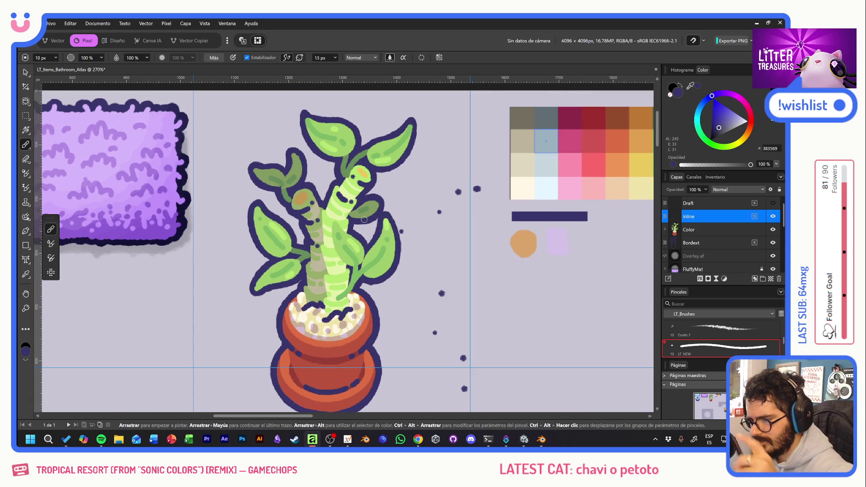
# Erase the dark marks on the right stalk top, then marquee the stray dots beside the plant
pyautogui.press('e')
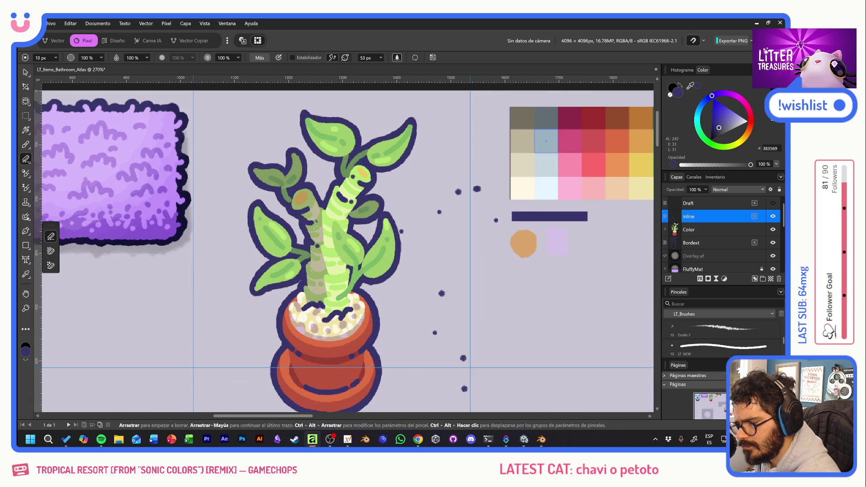
pyautogui.moveTo(343, 195); pyautogui.dragTo(338, 210)
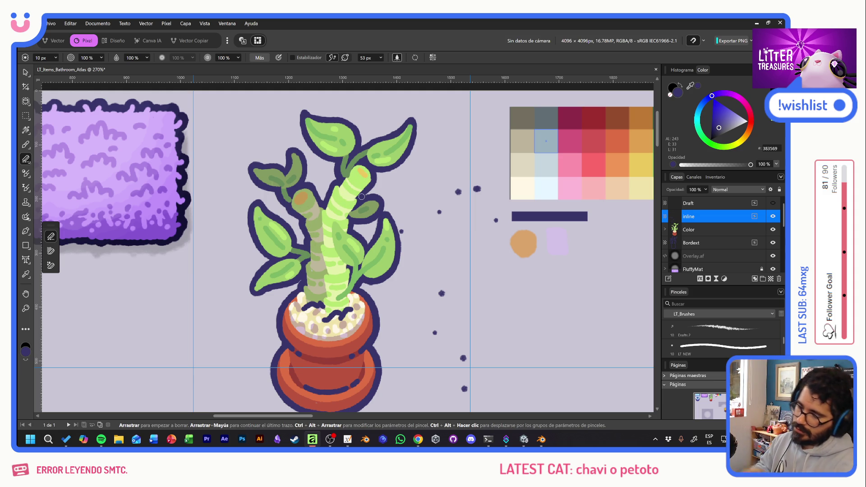
pyautogui.click(25, 117)
pyautogui.moveTo(427, 172); pyautogui.dragTo(526, 401)
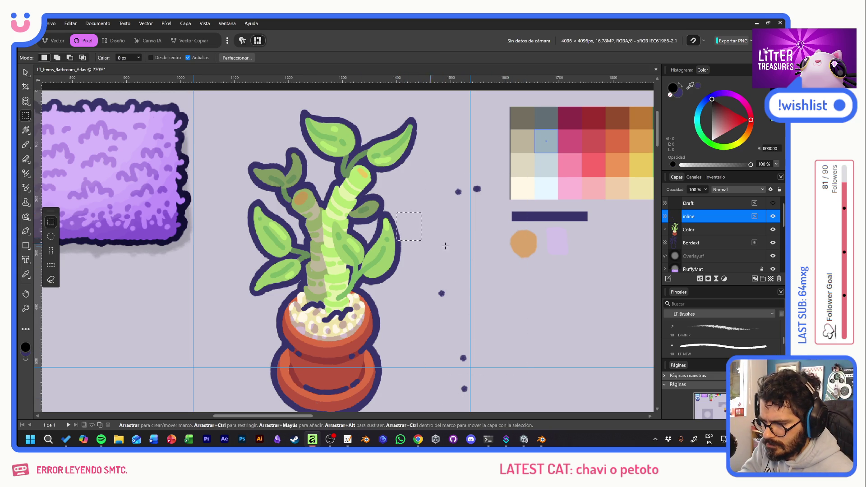
# Delete the selected stray dots from the Bordext layer
pyautogui.moveTo(501, 383); pyautogui.dragTo(506, 403)
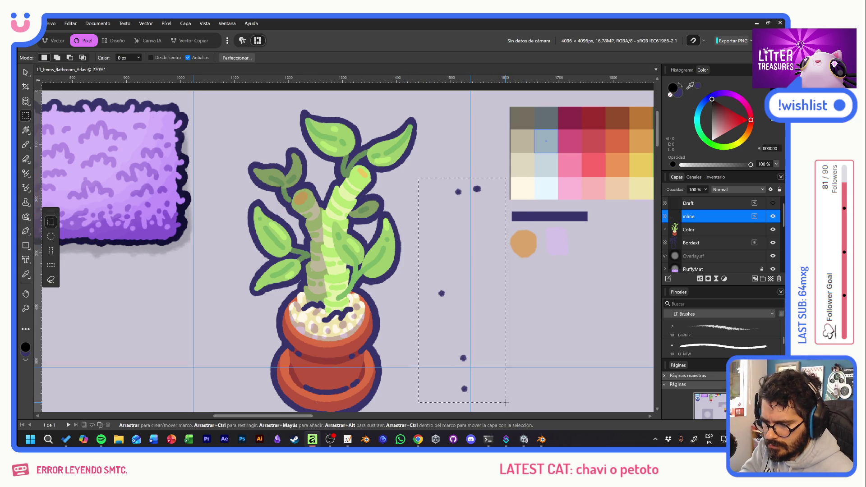
pyautogui.click(702, 243)
pyautogui.hotkey('ctrl', 'd')
pyautogui.click(25, 73)
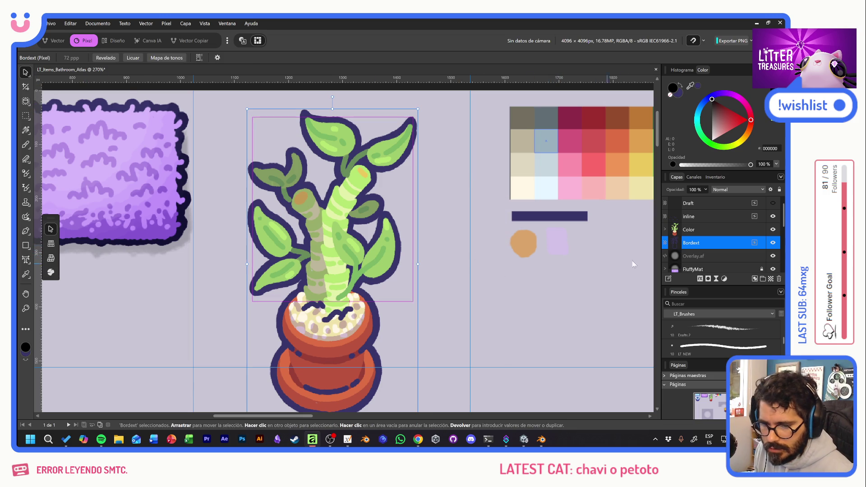
# Add a new Pixel layer at 20% opacity with the LT Overlay brush chosen
pyautogui.click(712, 217)
pyautogui.click(710, 233)
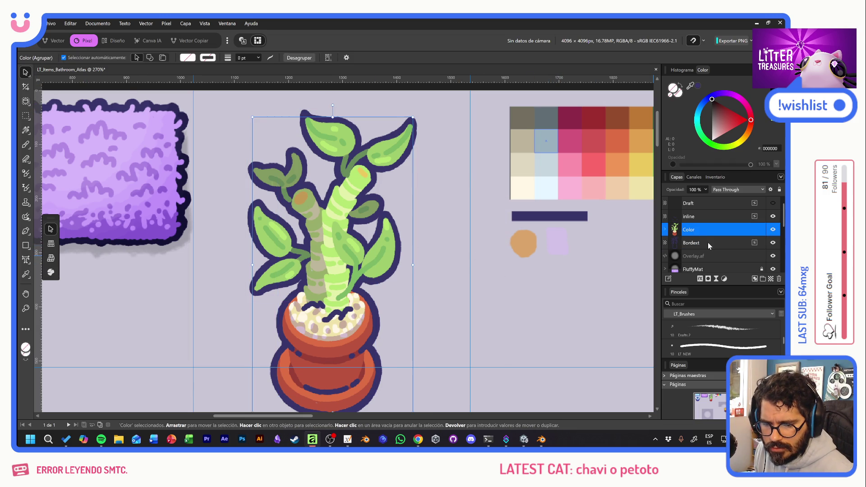
pyautogui.hotkey('ctrl', 'shift', 'n')
pyautogui.moveTo(706, 247); pyautogui.dragTo(706, 260)
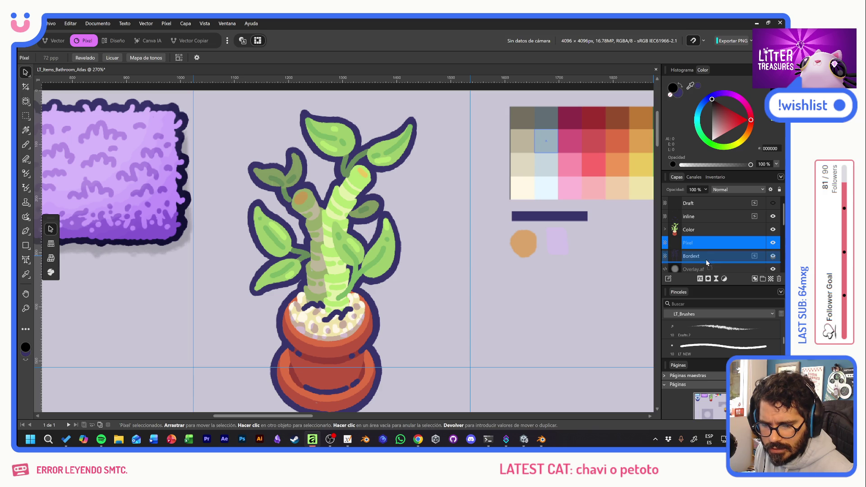
pyautogui.scroll(1, 716, 339)
pyautogui.scroll(1, 715, 337)
pyautogui.click(713, 332)
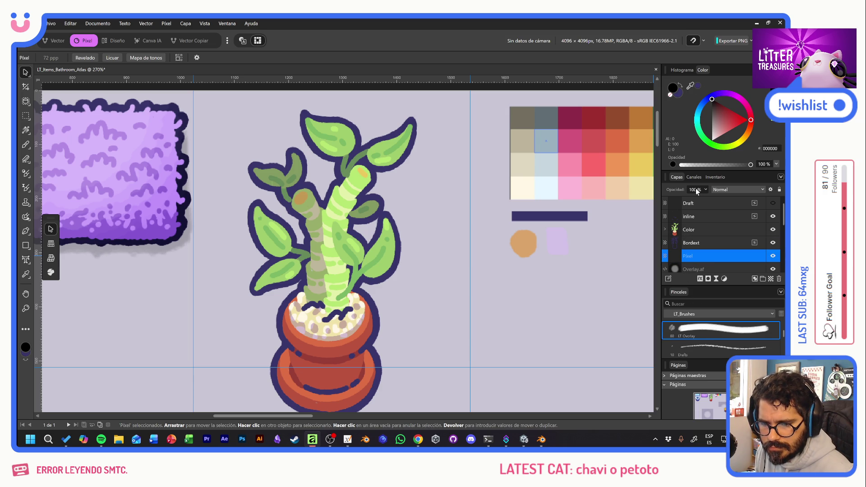
pyautogui.press('2')
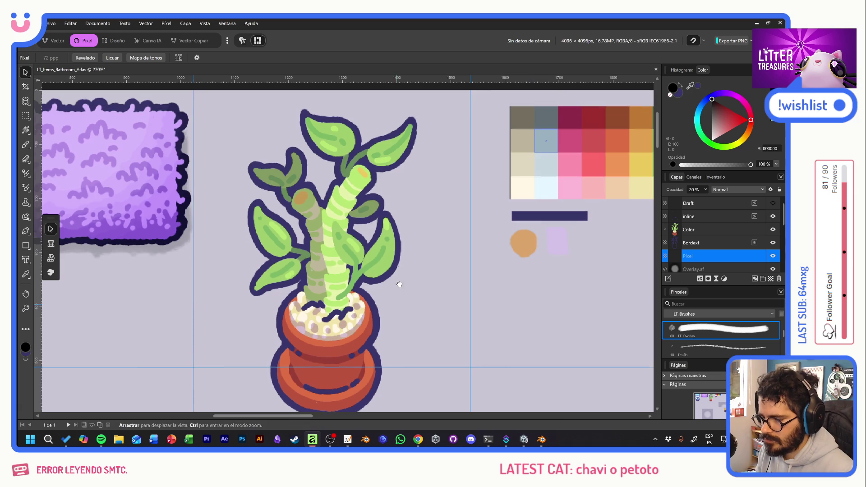
# Make the new Pixel layer active again with the paint brush ready
pyautogui.moveTo(400, 302); pyautogui.dragTo(402, 238)
pyautogui.press('v')
pyautogui.click(395, 310)
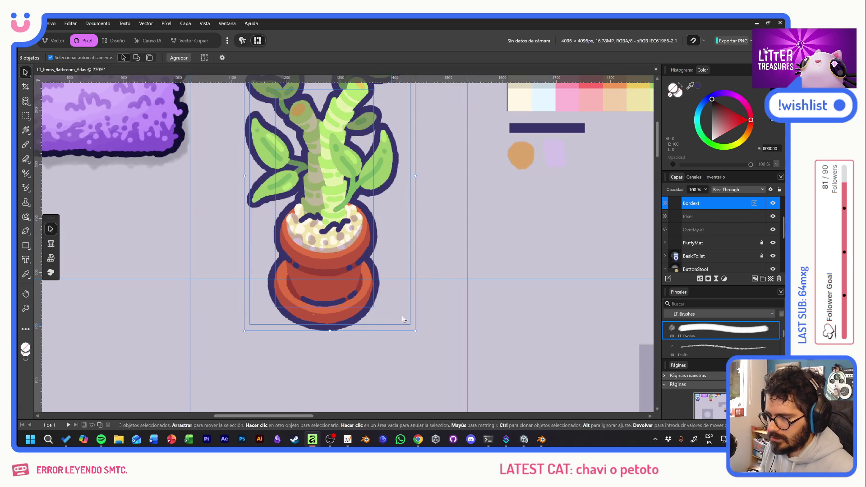
pyautogui.click(715, 217)
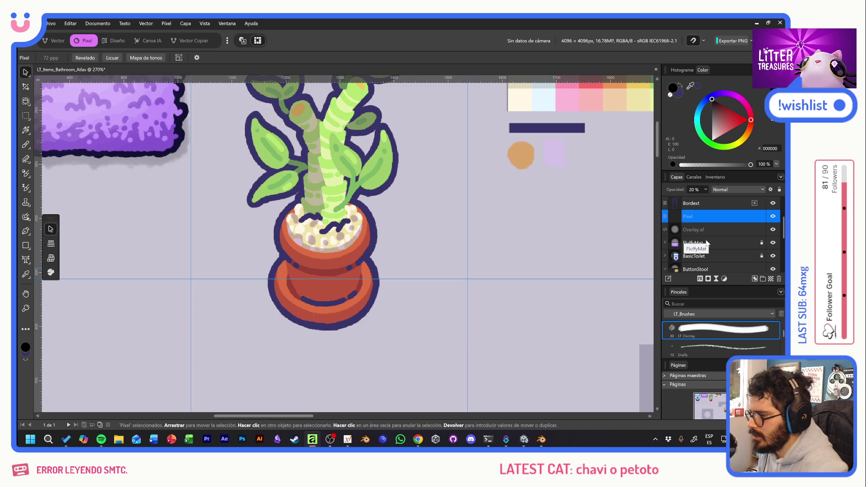
pyautogui.press('b')
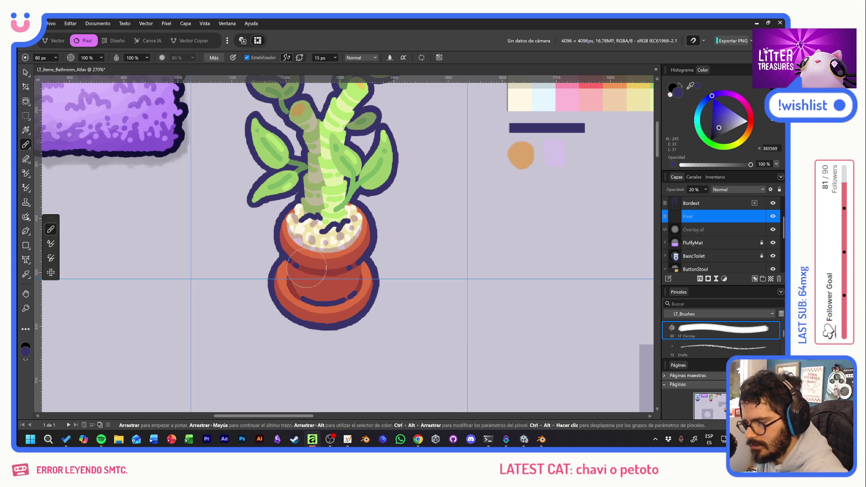
# Paint a soft grey shadow beneath and beside the pot, undoing bad strokes
pyautogui.moveTo(285, 311); pyautogui.dragTo(300, 318)
pyautogui.moveTo(362, 323)
pyautogui.mouseDown()
pyautogui.moveTo(379, 298)
pyautogui.moveTo(383, 261)
pyautogui.mouseUp()
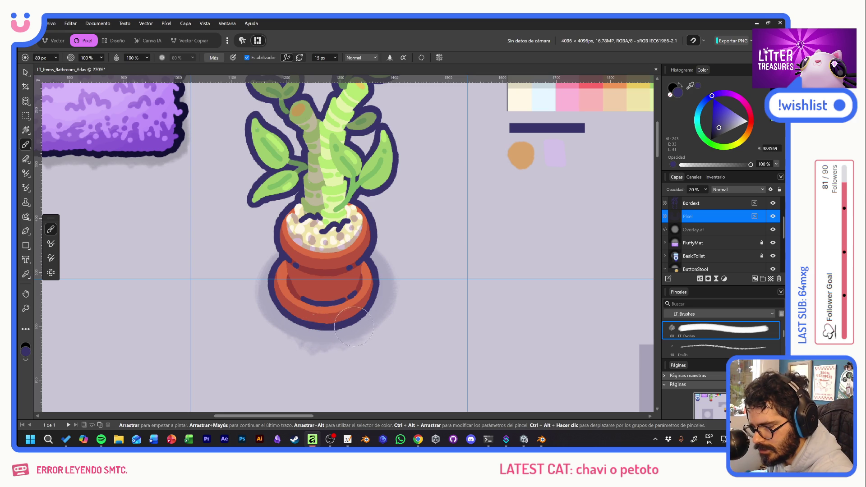
pyautogui.moveTo(320, 362); pyautogui.dragTo(298, 344)
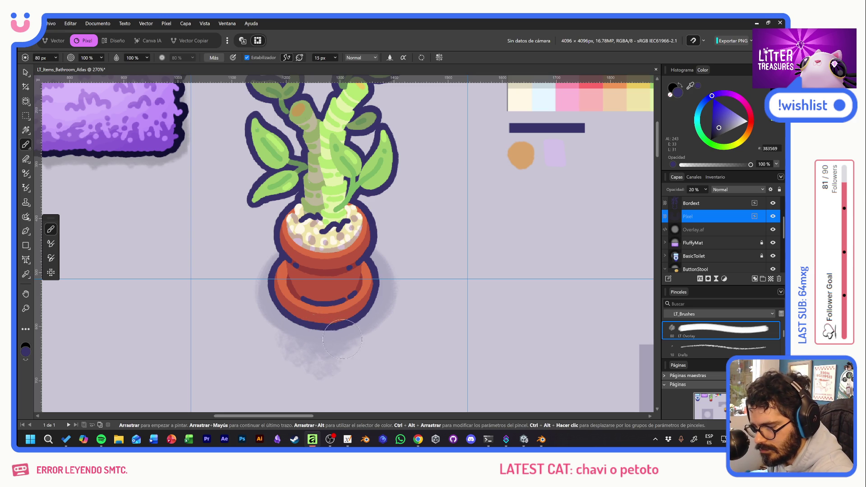
pyautogui.hotkey('ctrl', 'z')
pyautogui.hotkey('ctrl', 'z')
pyautogui.hotkey('ctrl', 'z')
pyautogui.hotkey('ctrl', 'z')
pyautogui.moveTo(359, 332)
pyautogui.mouseDown()
pyautogui.moveTo(321, 336)
pyautogui.moveTo(274, 315)
pyautogui.mouseUp()
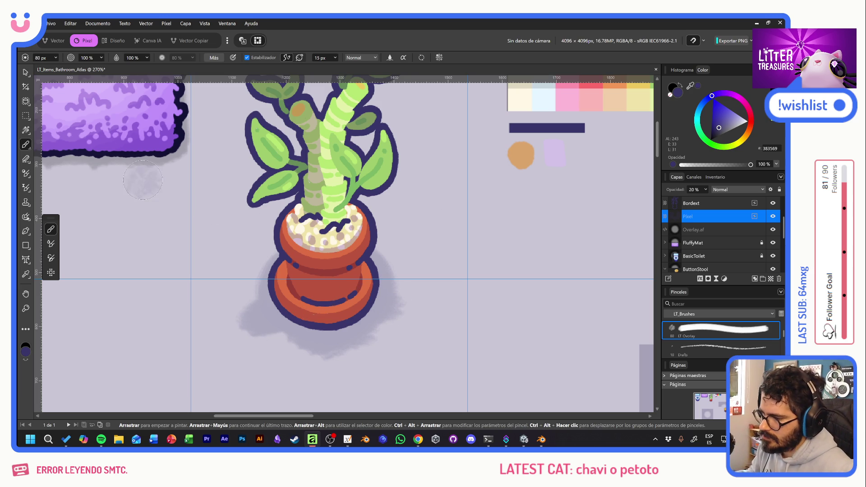
pyautogui.press('v')
pyautogui.scroll(-2, 408, 275)
pyautogui.scroll(-2, 407, 275)
pyautogui.moveTo(381, 304)
pyautogui.mouseDown()
pyautogui.moveTo(384, 322)
pyautogui.moveTo(403, 315)
pyautogui.moveTo(409, 326)
pyautogui.mouseUp()
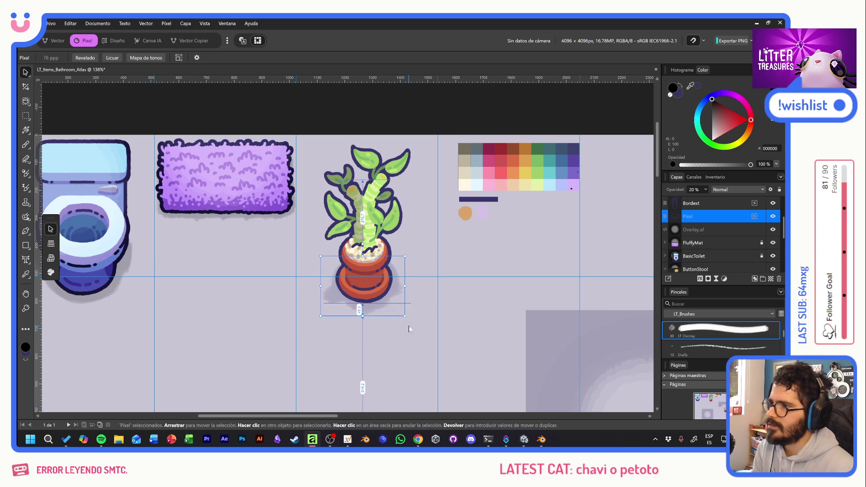
pyautogui.scroll(1, 702, 223)
# Group the inline, Color and Bordext layers into a group named Art
pyautogui.click(704, 219)
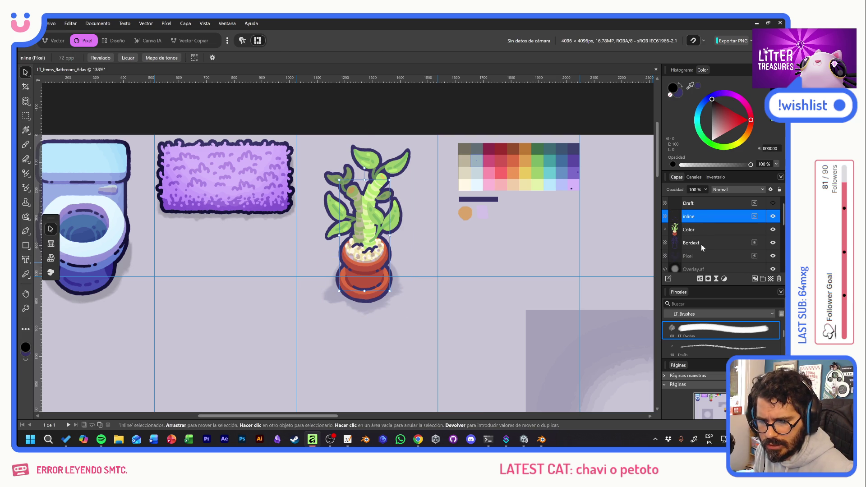
pyautogui.keyDown('shift'); pyautogui.click(702, 244); pyautogui.keyUp('shift')
pyautogui.click(761, 278)
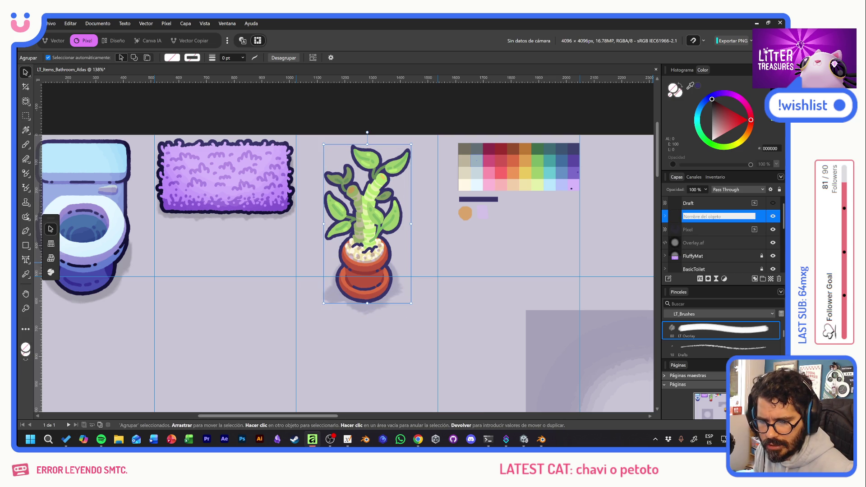
pyautogui.write('Art')
pyautogui.press('Return')
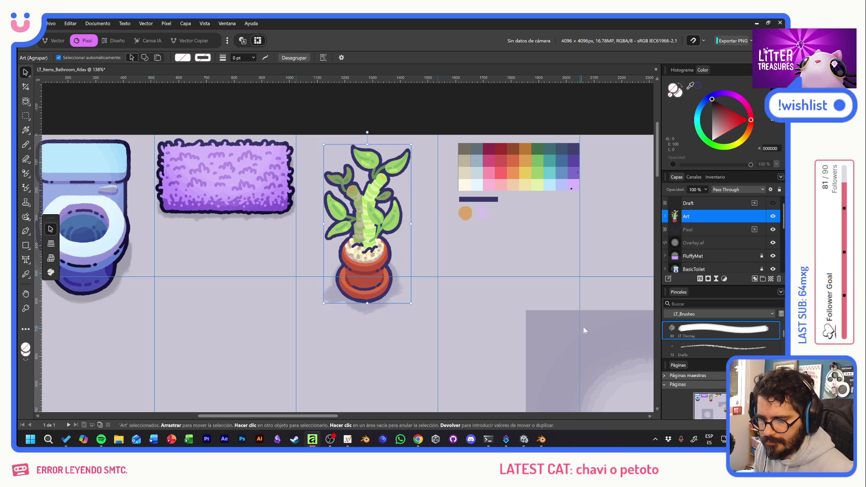
# Duplicate Overlay.af and move the copy onto the plant
pyautogui.click(713, 242)
pyautogui.hotkey('ctrl', 'j')
pyautogui.scroll(-3, 526, 257)
pyautogui.moveTo(340, 322); pyautogui.dragTo(309, 296)
pyautogui.moveTo(284, 358); pyautogui.dragTo(310, 186)
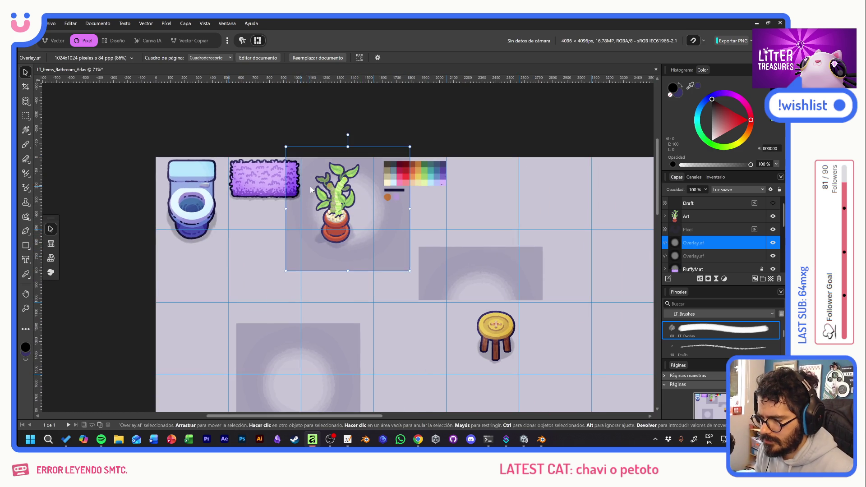
pyautogui.scroll(3, 309, 186)
# Place the overlay above Art and mask it to the plant's shape, toggling it to compare
pyautogui.moveTo(519, 325); pyautogui.dragTo(469, 292)
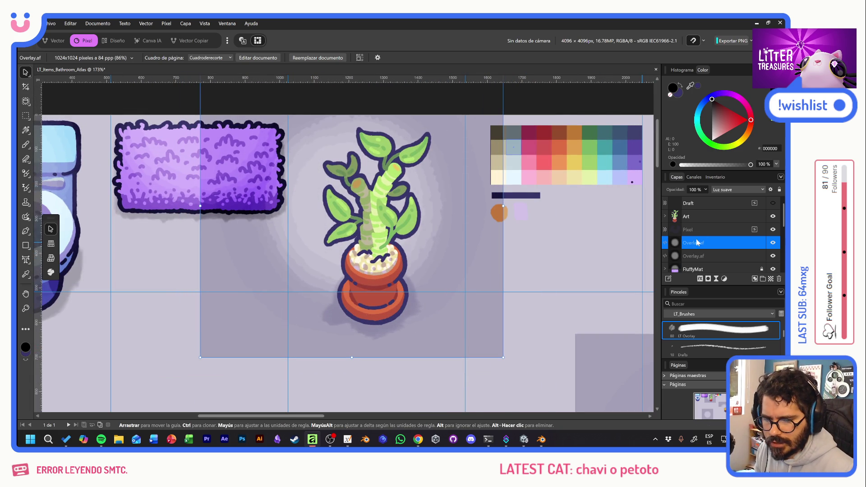
pyautogui.moveTo(706, 213); pyautogui.dragTo(706, 211)
pyautogui.moveTo(439, 327)
pyautogui.mouseDown()
pyautogui.moveTo(420, 308)
pyautogui.moveTo(443, 286)
pyautogui.moveTo(445, 304)
pyautogui.moveTo(409, 302)
pyautogui.moveTo(418, 322)
pyautogui.mouseUp()
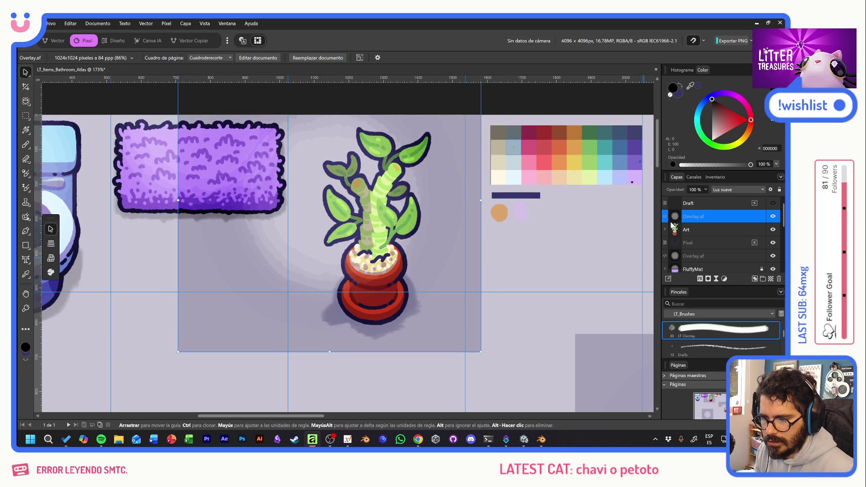
pyautogui.click(712, 228)
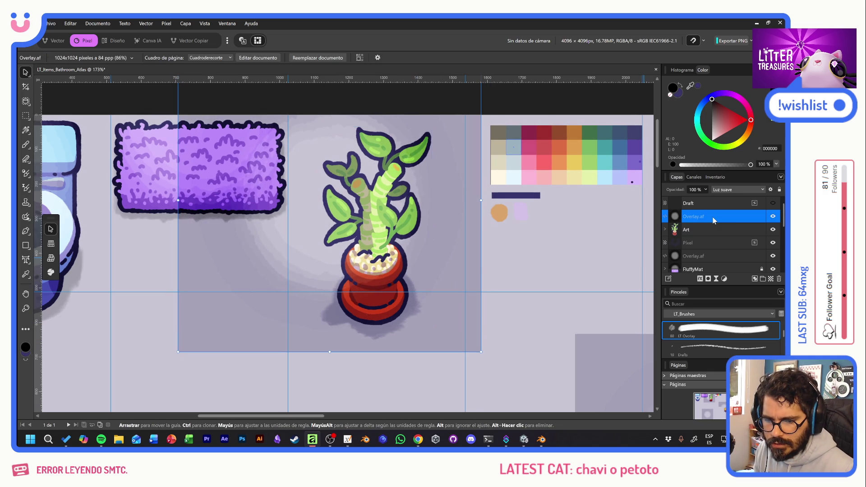
pyautogui.keyDown('ctrl'); pyautogui.click(674, 233); pyautogui.keyUp('ctrl')
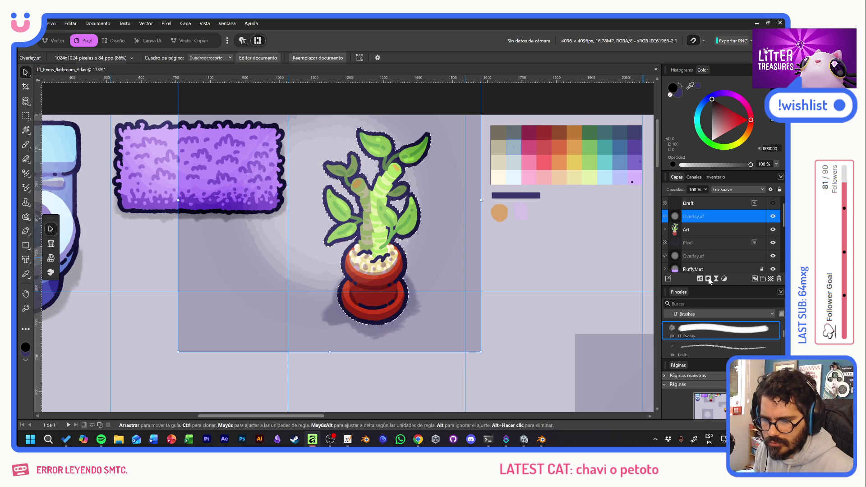
pyautogui.click(709, 278)
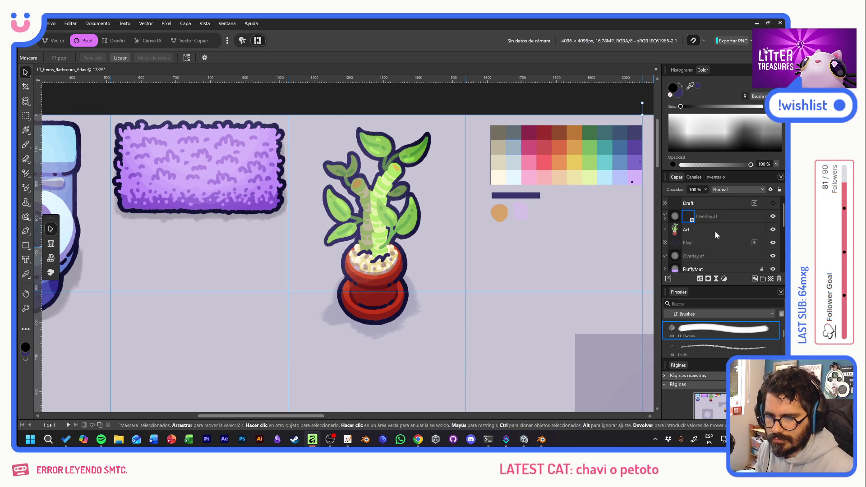
pyautogui.click(774, 216)
pyautogui.click(774, 216)
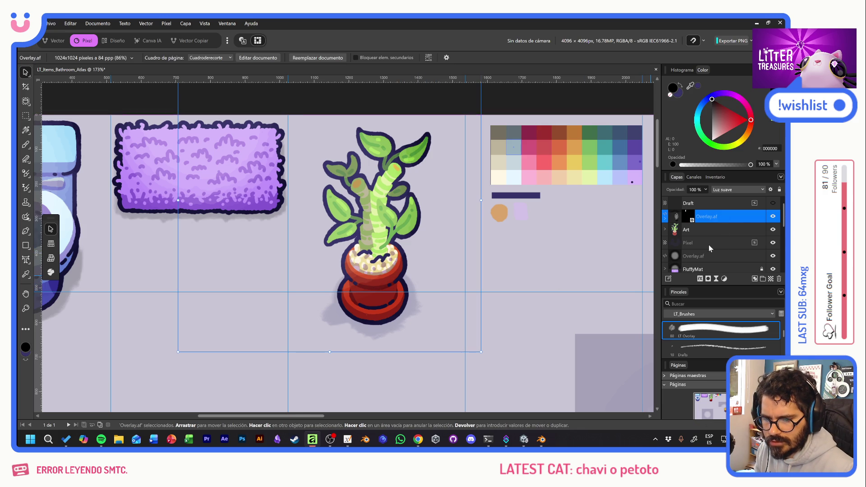
# Select the overlay and Art layers, undo a slight tilt, and pick the pot shadow layer
pyautogui.click(709, 230)
pyautogui.moveTo(719, 211); pyautogui.dragTo(732, 218)
pyautogui.keyDown('shift'); pyautogui.click(717, 231); pyautogui.keyUp('shift')
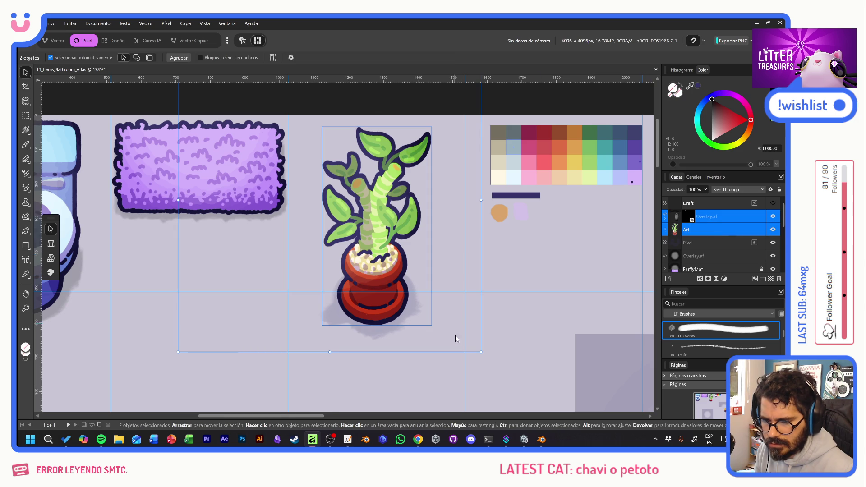
pyautogui.moveTo(485, 354); pyautogui.dragTo(489, 354)
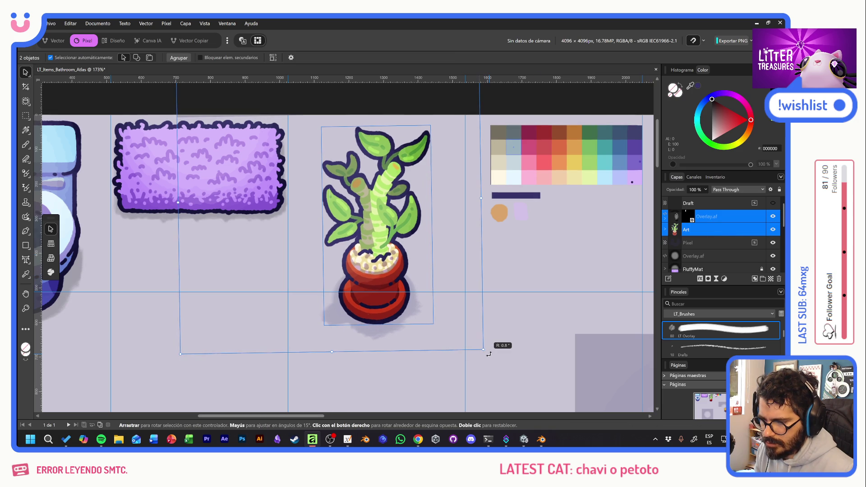
pyautogui.hotkey('ctrl', 'z')
pyautogui.click(692, 245)
pyautogui.write('Shadow')
# Rename the layer Shadow and group overlay, Art and Shadow as LuckyBamboo
pyautogui.press('Return')
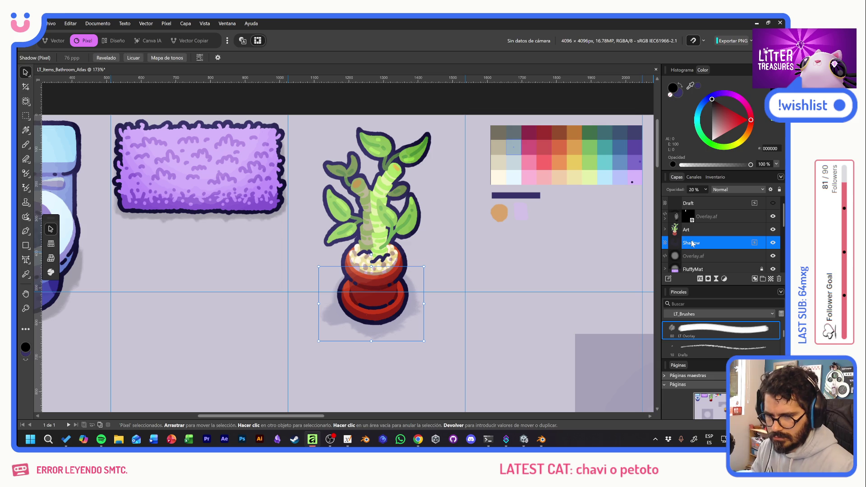
pyautogui.keyDown('shift'); pyautogui.click(715, 213); pyautogui.keyUp('shift')
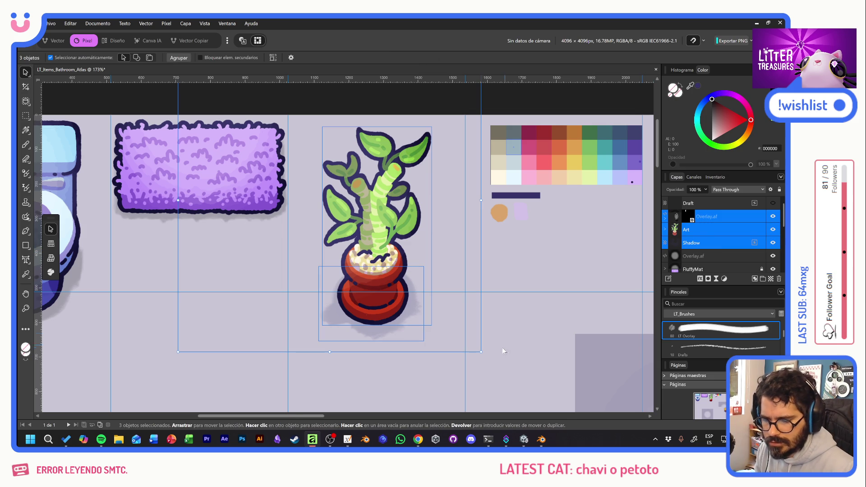
pyautogui.moveTo(487, 354); pyautogui.dragTo(494, 350)
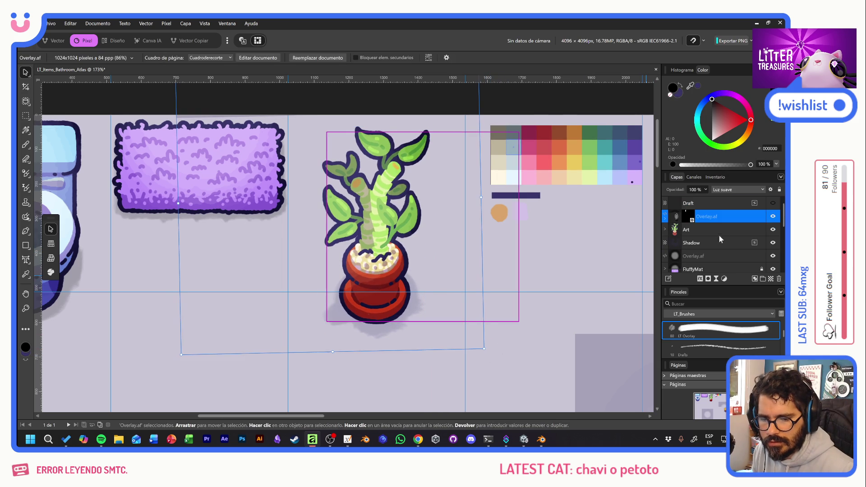
pyautogui.click(762, 280)
pyautogui.write('LuckyBamb')
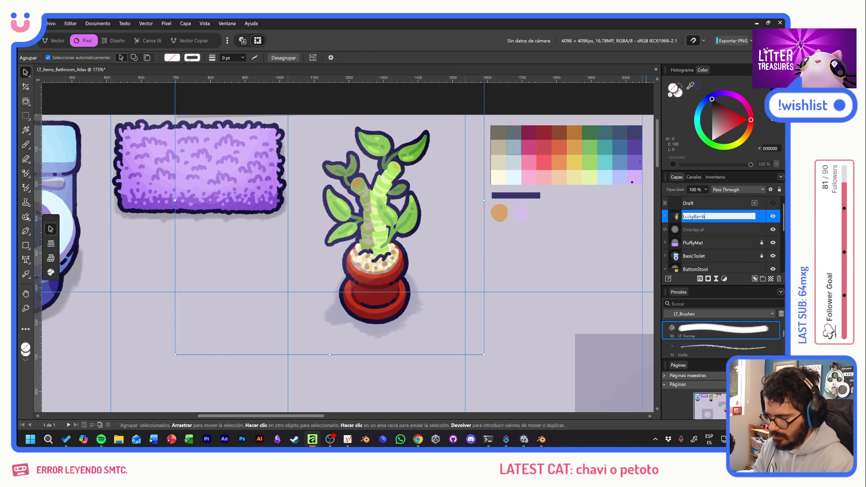
pyautogui.write('oo')
pyautogui.press('Return')
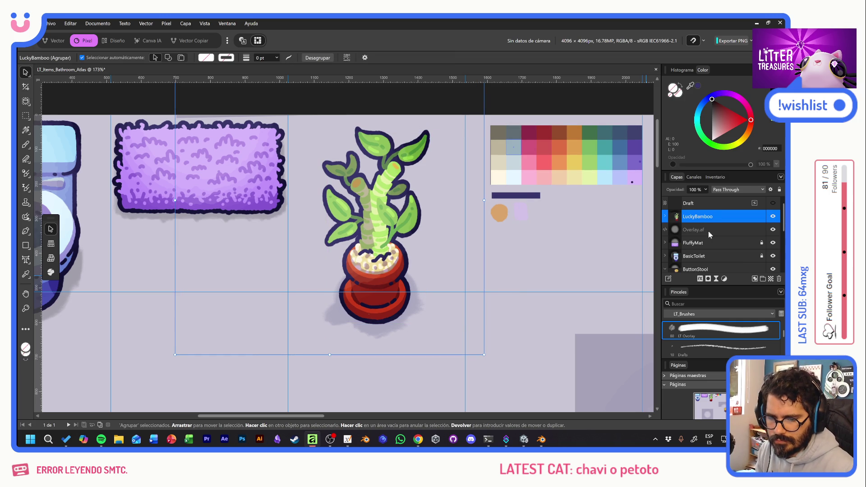
# Delete the Draft layer
pyautogui.click(704, 203)
pyautogui.press('Delete')
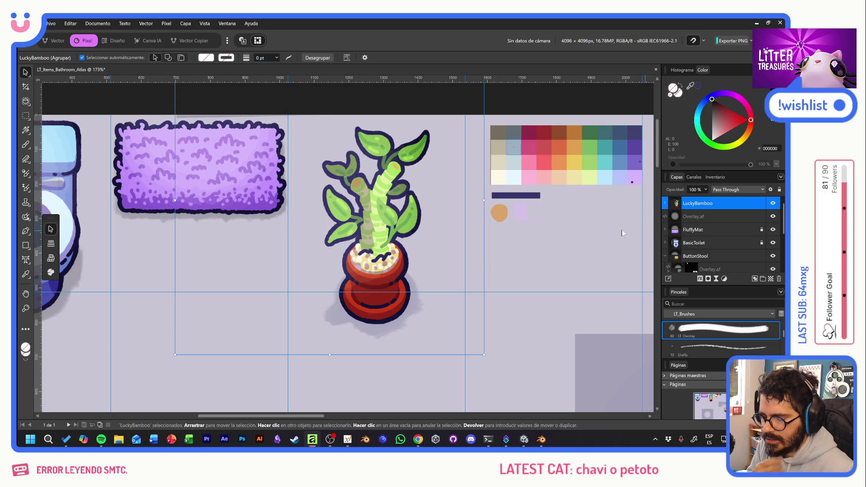
pyautogui.scroll(-3, 746, 251)
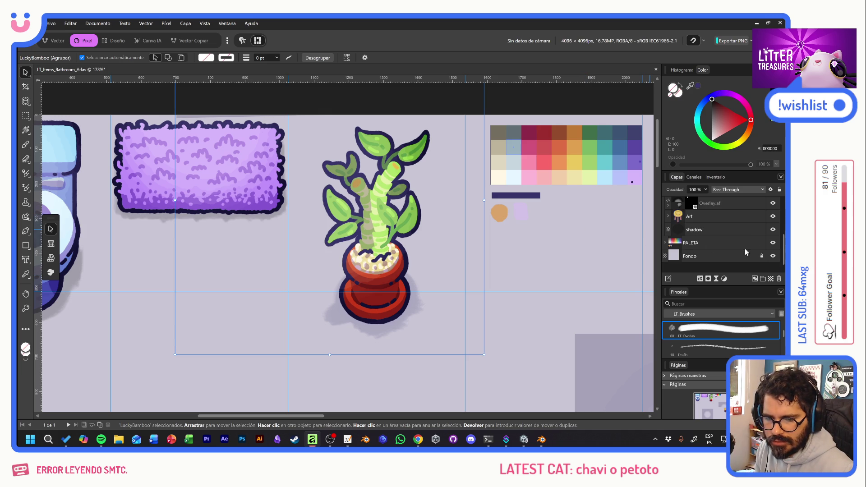
# Hide the Fondo background layer and cancel an export attempt
pyautogui.click(773, 256)
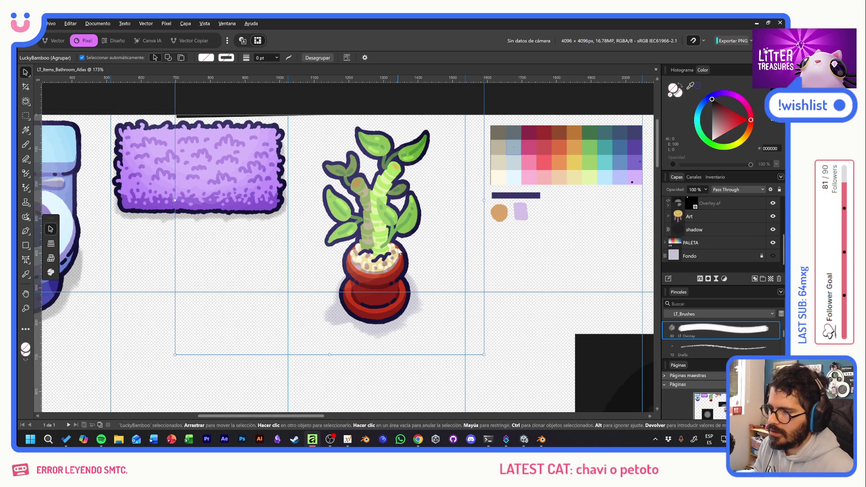
pyautogui.hotkey('ctrl', 'alt', 'shift', 'w')
pyautogui.click(409, 374)
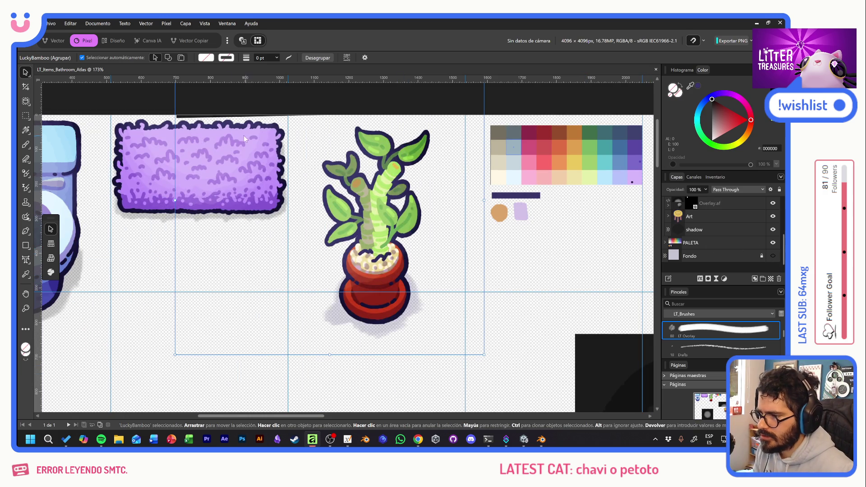
pyautogui.scroll(3, 697, 237)
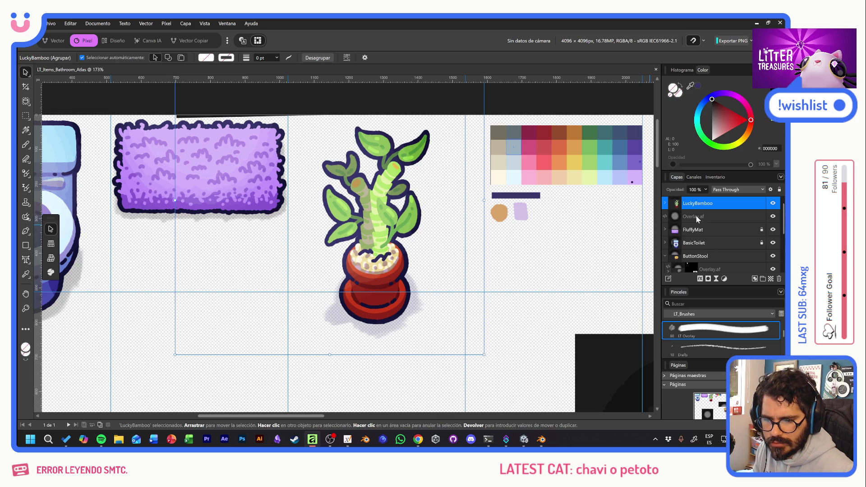
# Add a mask to the LuckyBamboo Overlay.af layer and ready the clone brush
pyautogui.click(677, 217)
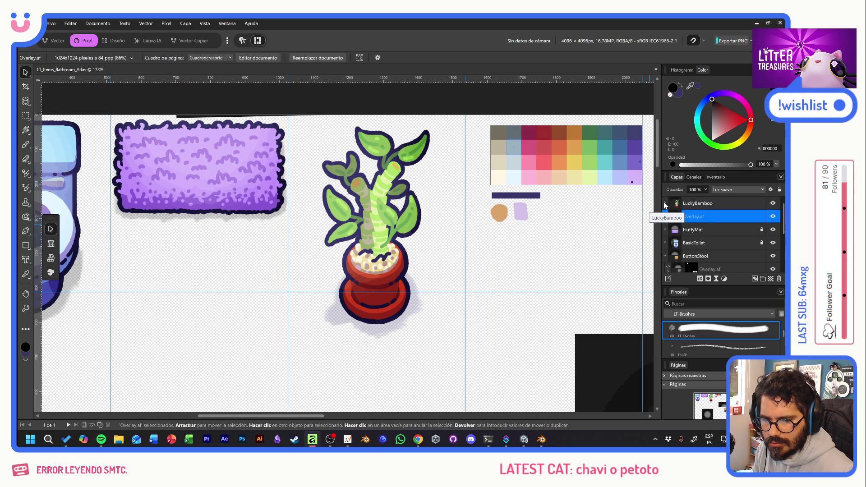
pyautogui.click(665, 203)
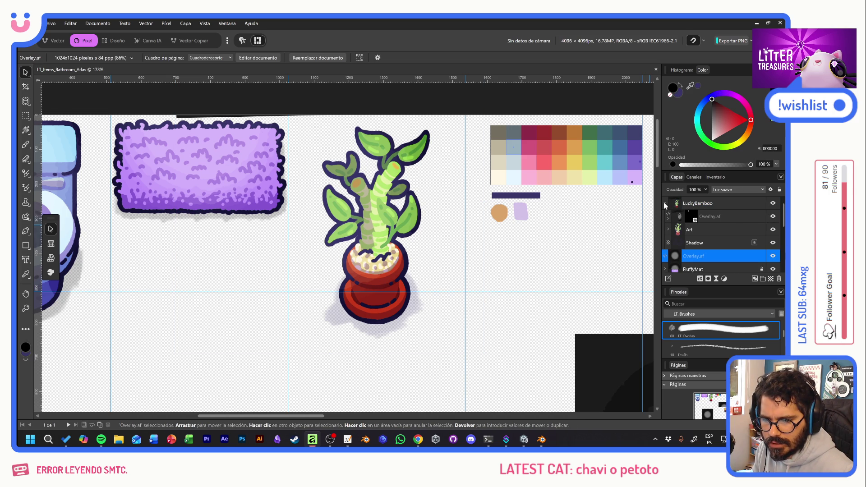
pyautogui.click(691, 217)
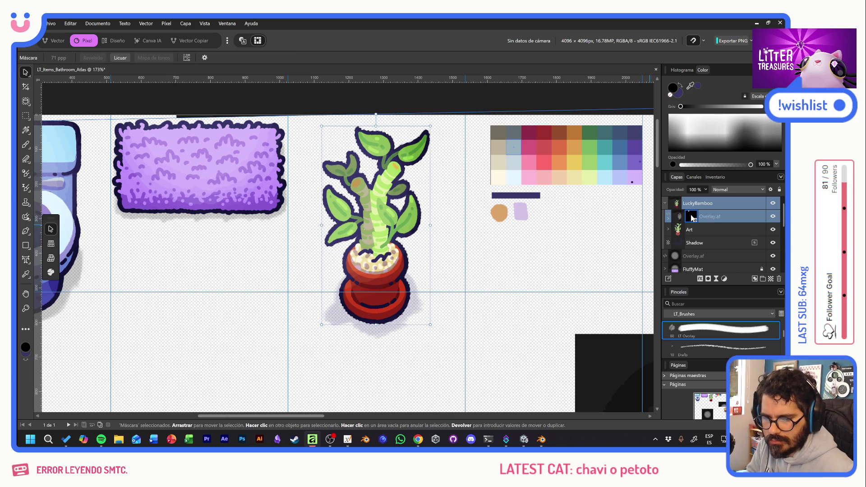
pyautogui.click(716, 244)
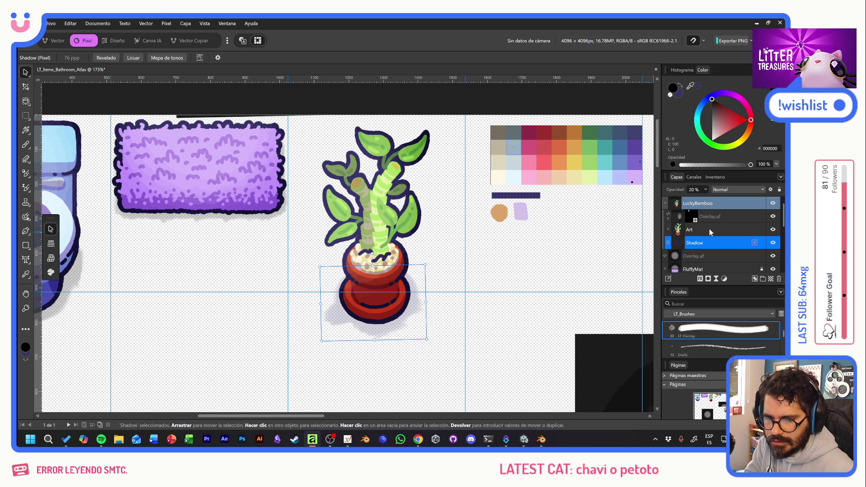
pyautogui.click(698, 217)
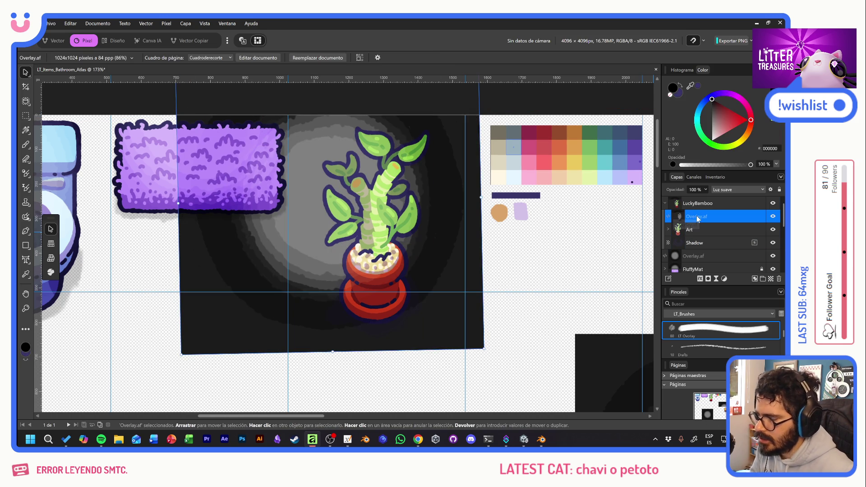
pyautogui.click(709, 279)
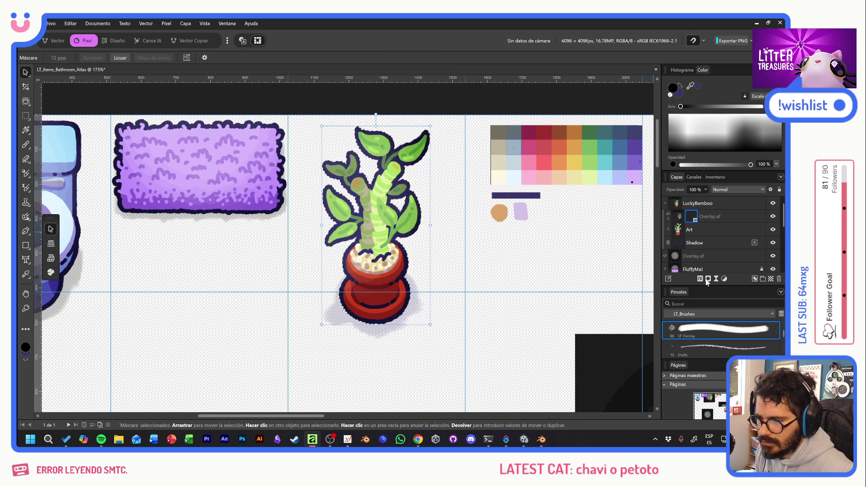
pyautogui.press('c')
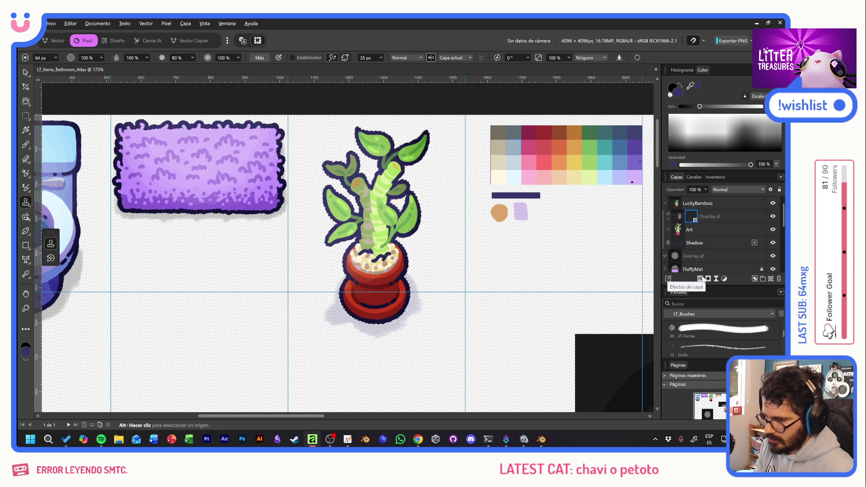
# Export as PNG over LT_Items_Bathroom_Atlas.png and switch to the Unity editor
pyautogui.hotkey('ctrl', 'alt', 'shift', 'w')
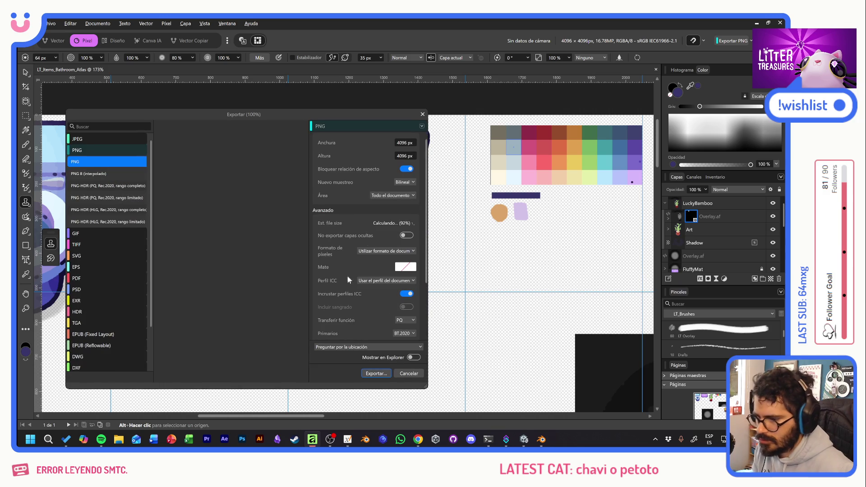
pyautogui.click(377, 374)
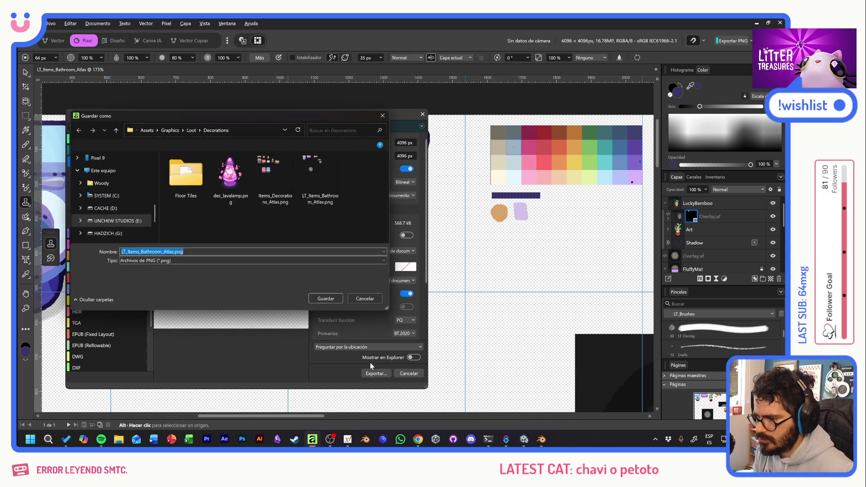
pyautogui.doubleClick(315, 169)
pyautogui.click(430, 262)
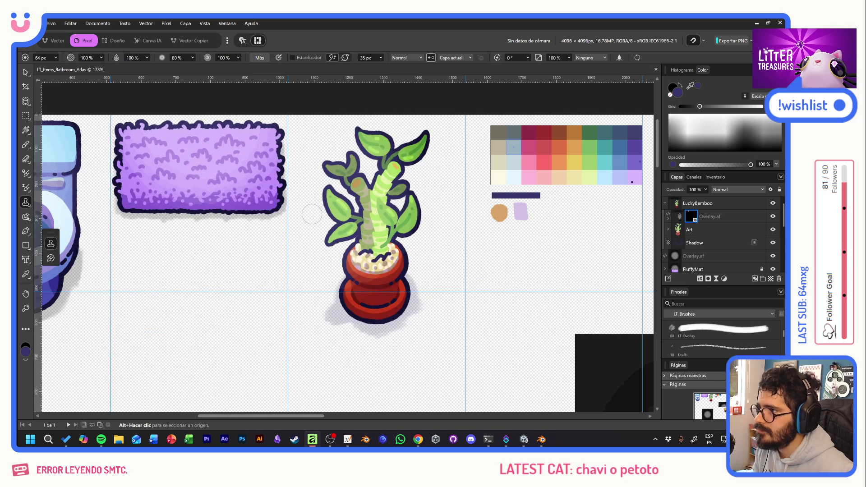
pyautogui.hotkey('alt', 'Tab')
pyautogui.hotkey('alt', 'Tab')
pyautogui.hotkey('alt', 'Tab')
pyautogui.hotkey('alt', 'Tab')
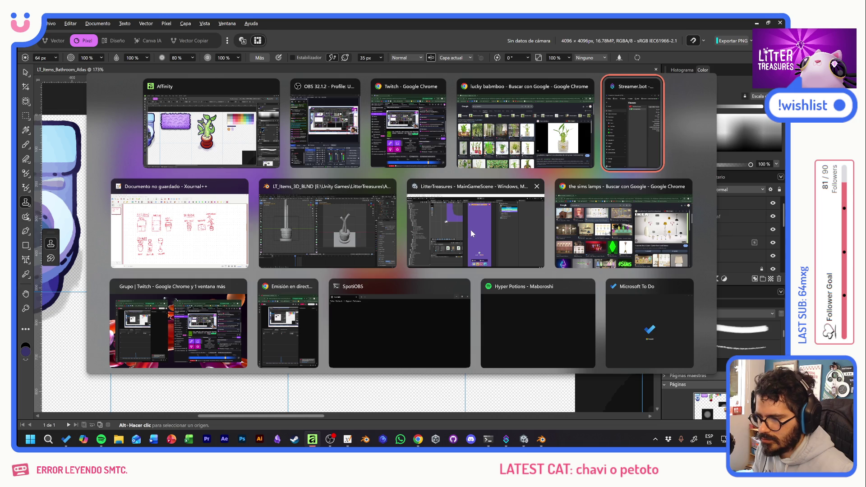
pyautogui.click(470, 229)
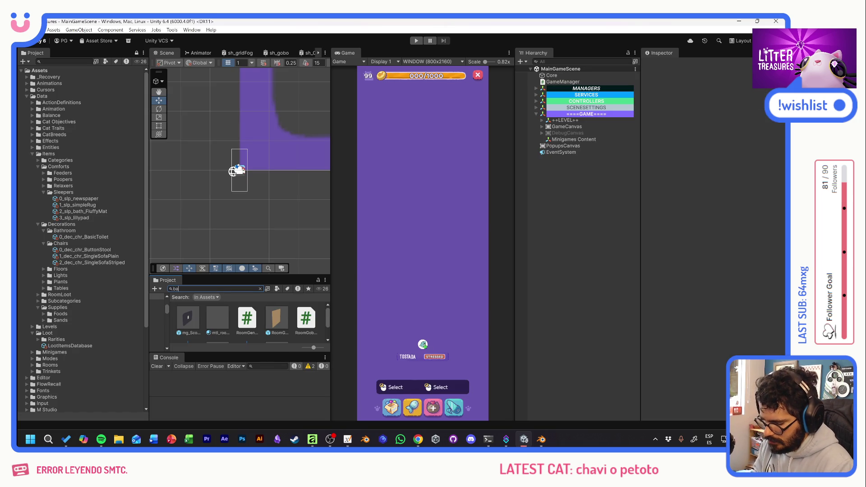
pyautogui.write('thr')
pyautogui.scroll(-1, 280, 313)
# In the Sprite Editor, extend the bamboo plant sprite's bottom edge to 651 px tall
pyautogui.click(252, 326)
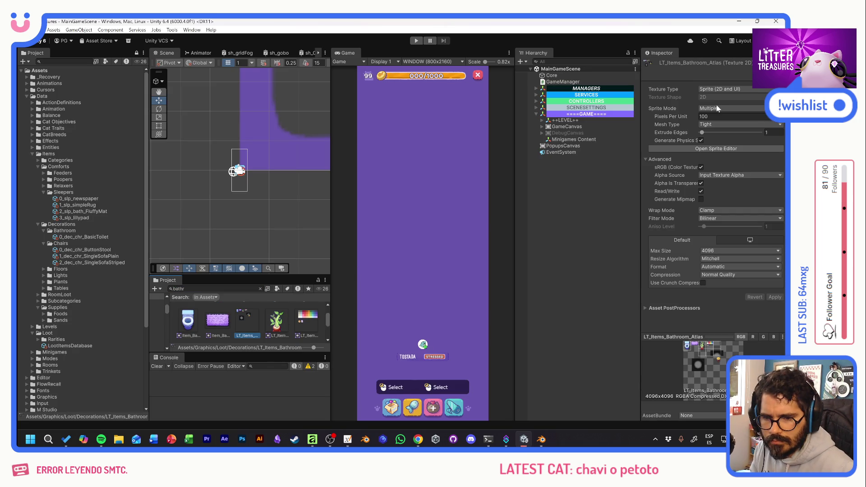
pyautogui.click(716, 148)
pyautogui.scroll(3, 134, 140)
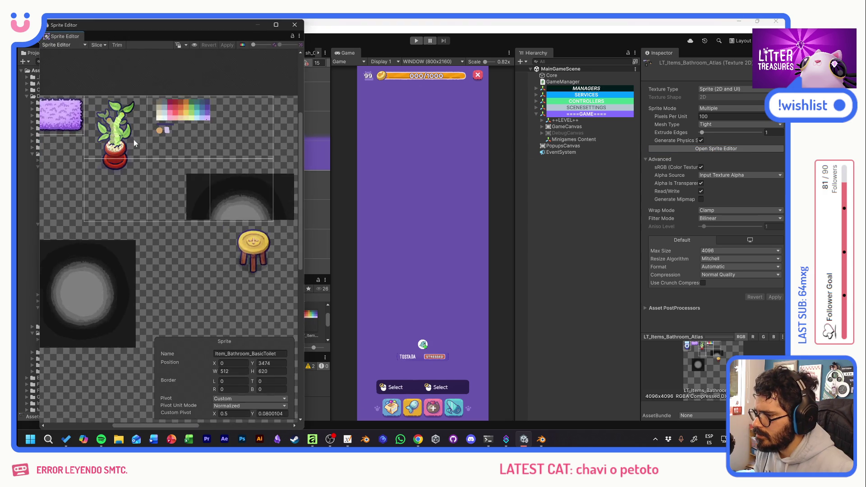
pyautogui.scroll(3, 134, 137)
pyautogui.scroll(3, 123, 138)
pyautogui.moveTo(123, 139); pyautogui.dragTo(225, 163)
pyautogui.click(226, 163)
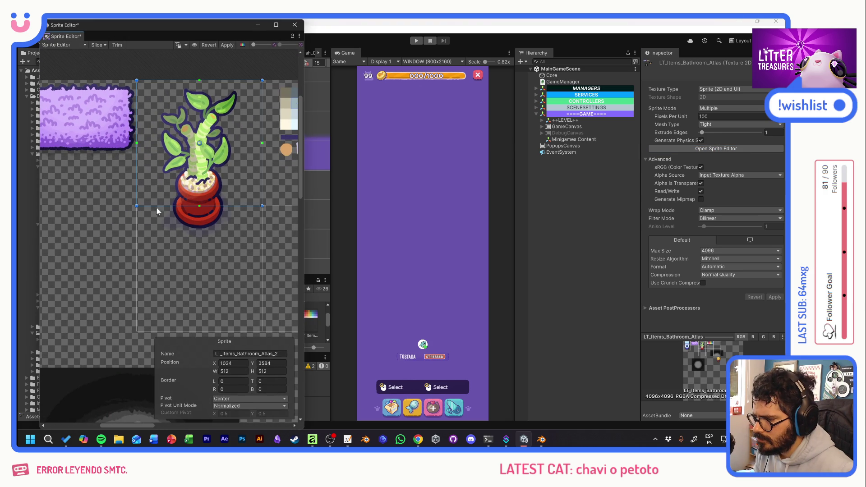
pyautogui.moveTo(158, 207); pyautogui.dragTo(157, 235)
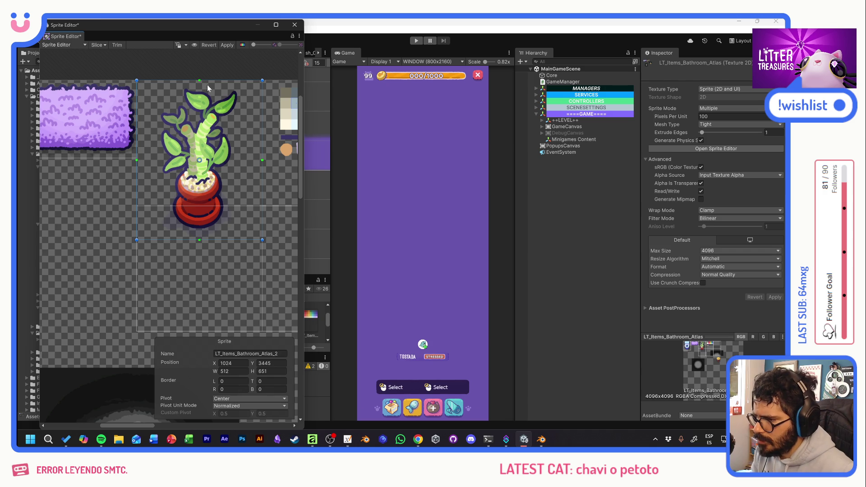
pyautogui.hotkey('alt', 'Tab')
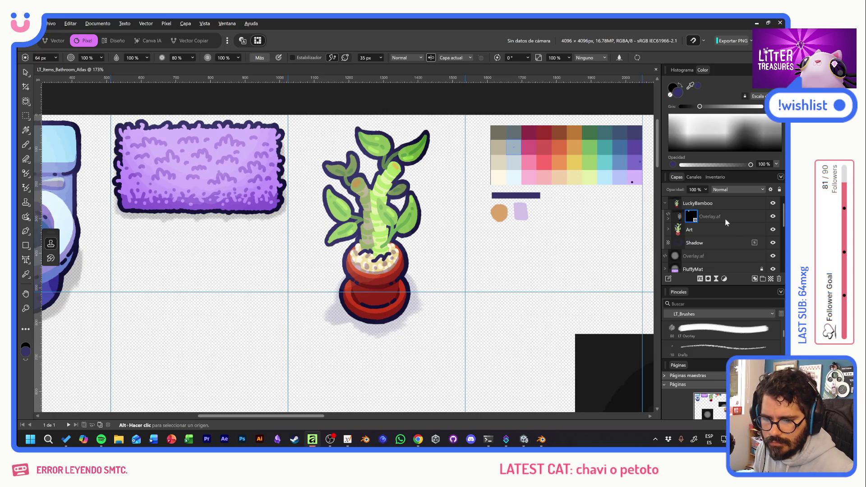
# Nudge the LuckyBamboo layer group upward within its atlas cell using the Move tool
pyautogui.click(718, 204)
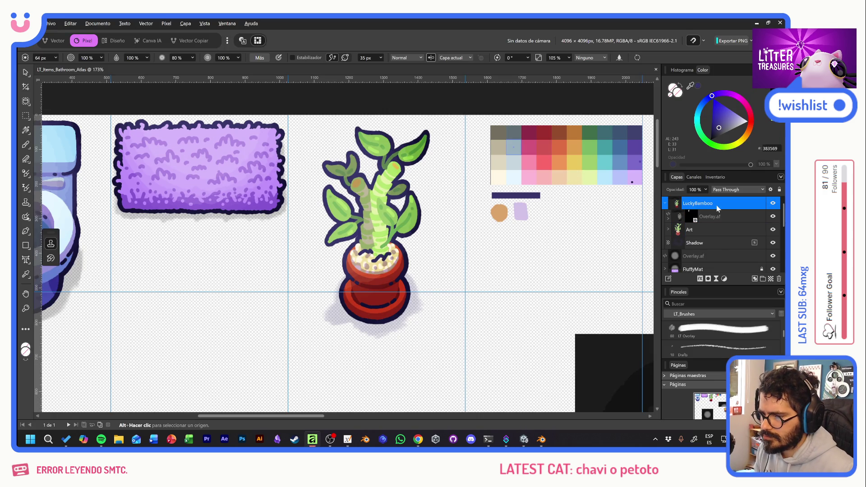
pyautogui.click(27, 73)
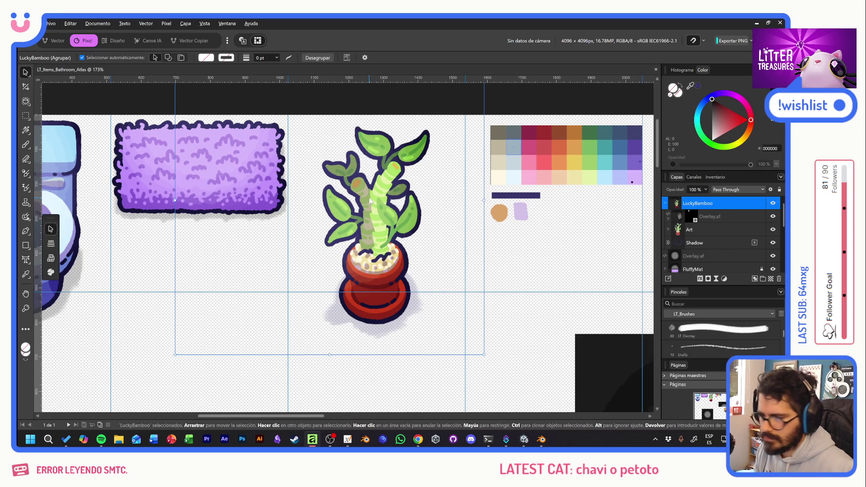
pyautogui.press('Up')
pyautogui.press('Up')
pyautogui.press('Up')
pyautogui.press('Down')
pyautogui.press('Down')
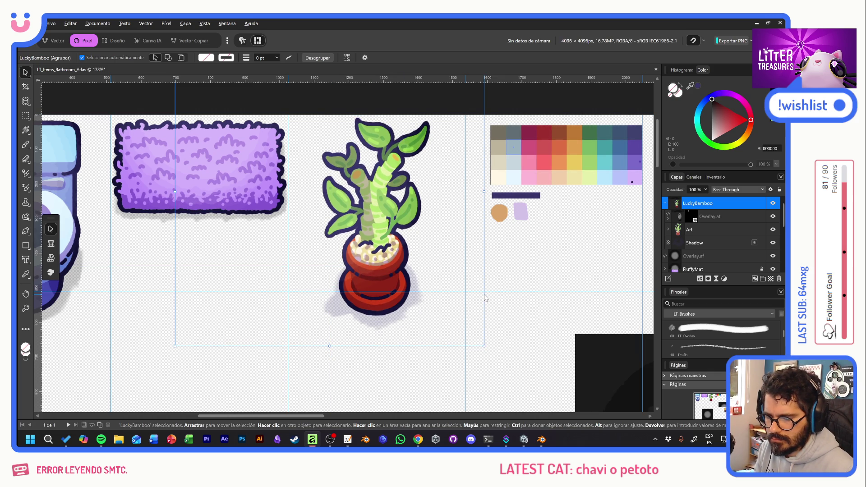
# Export the atlas as PNG overwriting LT_Items_Bathroom_Atlas.png and return to Unity
pyautogui.hotkey('ctrl', 'alt', 'shift', 'w')
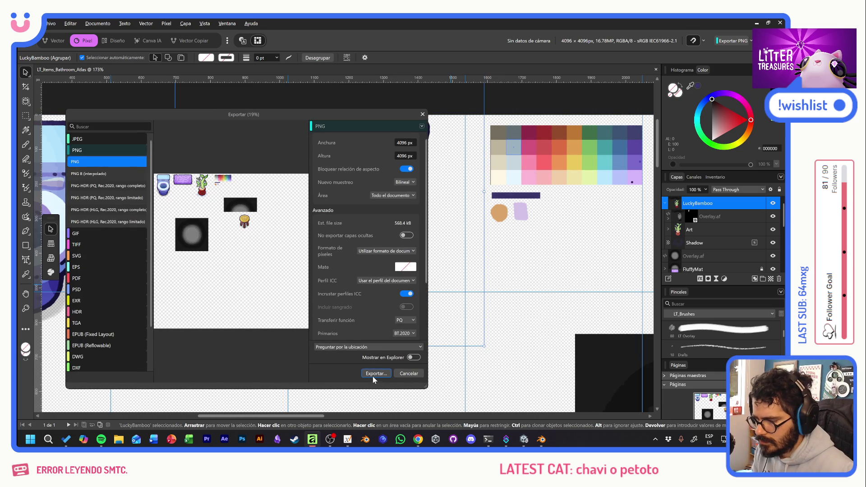
pyautogui.click(372, 376)
pyautogui.doubleClick(326, 169)
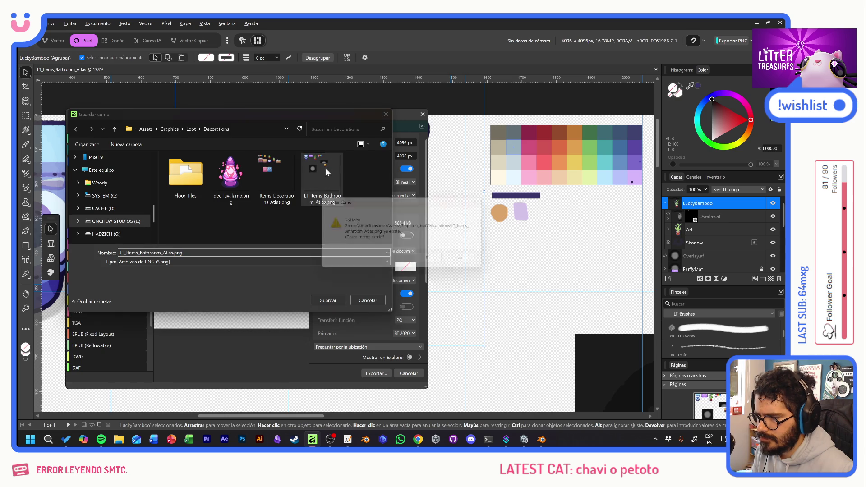
pyautogui.click(433, 261)
pyautogui.hotkey('alt', 'Tab')
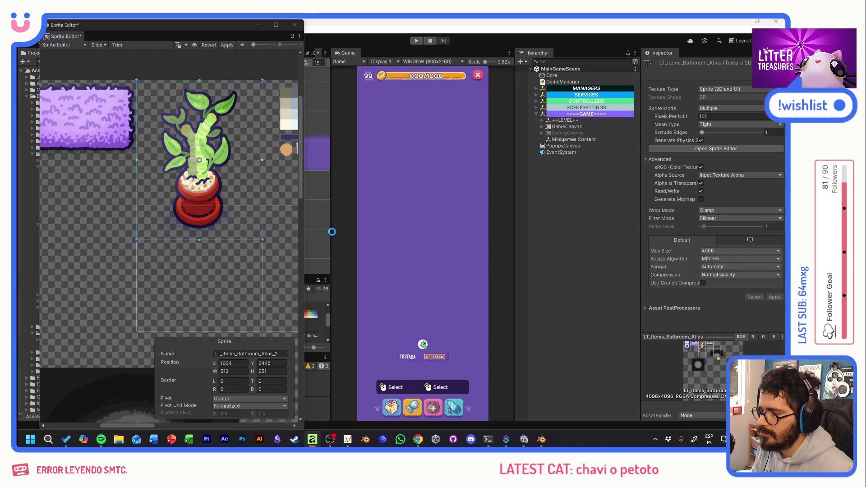
# Apply pending sprite edits and set the plant sprite's bottom border and pivot at the pot base
pyautogui.click(419, 239)
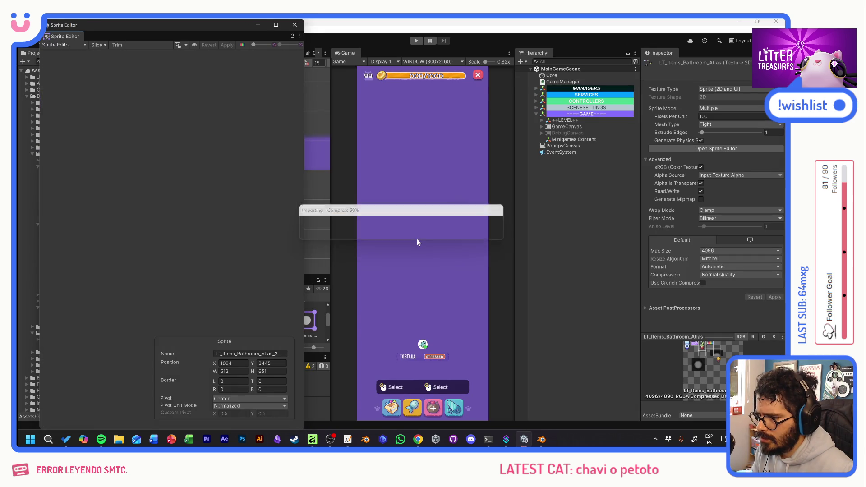
pyautogui.moveTo(200, 238)
pyautogui.mouseDown()
pyautogui.moveTo(208, 234)
pyautogui.moveTo(186, 235)
pyautogui.mouseUp()
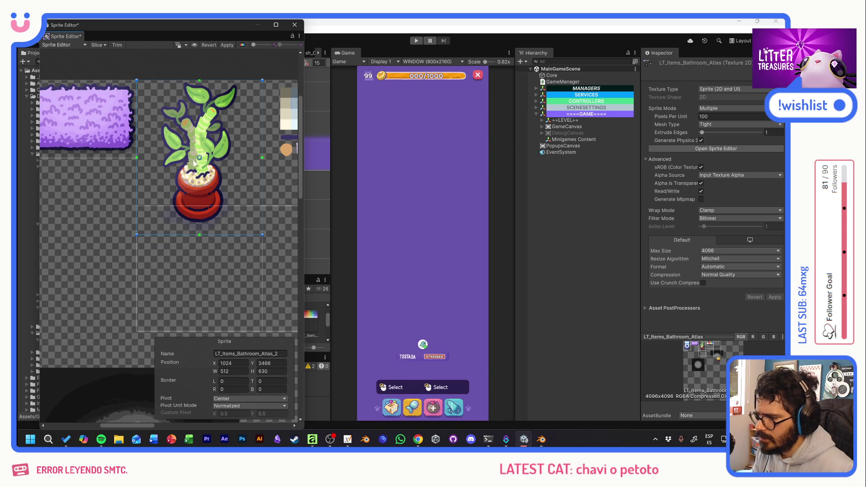
pyautogui.moveTo(200, 159); pyautogui.dragTo(198, 222)
pyautogui.click(233, 414)
pyautogui.write('0.5')
# Browse neighbouring atlas sprites and inspect the rug sprite's name for reference
pyautogui.click(229, 292)
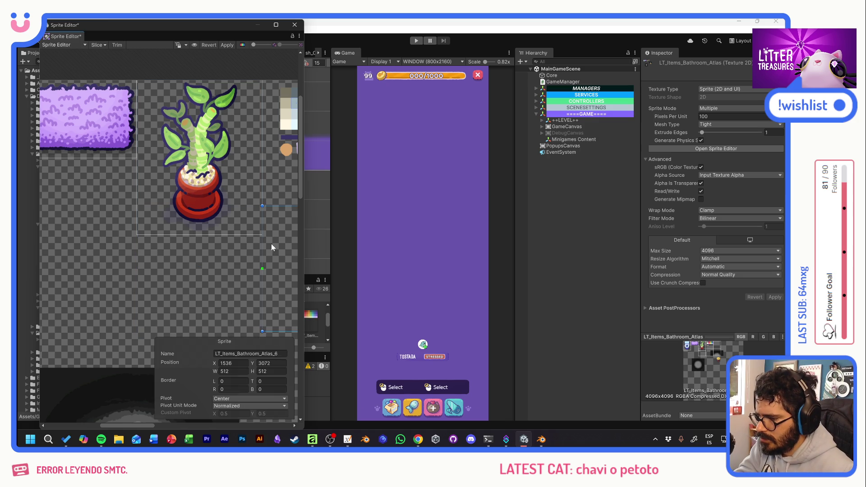
pyautogui.moveTo(271, 244); pyautogui.dragTo(86, 238)
pyautogui.click(204, 215)
pyautogui.click(231, 204)
pyautogui.click(248, 146)
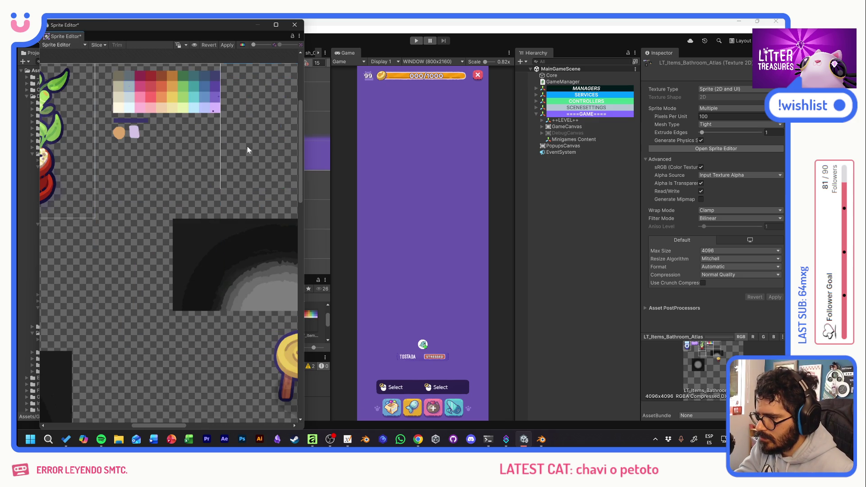
pyautogui.scroll(-5, 196, 222)
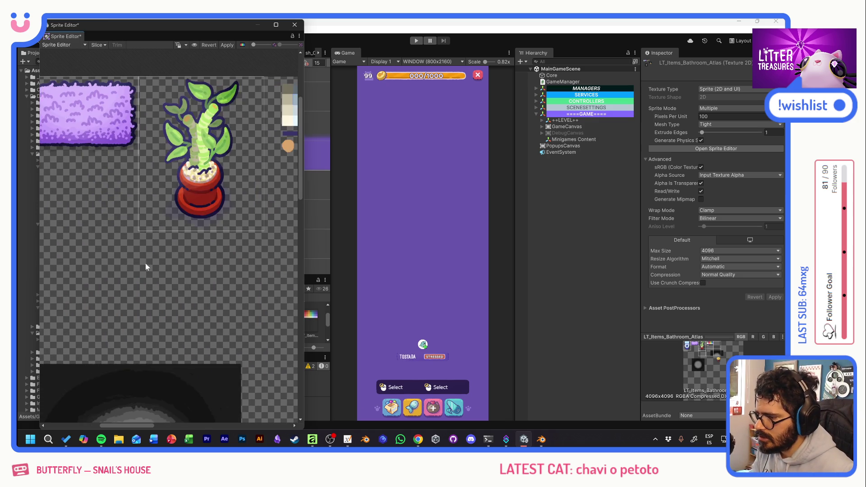
pyautogui.moveTo(188, 234)
pyautogui.mouseDown()
pyautogui.moveTo(145, 253)
pyautogui.moveTo(17, 261)
pyautogui.moveTo(175, 273)
pyautogui.mouseUp()
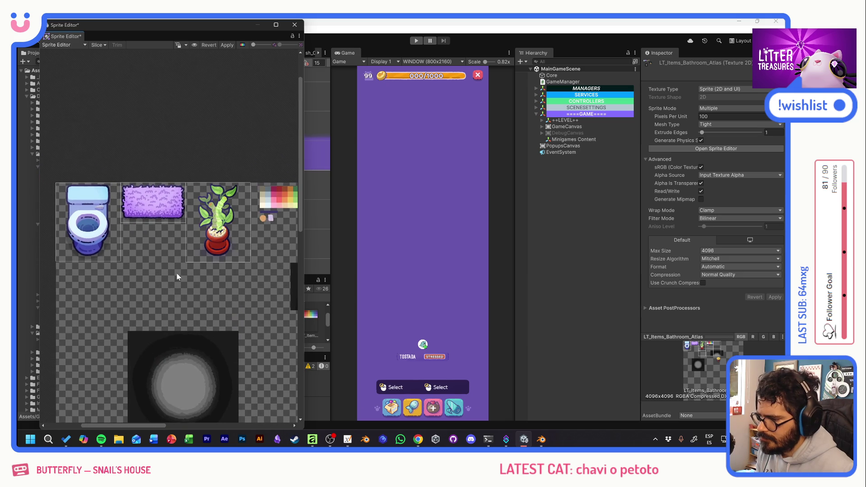
pyautogui.scroll(2, 213, 275)
pyautogui.click(144, 184)
pyautogui.click(251, 354)
# Rename the plant sprite to Item_Bathroom_LuckyBamboo, apply it and close the Sprite Editor
pyautogui.click(234, 202)
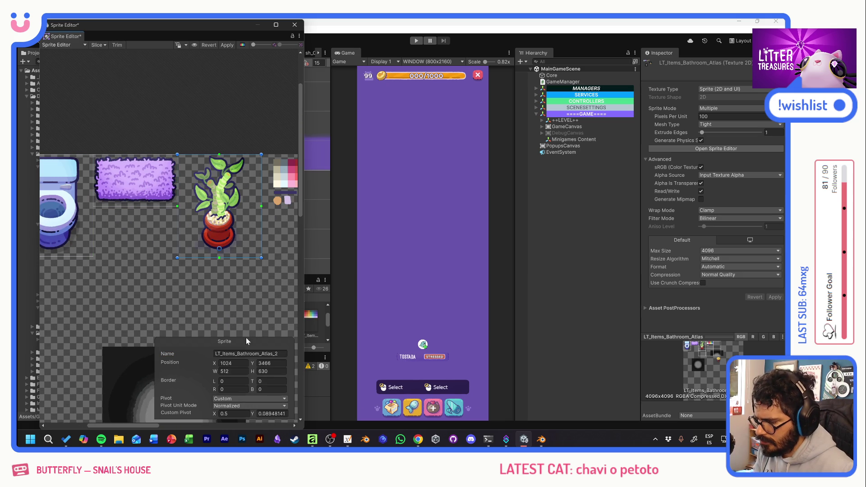
pyautogui.press('End')
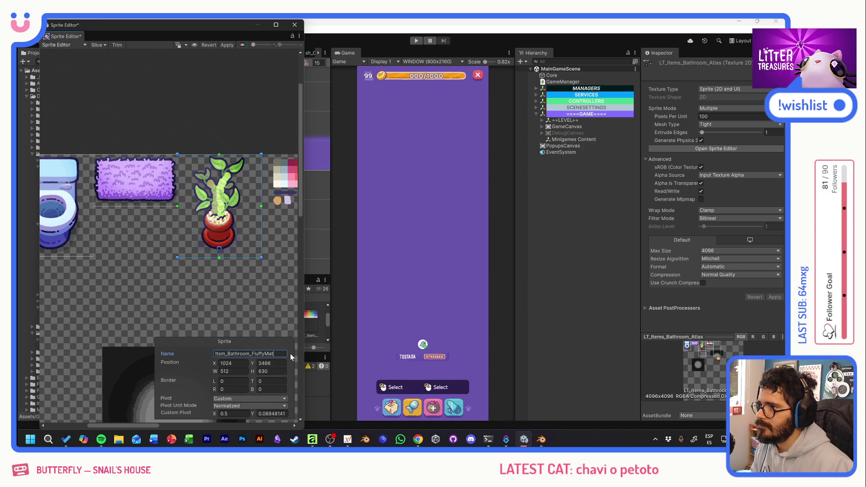
pyautogui.press('BackSpace')
pyautogui.press('BackSpace')
pyautogui.press('BackSpace')
pyautogui.press('BackSpace')
pyautogui.press('BackSpace')
pyautogui.press('BackSpace')
pyautogui.write('LuckyBamboo')
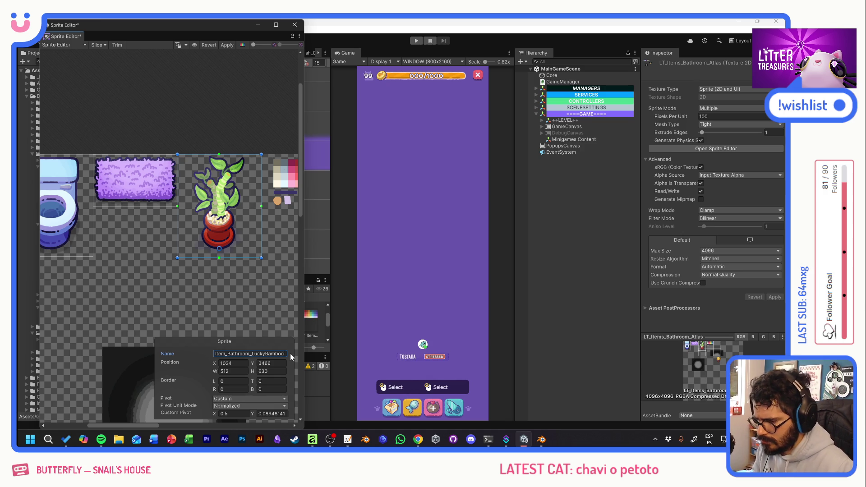
pyautogui.click(228, 46)
pyautogui.click(295, 25)
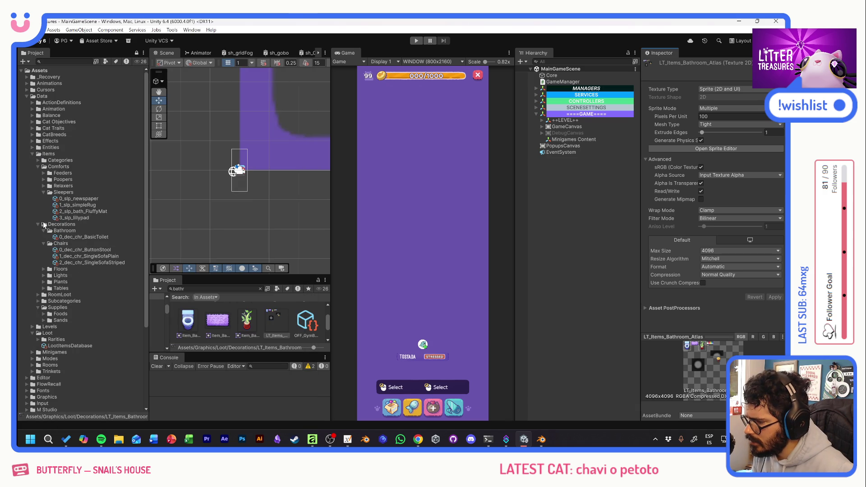
# Duplicate 0_dec_LenguaDeSuegra under Plants and rename the copy 0_dec_pln_bath_LuckyBamboo
pyautogui.click(43, 282)
pyautogui.click(76, 297)
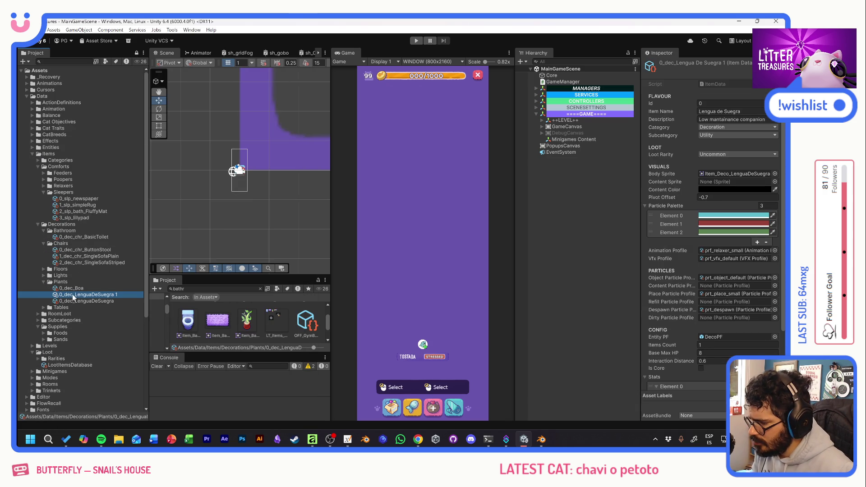
pyautogui.hotkey('ctrl', 'd')
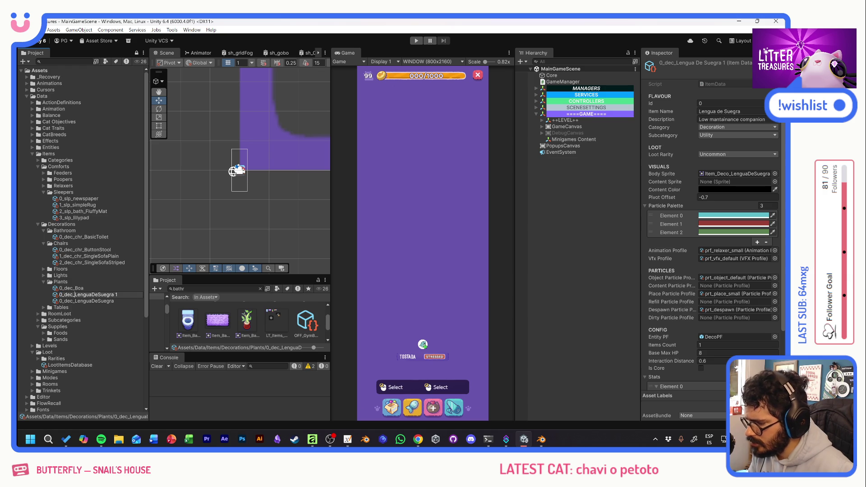
pyautogui.write('plt_')
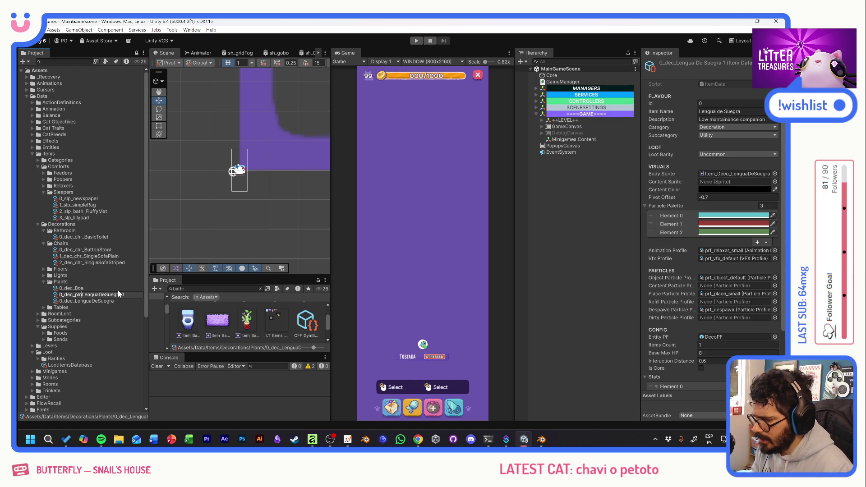
pyautogui.press('BackSpace')
pyautogui.press('BackSpace')
pyautogui.write('ln_bat')
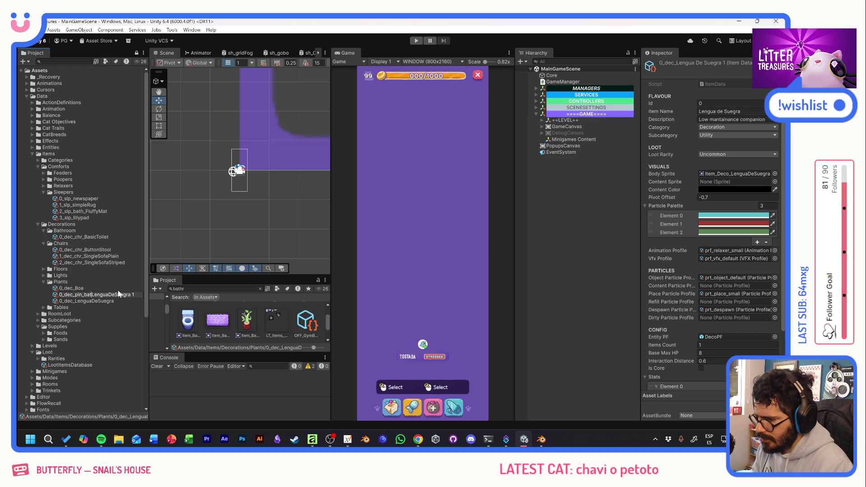
pyautogui.write('h')
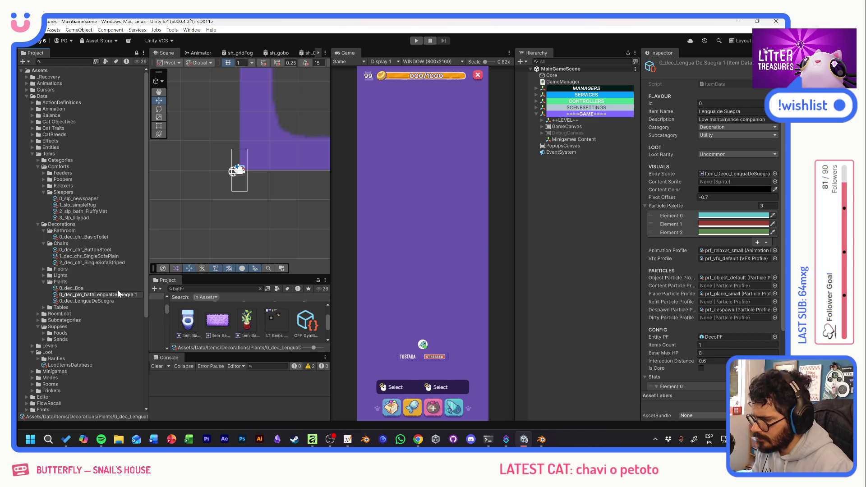
pyautogui.write('_')
pyautogui.press('Delete')
pyautogui.press('Delete')
pyautogui.press('Delete')
pyautogui.press('Delete')
pyautogui.press('Delete')
pyautogui.press('Delete')
pyautogui.press('Delete')
pyautogui.press('Delete')
pyautogui.press('Delete')
pyautogui.write('Luo')
pyautogui.write('amboo')
pyautogui.press('Return')
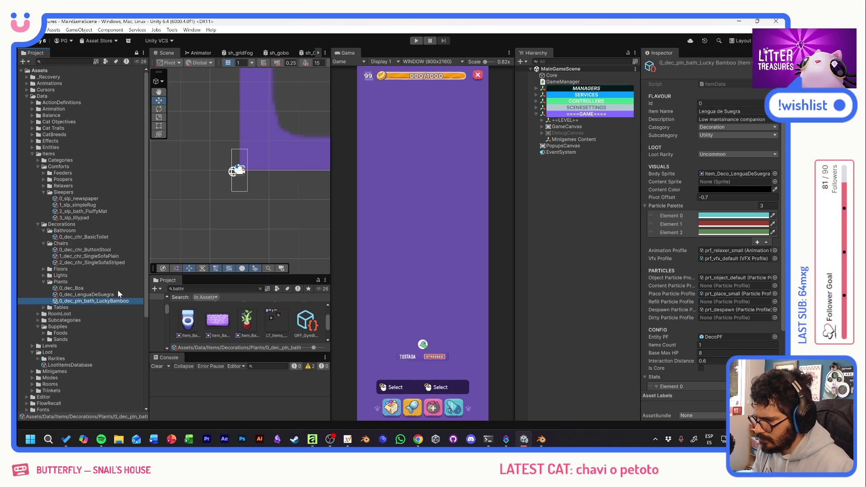
# Set Item Name to Lucky Bamboo, a moisture-absorbing description, and Loot Rarity Common
pyautogui.click(731, 111)
pyautogui.write('Lucky Bamboo')
pyautogui.press('Tab')
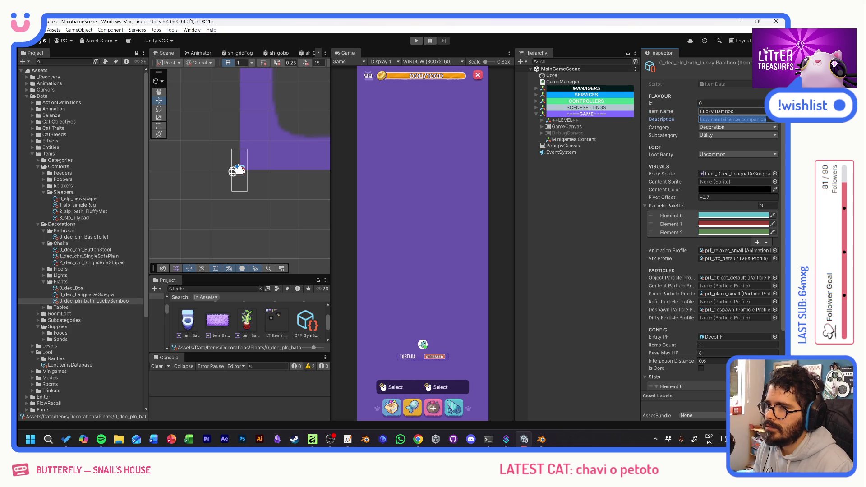
pyautogui.write('Absorbs w')
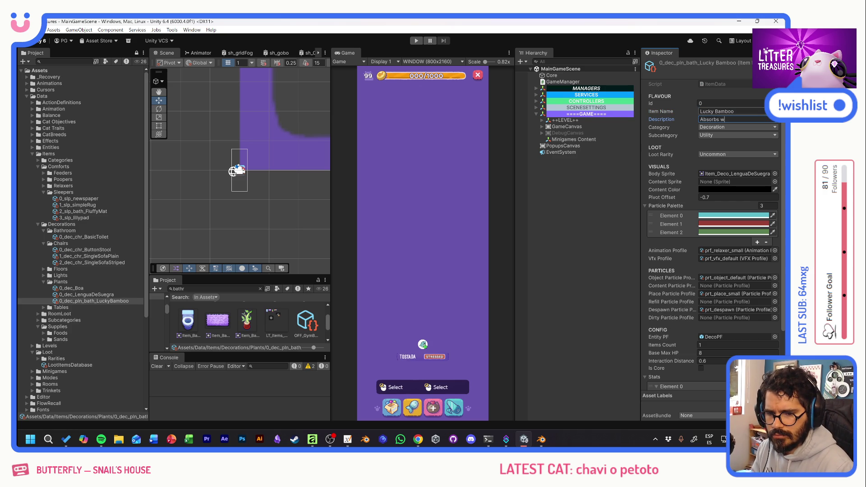
pyautogui.write('ater and')
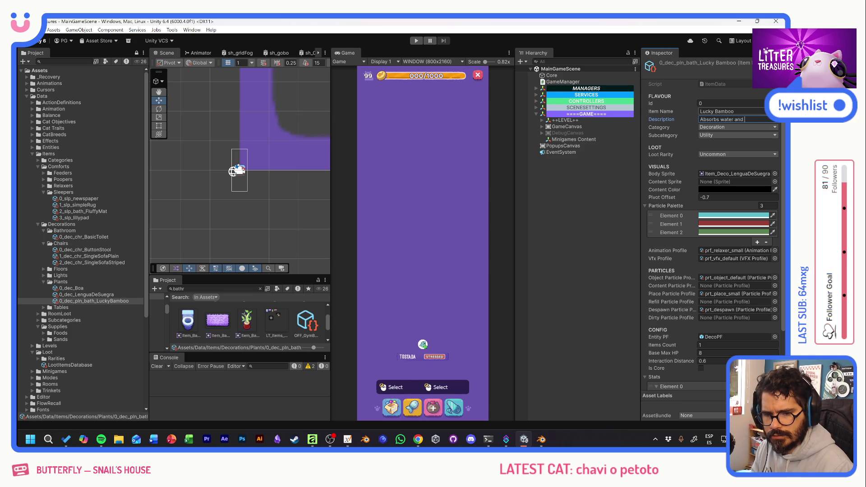
pyautogui.press('BackSpace')
pyautogui.press('BackSpace')
pyautogui.press('BackSpace')
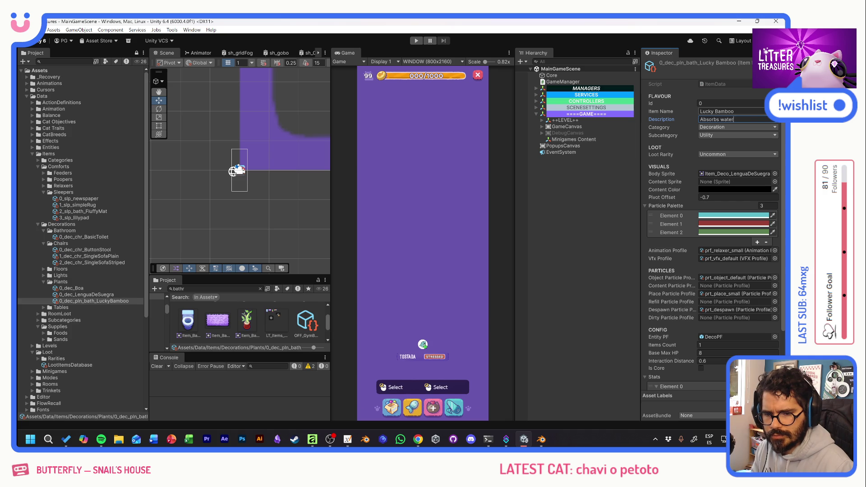
pyautogui.write('moisture and')
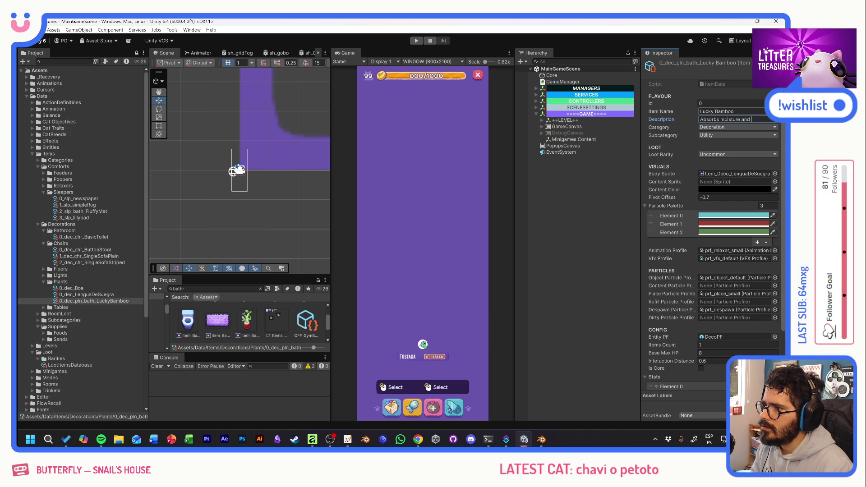
pyautogui.write(' purifies s')
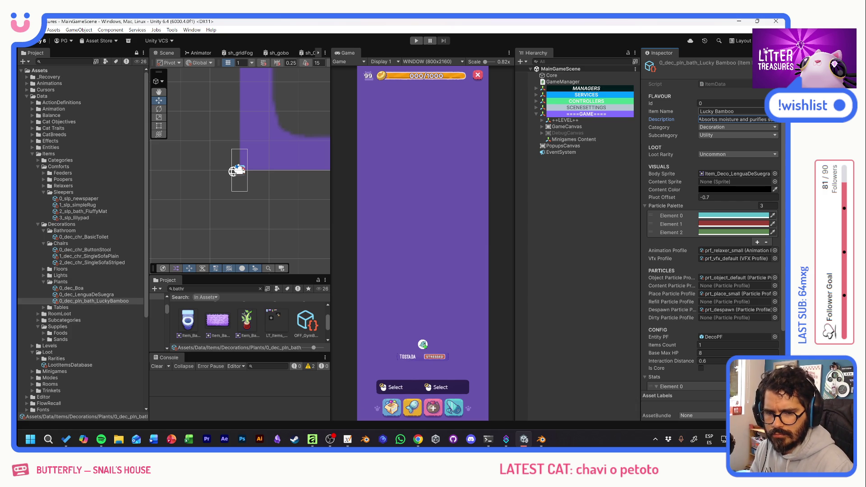
pyautogui.write('o')
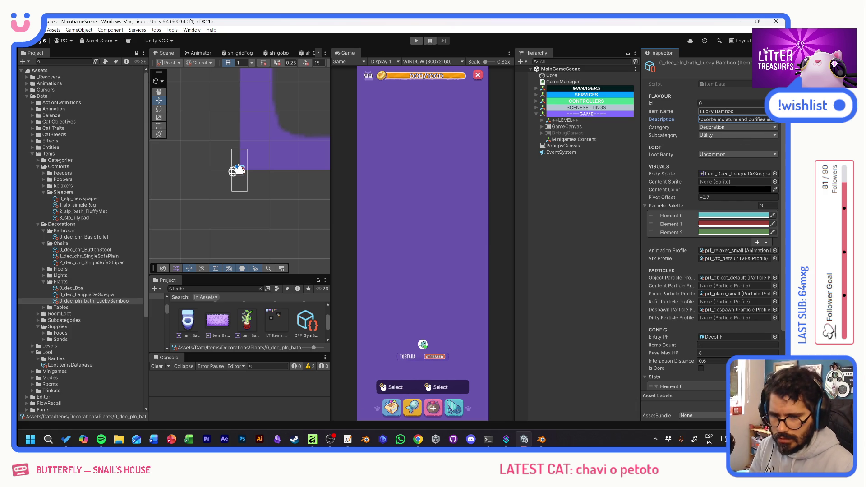
pyautogui.click(713, 154)
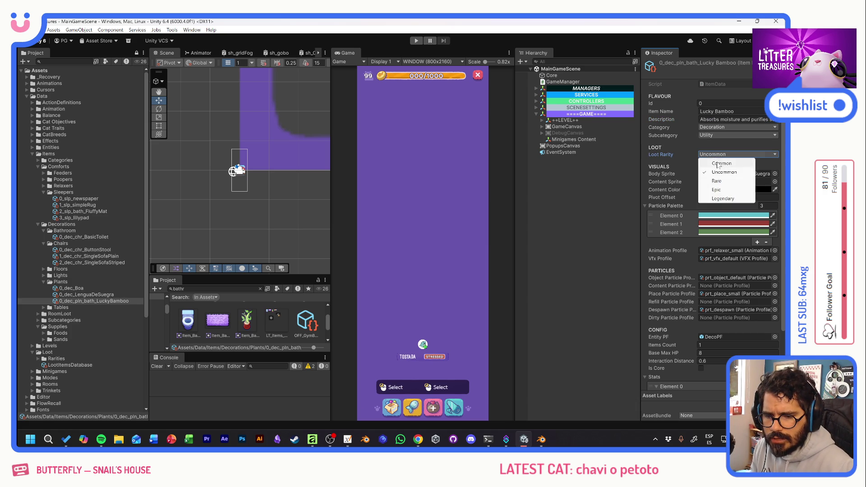
# Assign Item_Bathroom_LuckyBamboo as Body Sprite and generate a palette trimmed to three greens
pyautogui.click(775, 174)
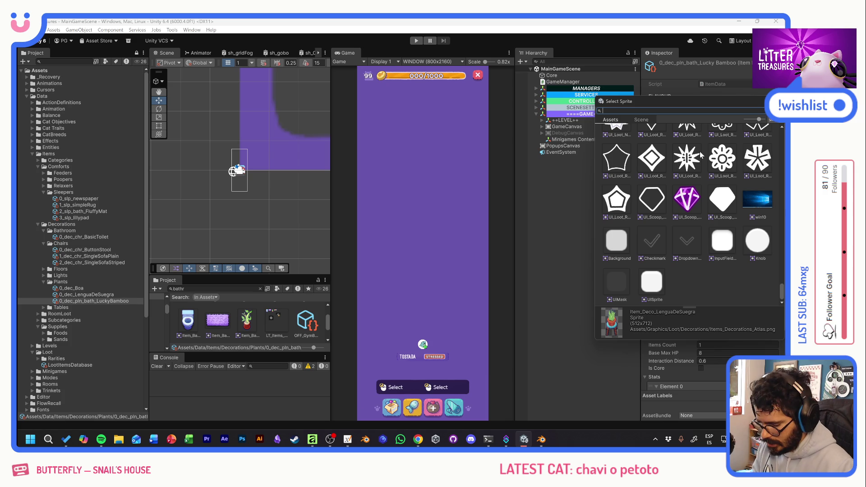
pyautogui.write('bamboo')
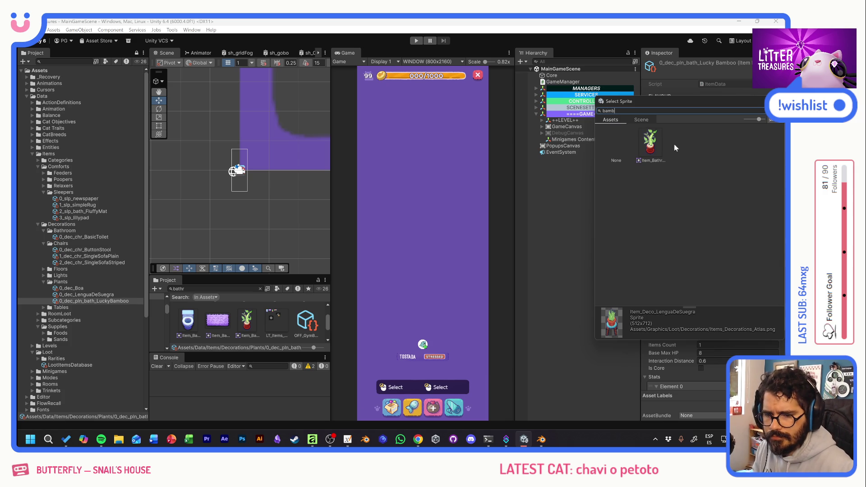
pyautogui.doubleClick(653, 149)
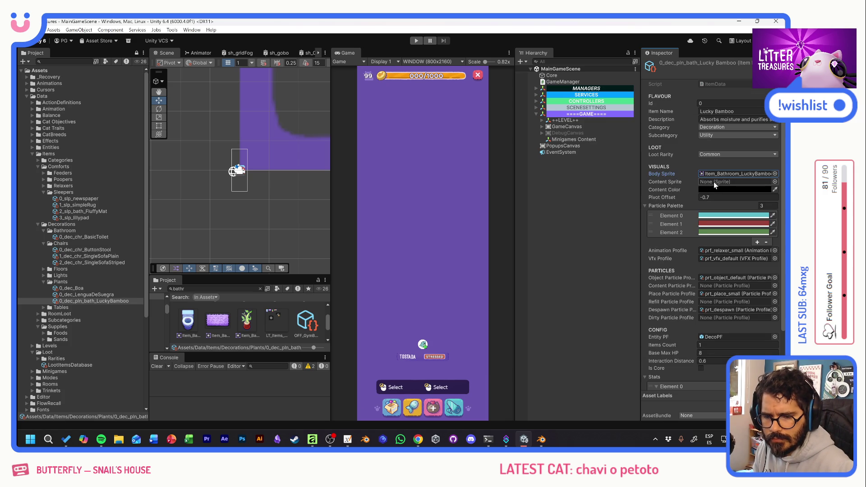
pyautogui.click(172, 30)
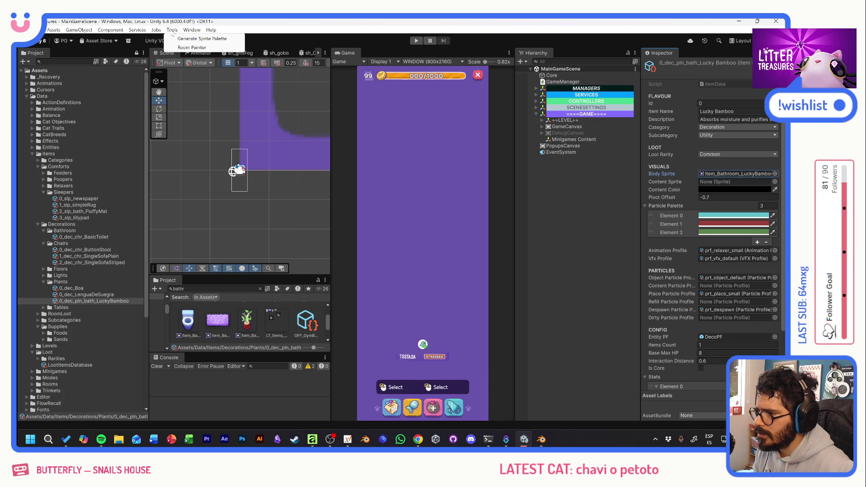
pyautogui.click(202, 38)
pyautogui.click(677, 224)
pyautogui.click(766, 259)
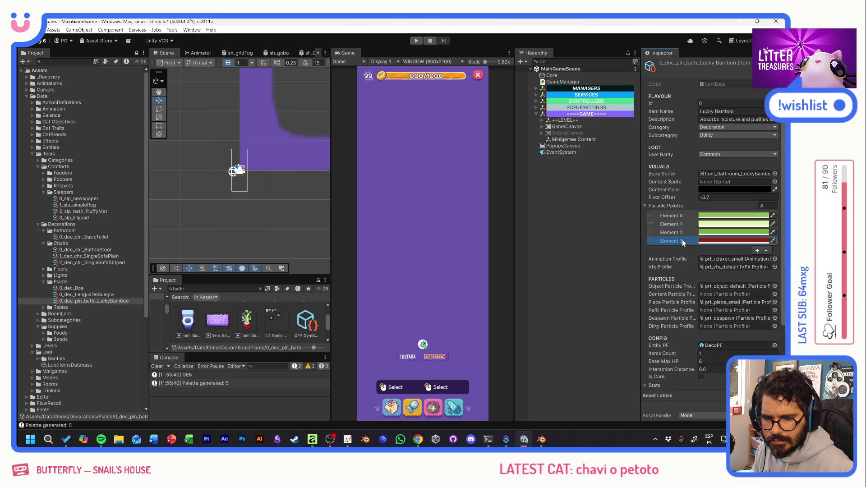
pyautogui.click(766, 251)
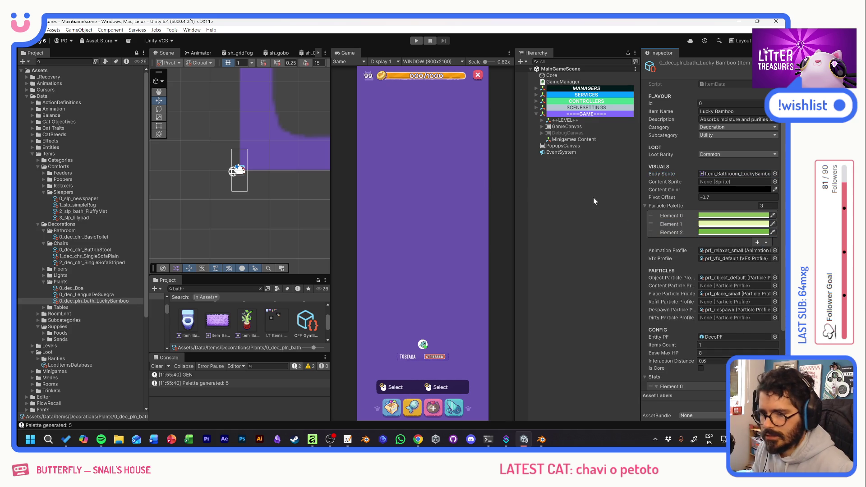
pyautogui.click(225, 290)
pyautogui.write('decop')
pyautogui.doubleClick(191, 318)
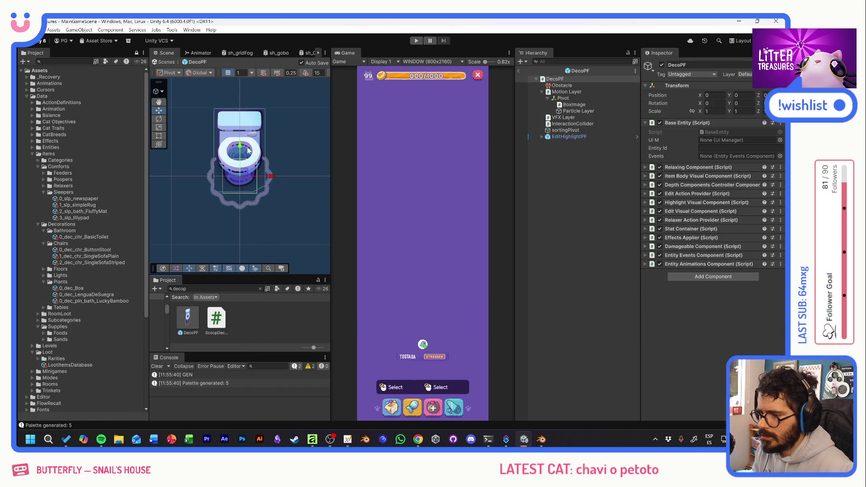
# Set the DecoPF BoxImage to the Lucky Bamboo sprite and lower its vertical position
pyautogui.click(243, 129)
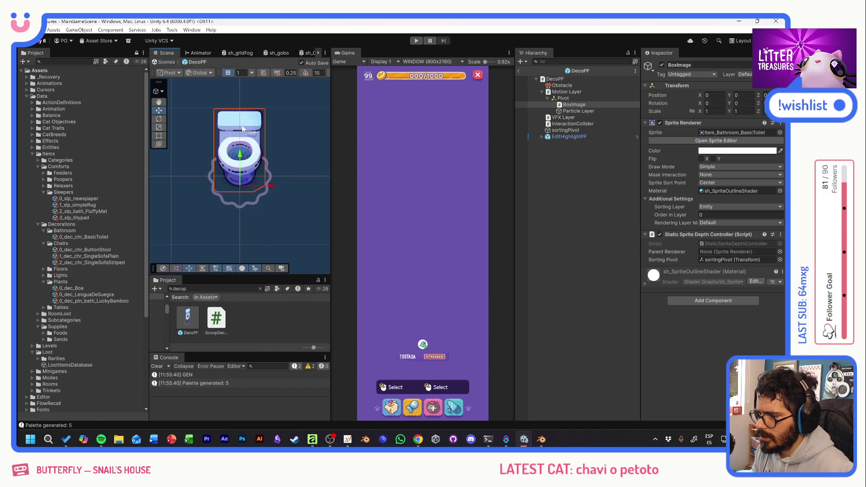
pyautogui.click(780, 132)
pyautogui.write('bamboo')
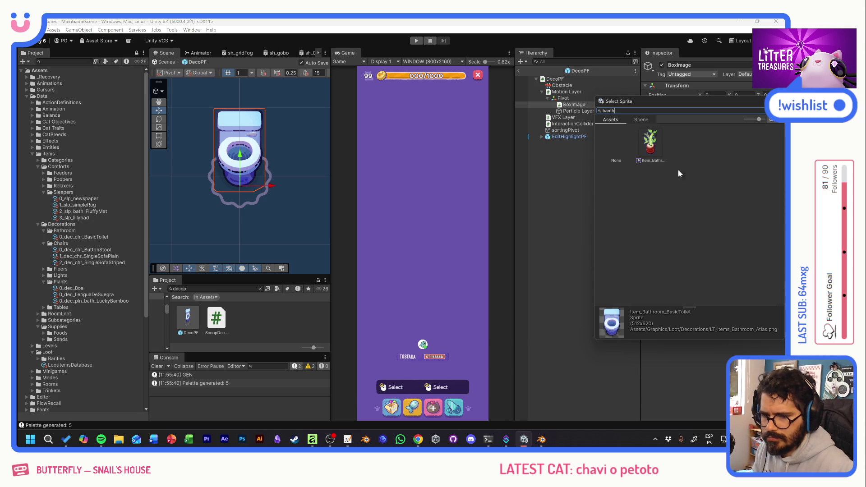
pyautogui.doubleClick(658, 144)
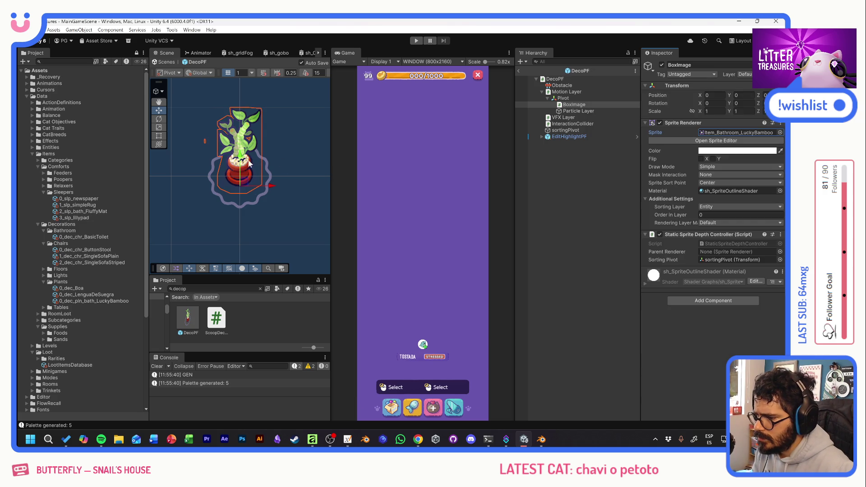
pyautogui.moveTo(242, 160); pyautogui.dragTo(246, 167)
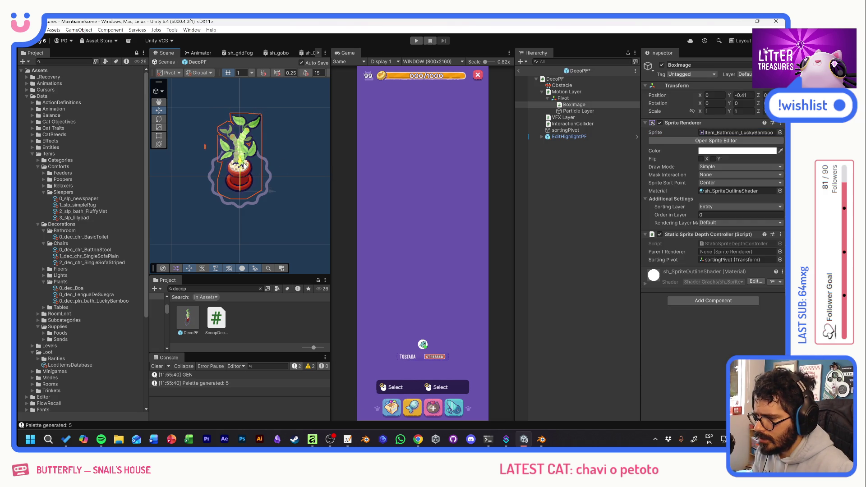
pyautogui.click(742, 94)
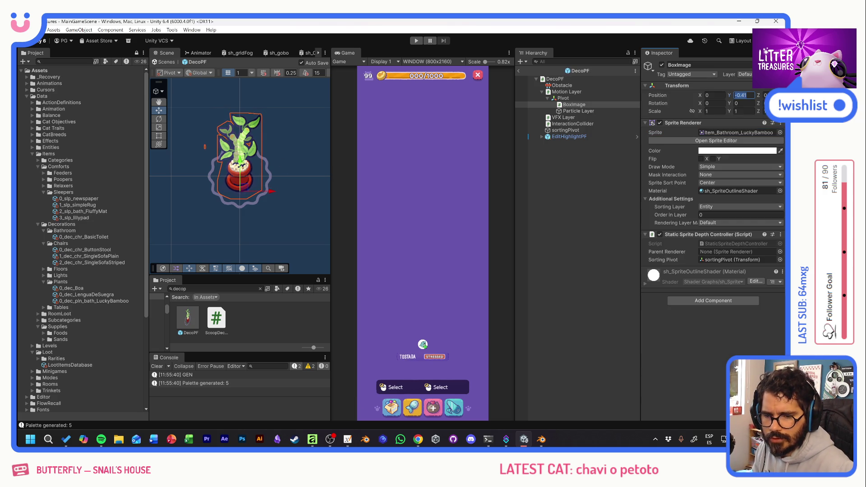
pyautogui.write('0')
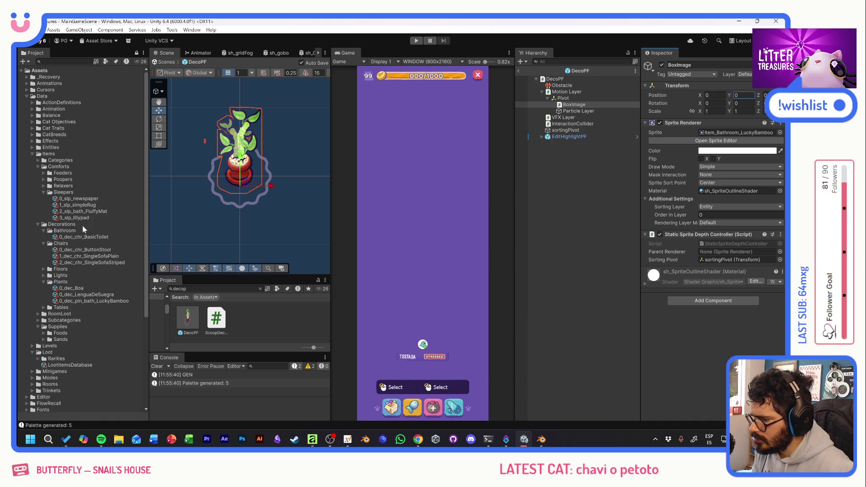
# Give the Lucky Bamboo item a -0.4 pivot offset and base max HP of 4
pyautogui.click(94, 300)
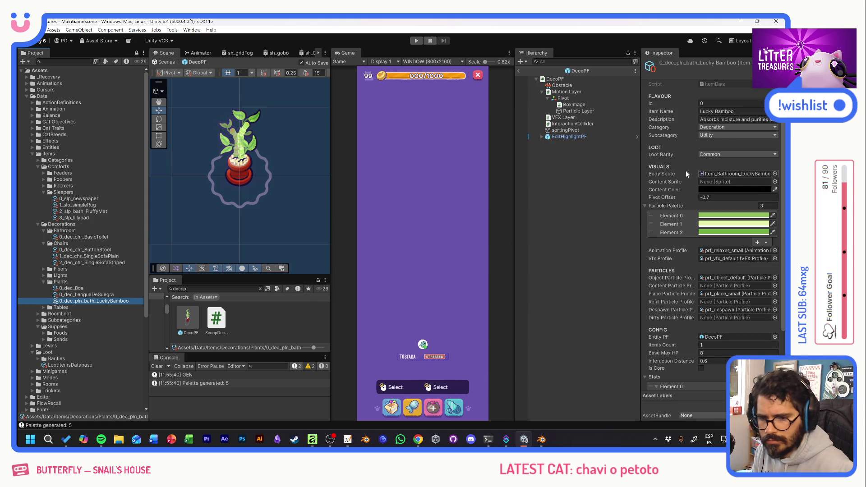
pyautogui.click(728, 196)
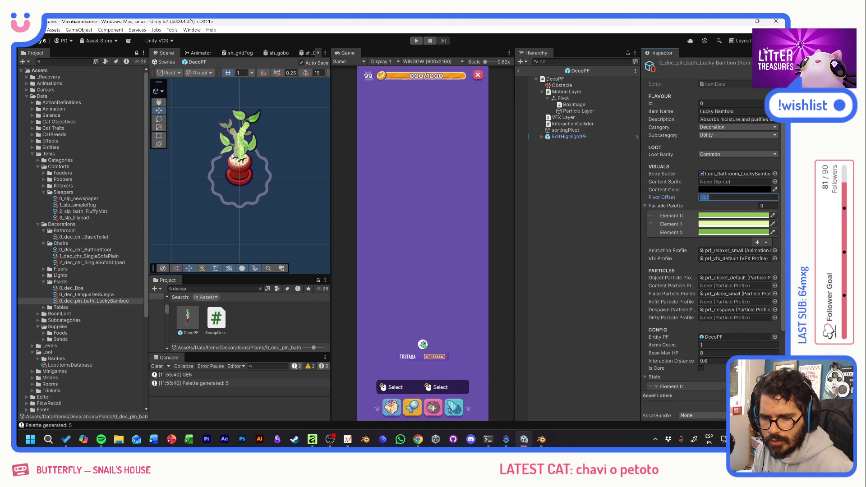
pyautogui.press('BackSpace')
pyautogui.write('4')
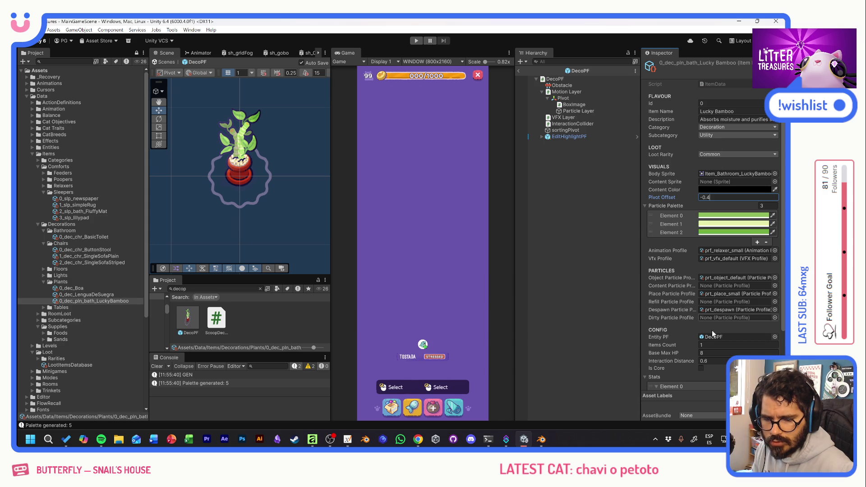
pyautogui.click(717, 352)
pyautogui.write('4')
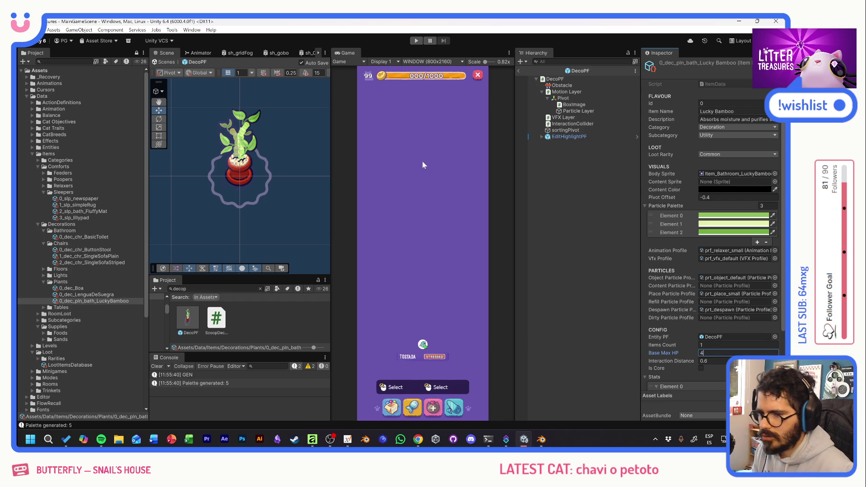
pyautogui.click(553, 170)
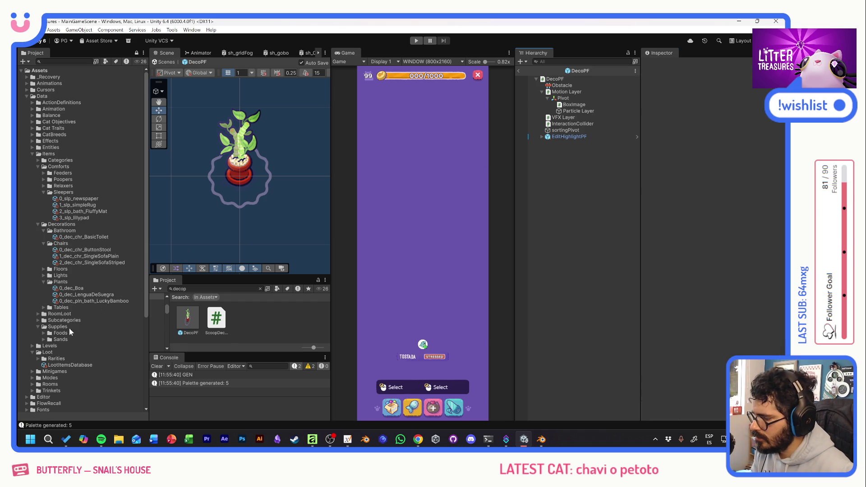
# Add Lucky Bamboo as Element 37 of LootItemsDatabase and enter play mode
pyautogui.click(68, 365)
pyautogui.scroll(-2, 694, 218)
pyautogui.scroll(-3, 717, 251)
pyautogui.scroll(-2, 718, 270)
pyautogui.click(763, 292)
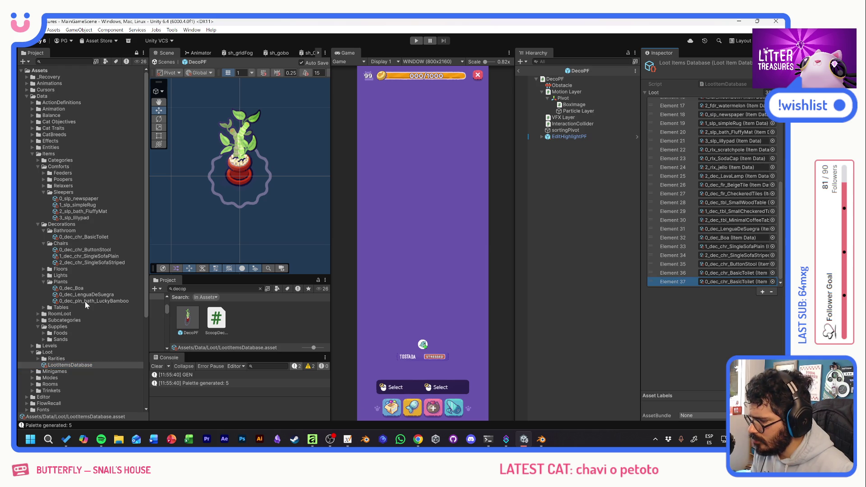
pyautogui.moveTo(86, 300); pyautogui.dragTo(729, 283)
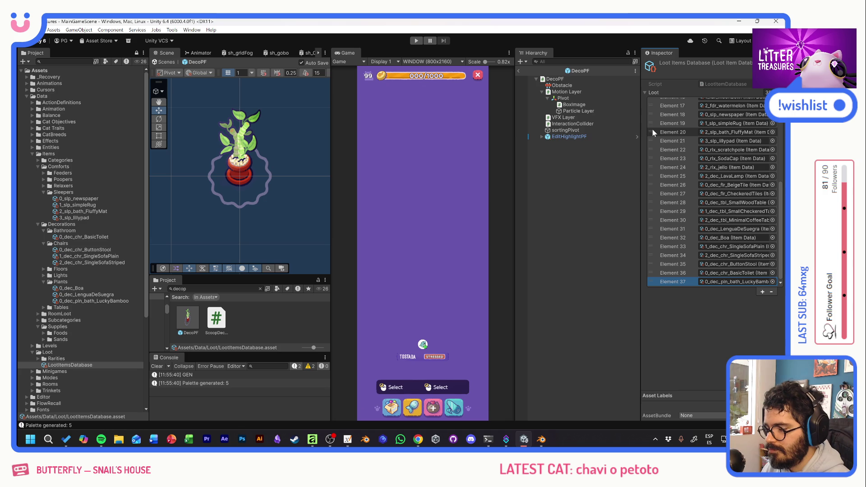
pyautogui.click(571, 196)
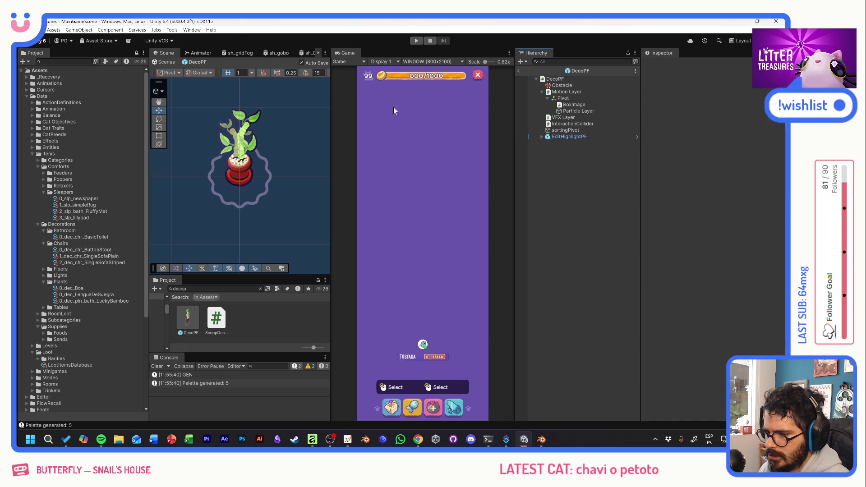
pyautogui.click(416, 41)
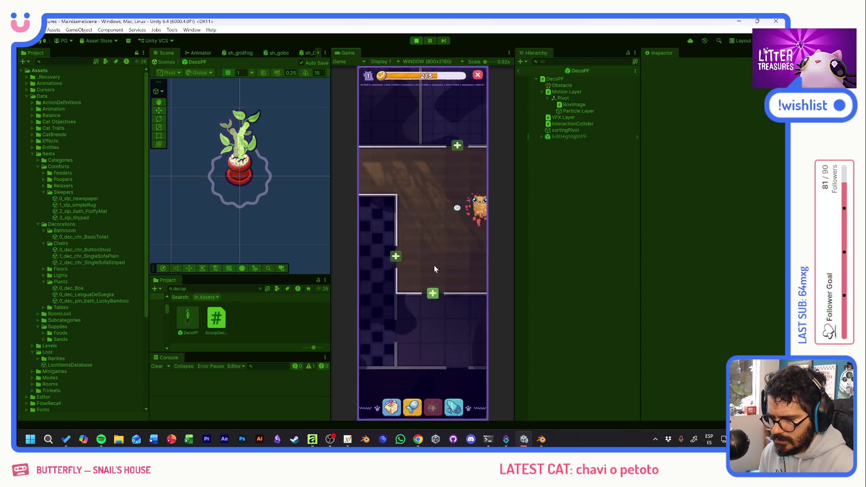
# Use the debug cheats to add rooms, a cat and maximum coins, then close them
pyautogui.click(399, 222)
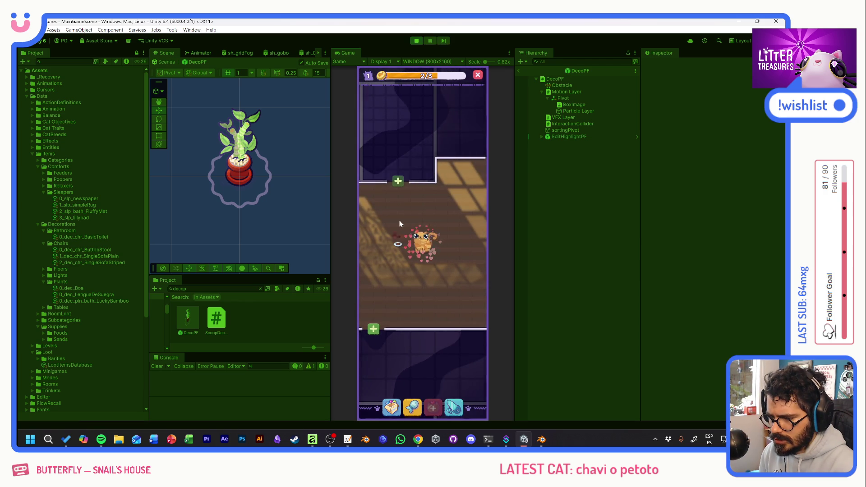
pyautogui.click(393, 406)
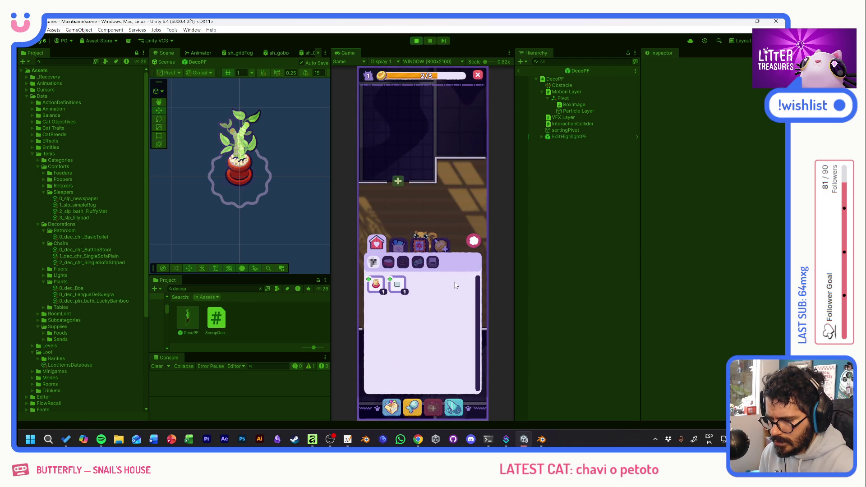
pyautogui.click(474, 243)
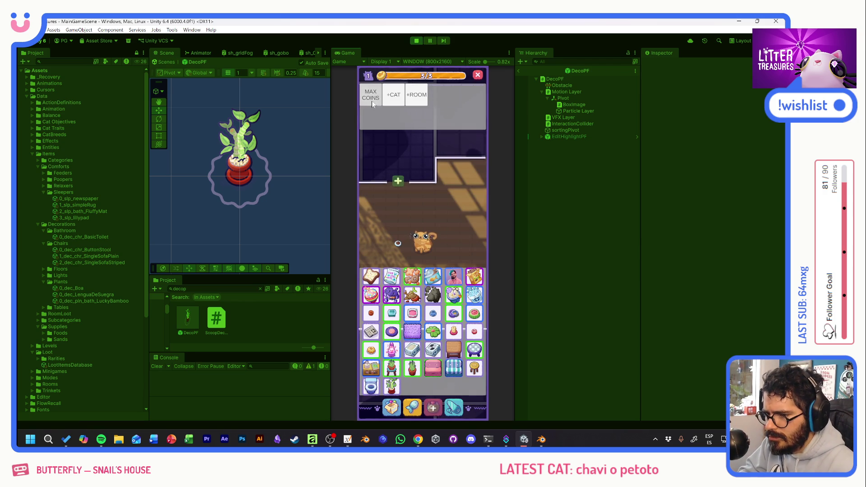
pyautogui.click(426, 410)
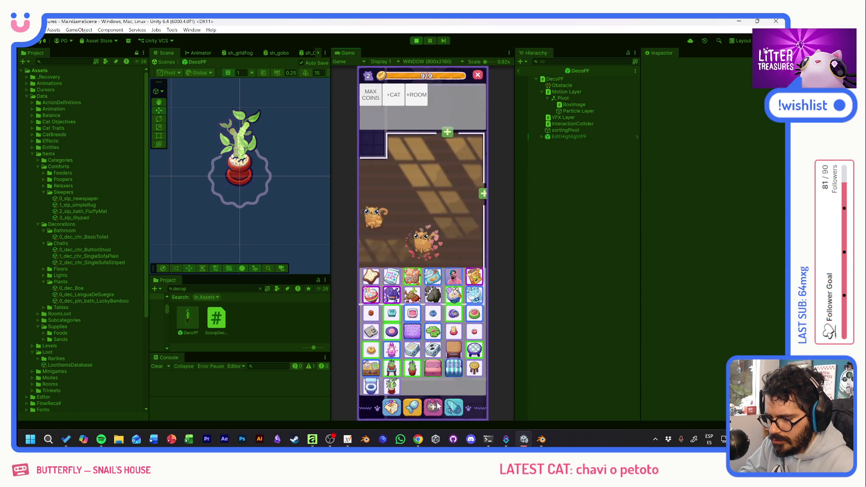
pyautogui.click(372, 96)
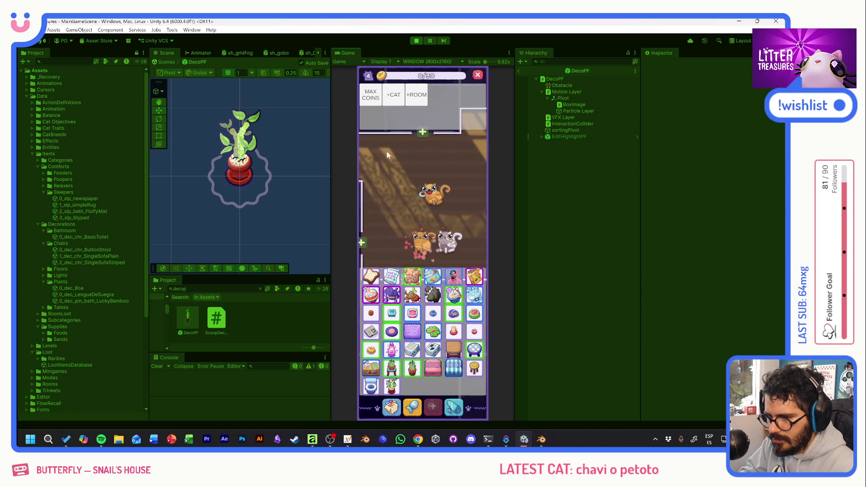
pyautogui.click(373, 98)
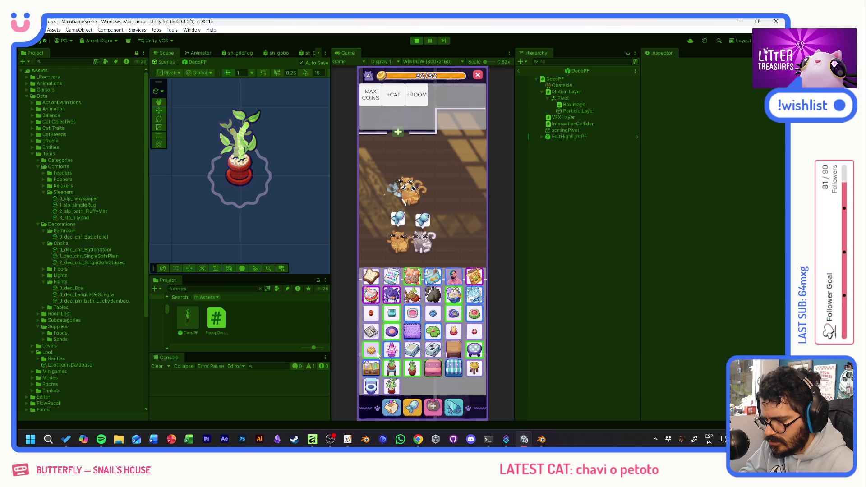
pyautogui.click(402, 236)
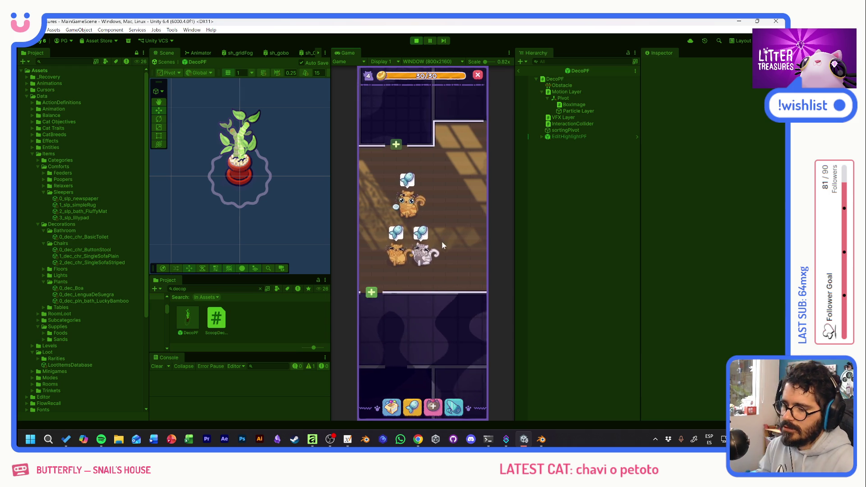
pyautogui.click(403, 230)
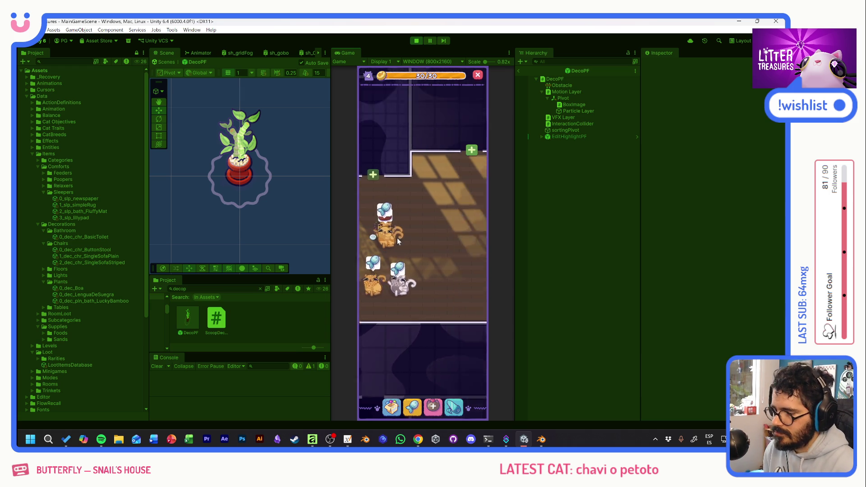
# Place a Striped Single Sofa, a coffee table below it and a potted plant beside the sofas
pyautogui.click(392, 405)
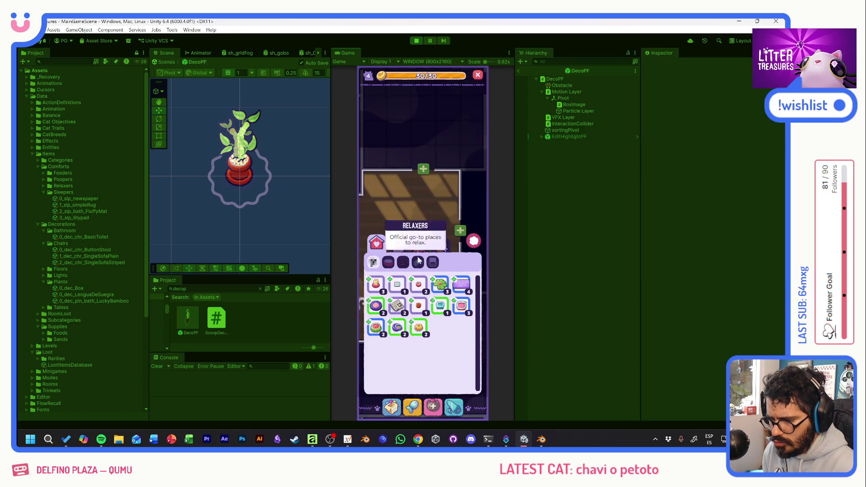
pyautogui.click(420, 245)
pyautogui.click(440, 307)
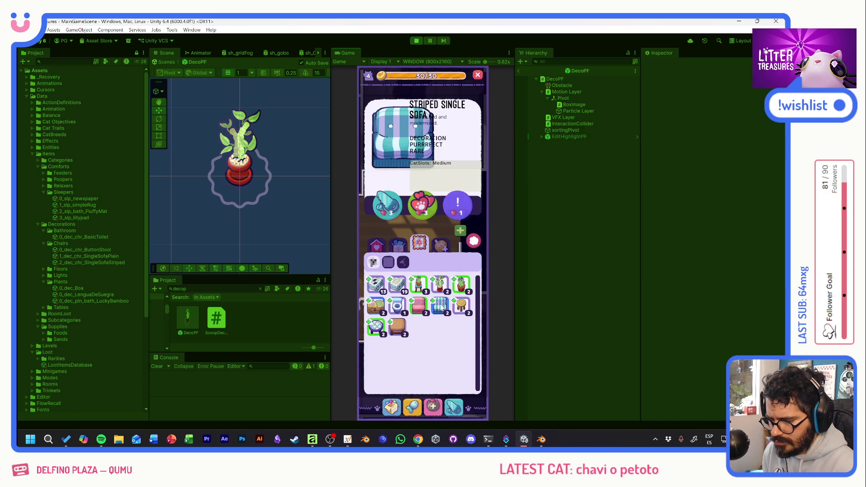
pyautogui.moveTo(440, 284); pyautogui.dragTo(427, 223)
pyautogui.click(391, 406)
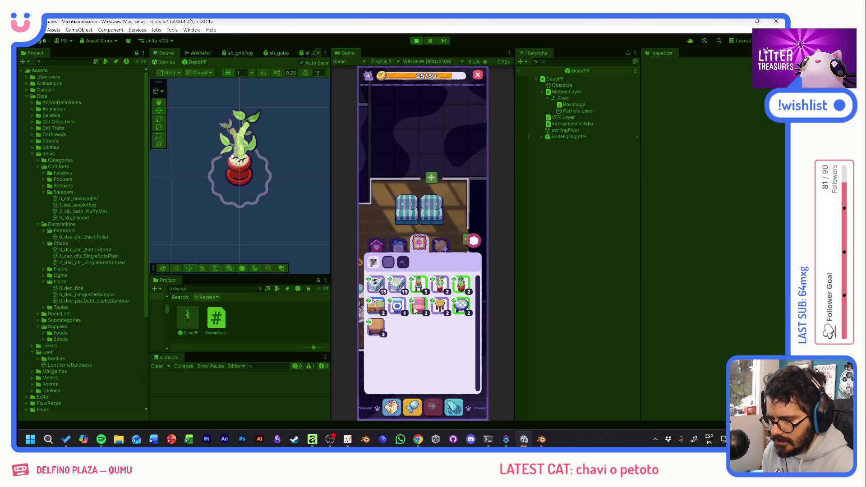
pyautogui.click(377, 306)
pyautogui.moveTo(377, 306); pyautogui.dragTo(417, 234)
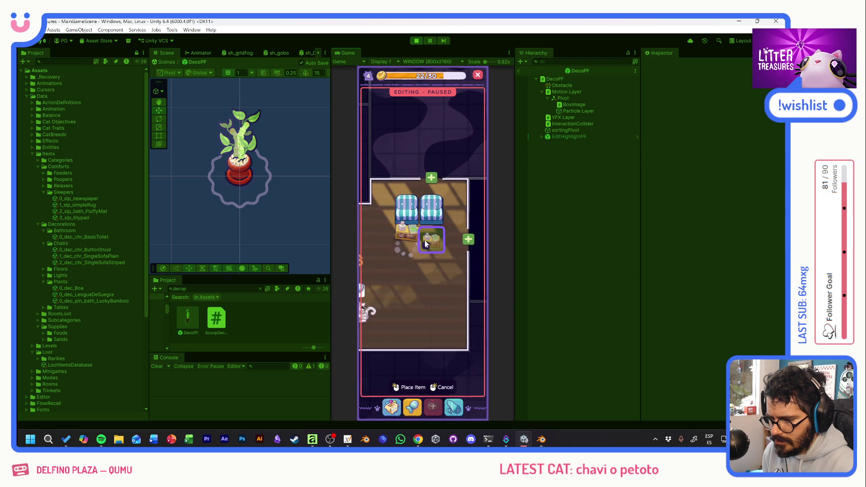
pyautogui.click(429, 270)
pyautogui.click(392, 406)
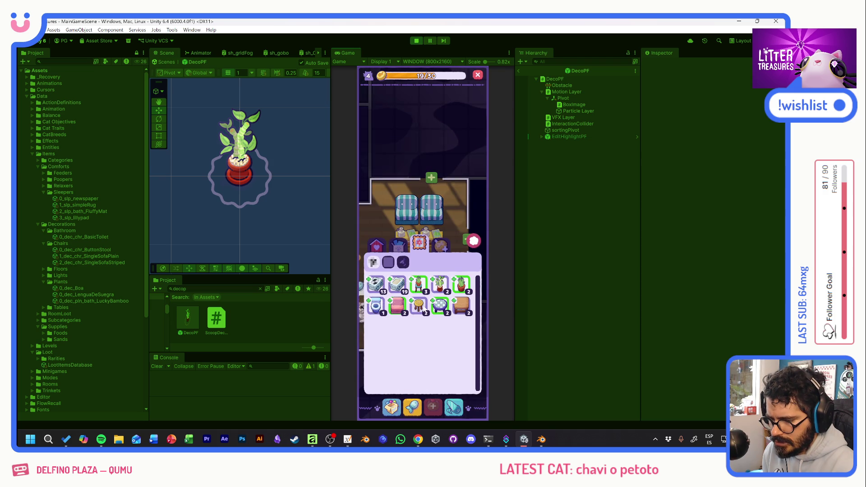
pyautogui.click(443, 287)
pyautogui.moveTo(383, 213); pyautogui.dragTo(453, 218)
pyautogui.click(453, 218)
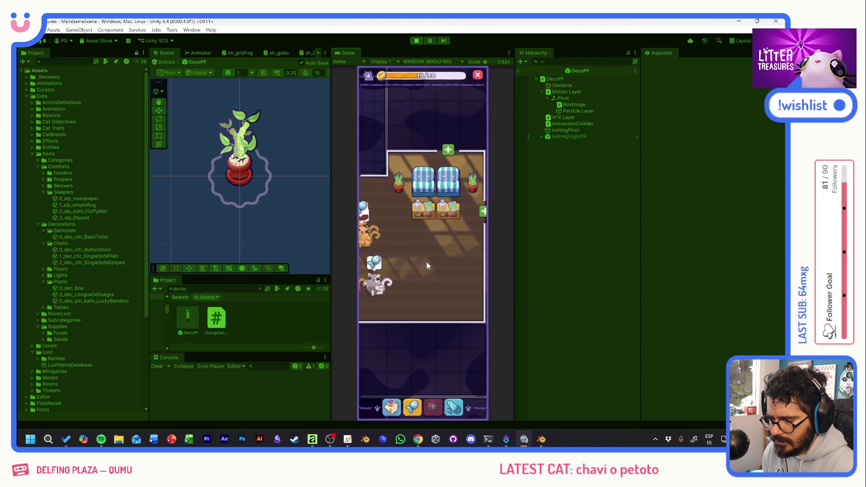
# Place two Plain Single Sofas, a blue stool and a Simple Rug in the room
pyautogui.click(392, 405)
pyautogui.click(379, 309)
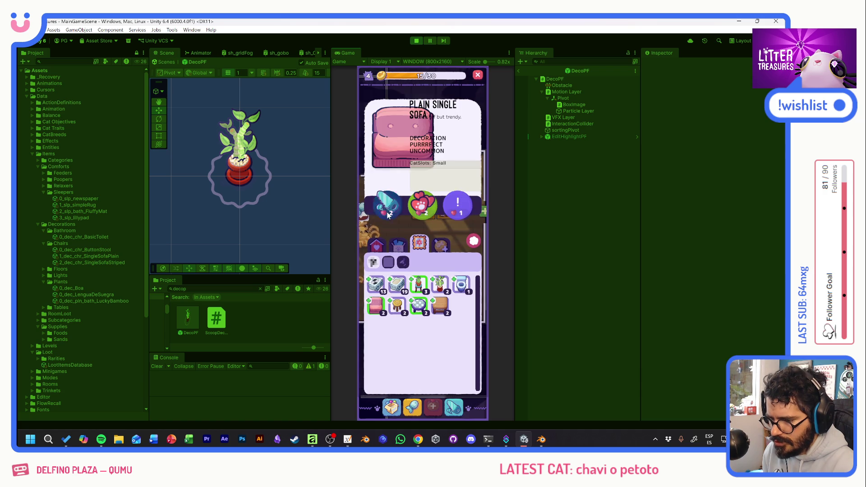
pyautogui.click(420, 261)
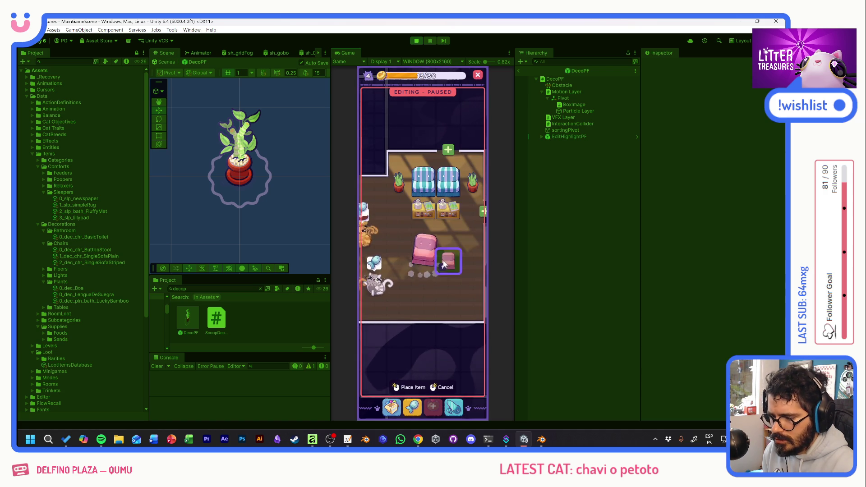
pyautogui.click(447, 261)
pyautogui.click(404, 308)
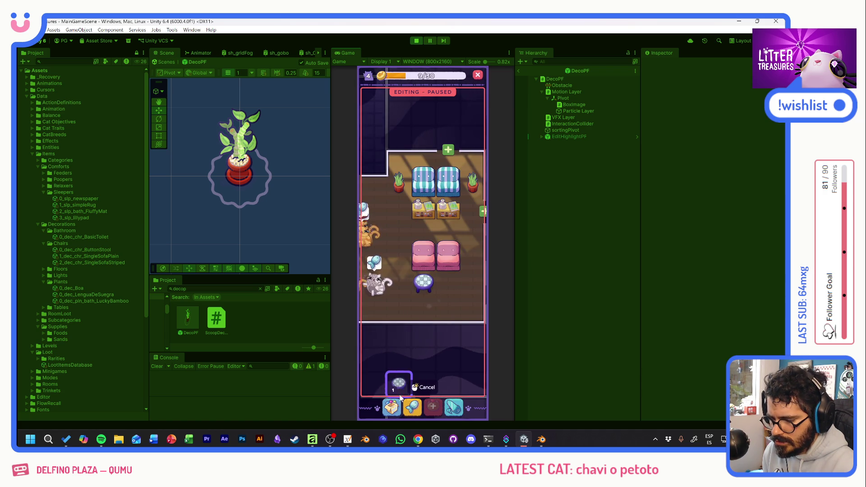
pyautogui.click(406, 386)
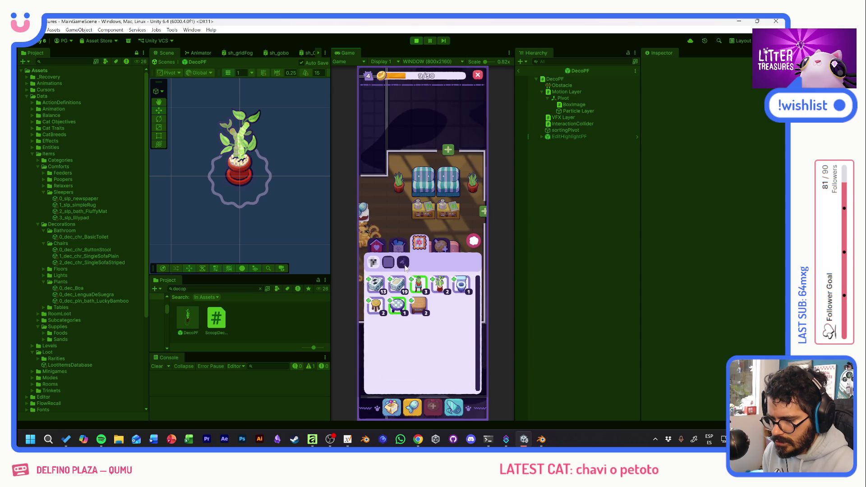
pyautogui.click(376, 245)
pyautogui.click(376, 309)
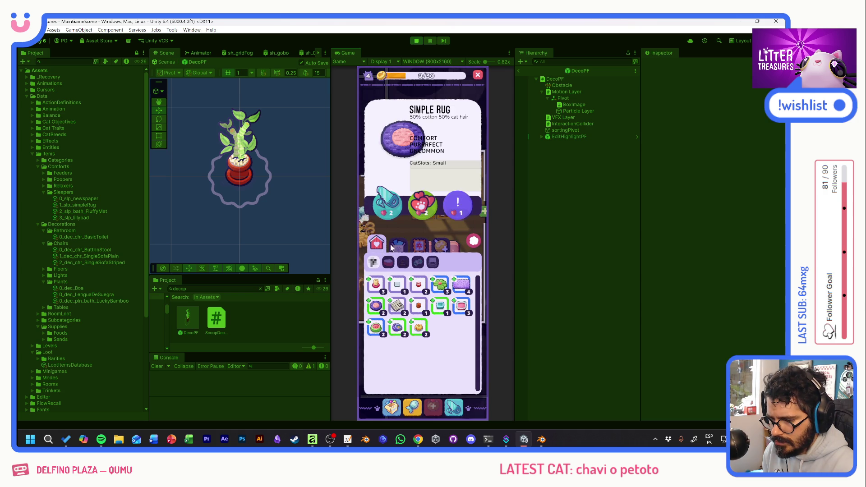
pyautogui.click(393, 211)
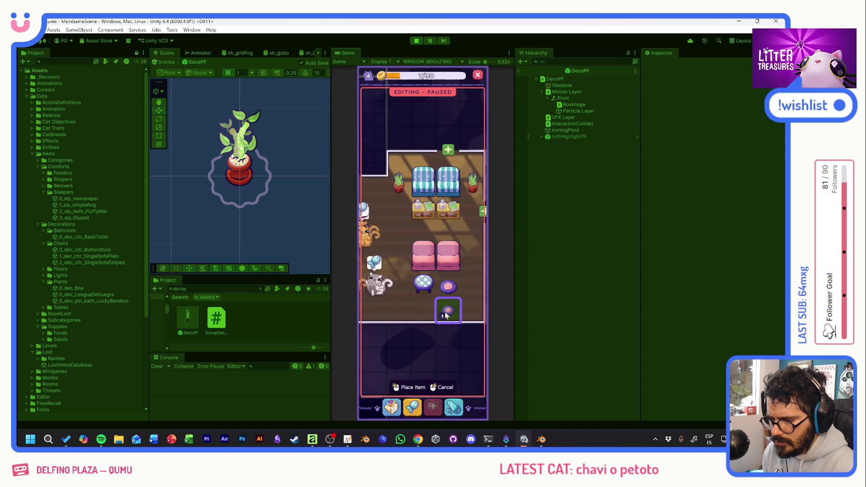
pyautogui.click(436, 292)
# In the cats' room, place the round rug, a table and a stool beside it
pyautogui.moveTo(393, 258); pyautogui.dragTo(472, 273)
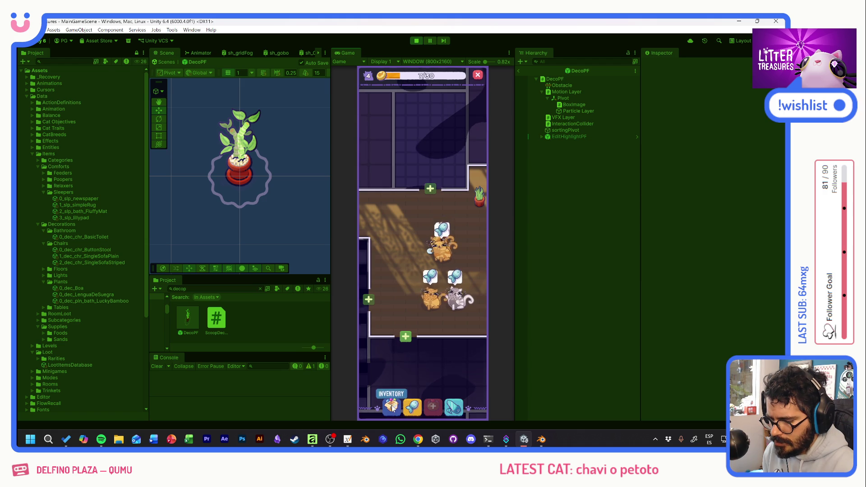
pyautogui.click(392, 406)
pyautogui.click(414, 315)
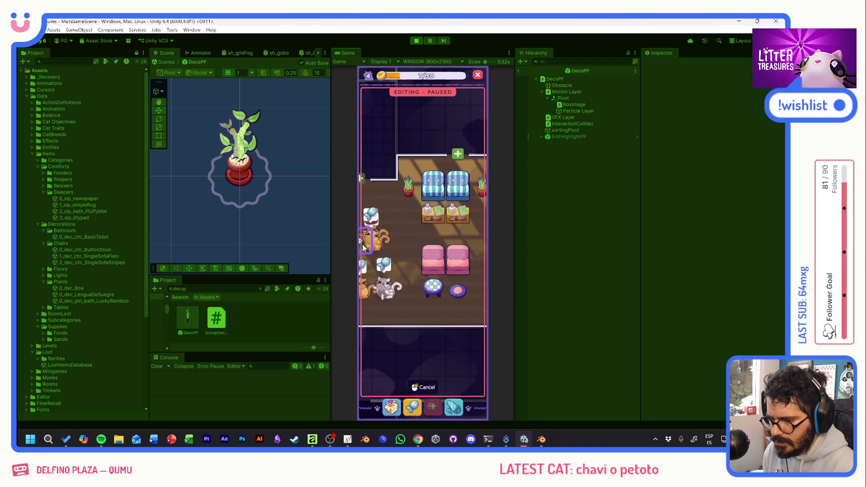
pyautogui.click(438, 235)
pyautogui.moveTo(405, 246); pyautogui.dragTo(441, 261)
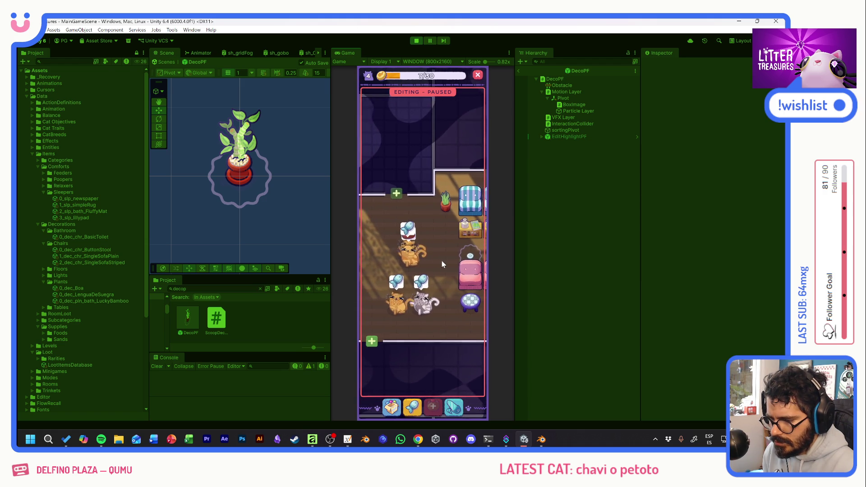
pyautogui.click(391, 408)
pyautogui.moveTo(418, 244); pyautogui.dragTo(397, 251)
pyautogui.click(409, 388)
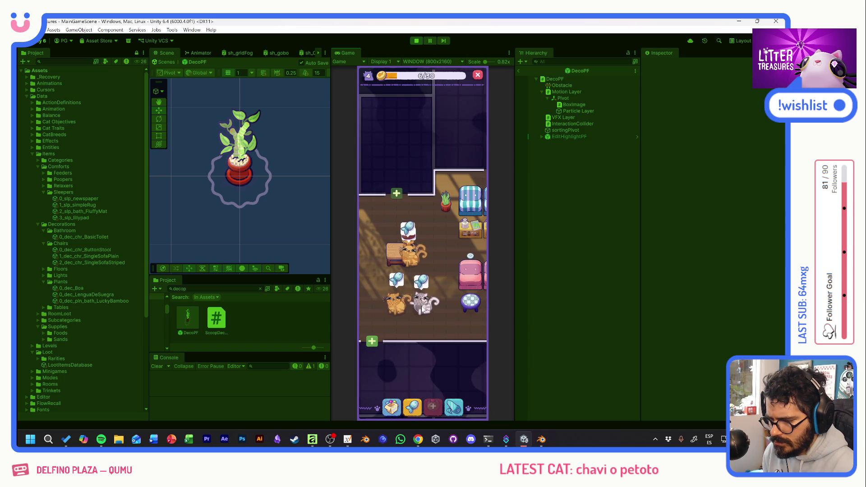
pyautogui.click(391, 408)
pyautogui.moveTo(377, 306)
pyautogui.mouseDown()
pyautogui.moveTo(390, 237)
pyautogui.moveTo(372, 252)
pyautogui.mouseUp()
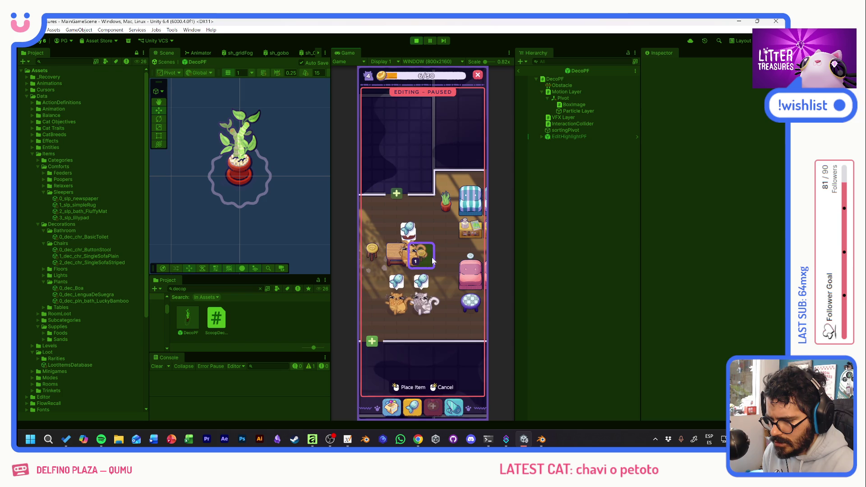
pyautogui.click(449, 266)
# Set potted plants onto the stools, then bring up the debug grid of all items
pyautogui.click(392, 406)
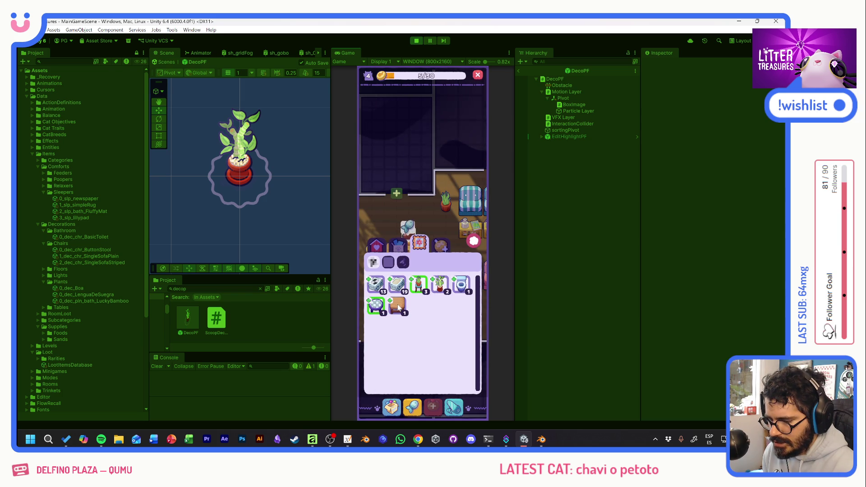
pyautogui.moveTo(419, 287)
pyautogui.mouseDown()
pyautogui.moveTo(448, 232)
pyautogui.moveTo(410, 227)
pyautogui.mouseUp()
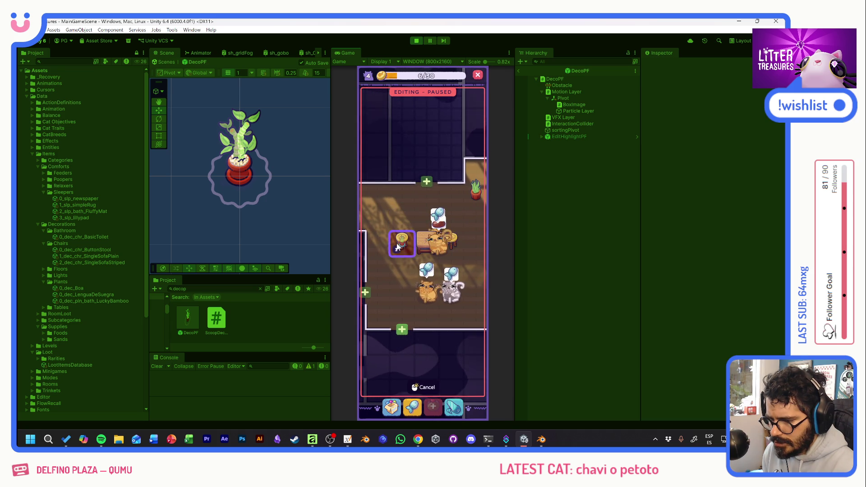
pyautogui.moveTo(409, 227)
pyautogui.mouseDown()
pyautogui.moveTo(384, 322)
pyautogui.moveTo(429, 316)
pyautogui.mouseUp()
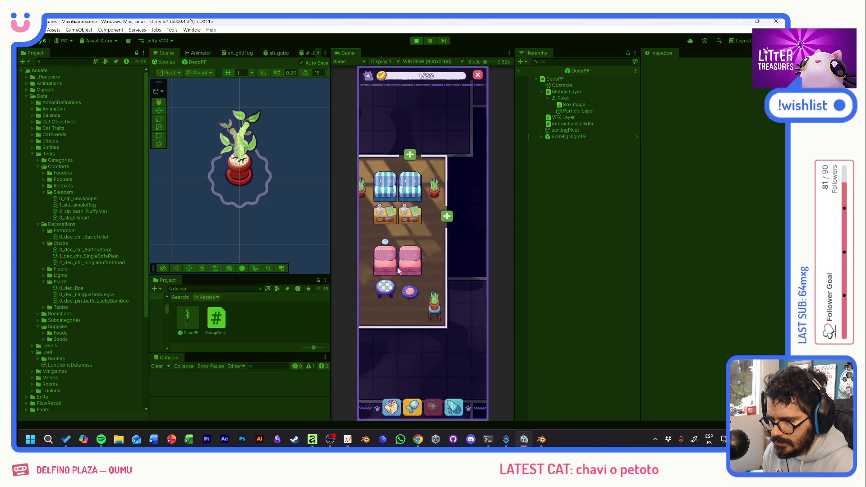
pyautogui.click(392, 406)
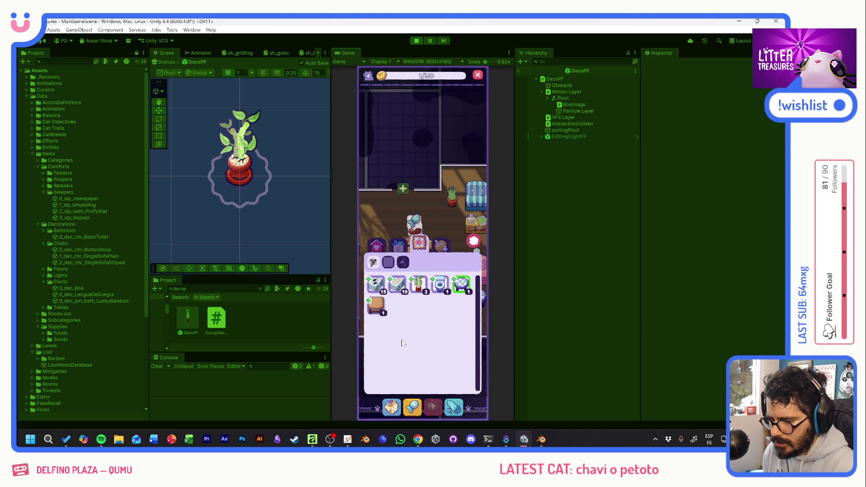
pyautogui.click(381, 248)
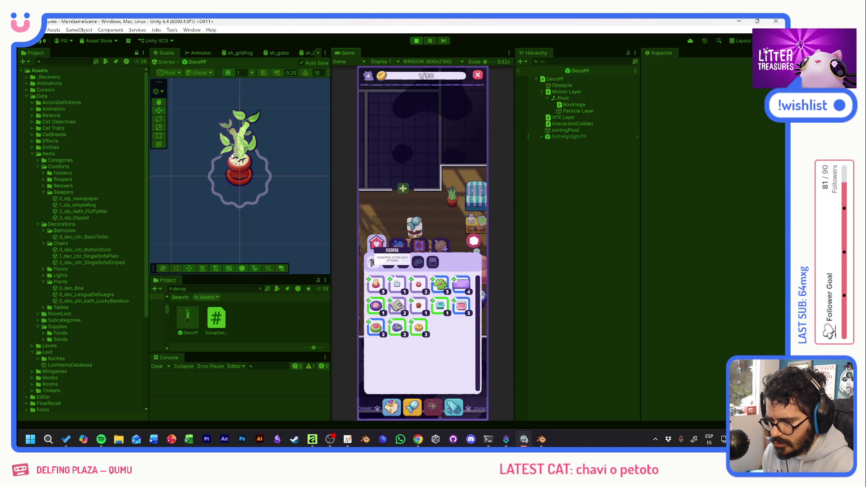
pyautogui.click(386, 218)
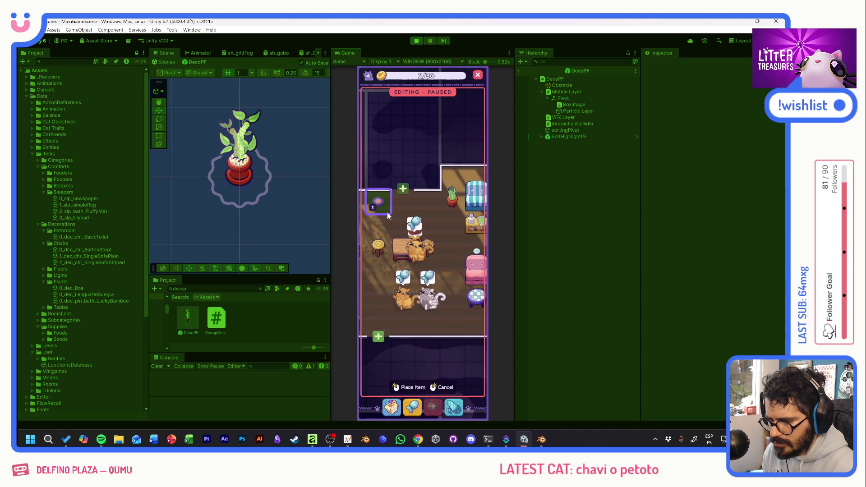
pyautogui.click(402, 264)
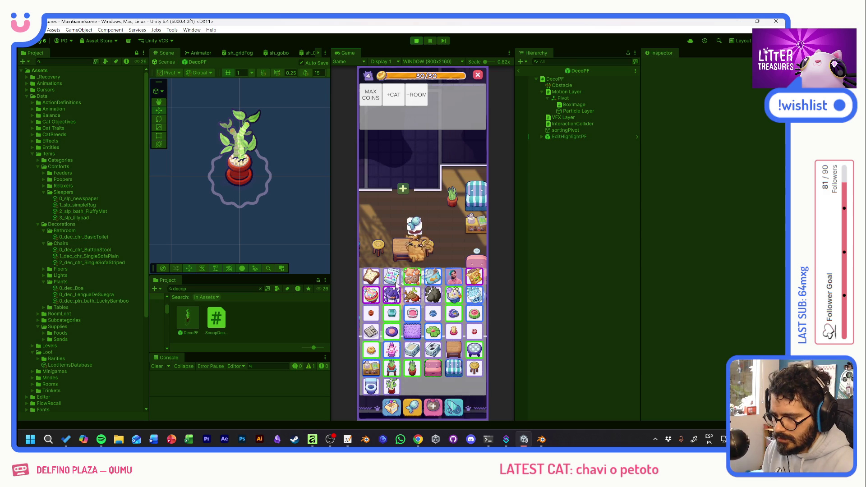
# Close the debug grid, cancel a rug placement and place the Moon Bowl beside the pink chairs
pyautogui.click(435, 257)
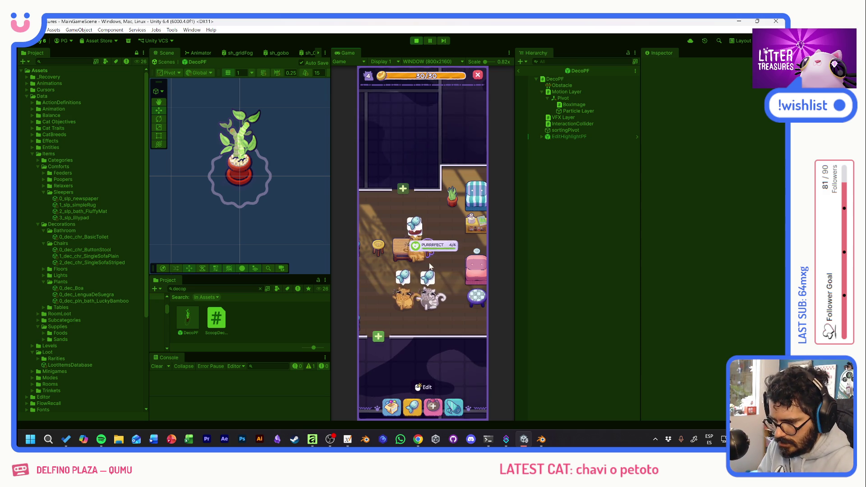
pyautogui.click(396, 313)
pyautogui.click(376, 311)
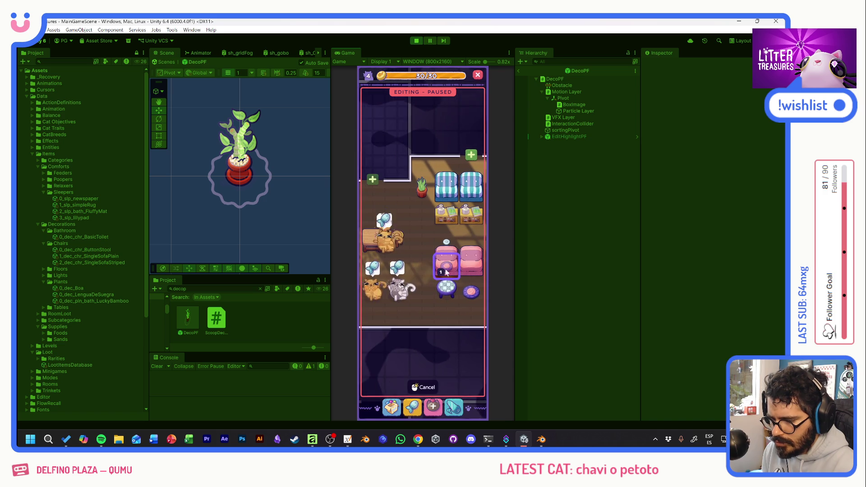
pyautogui.click(410, 387)
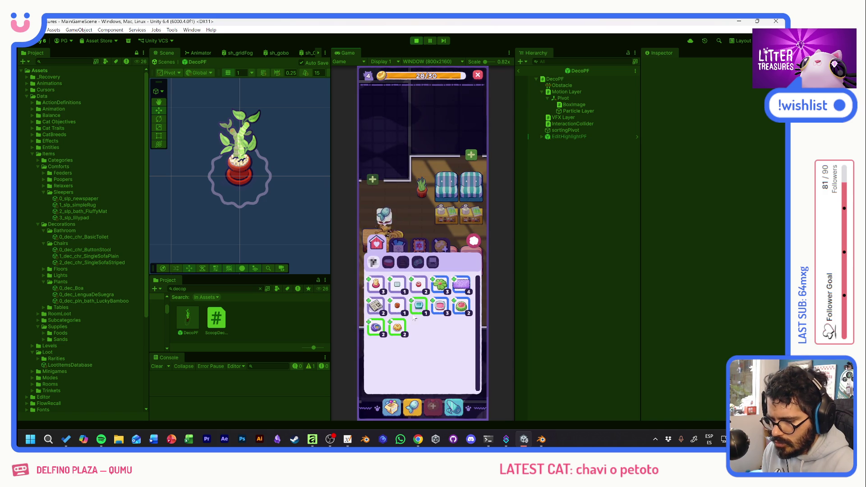
pyautogui.click(376, 330)
pyautogui.click(388, 210)
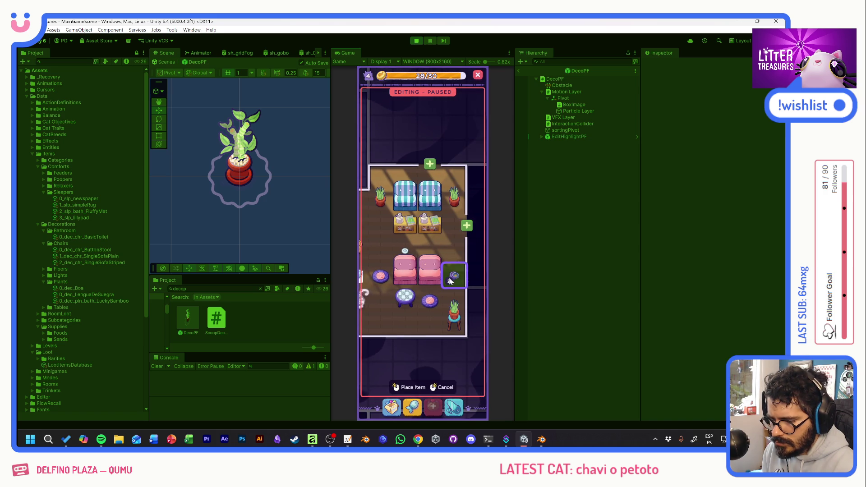
pyautogui.click(410, 388)
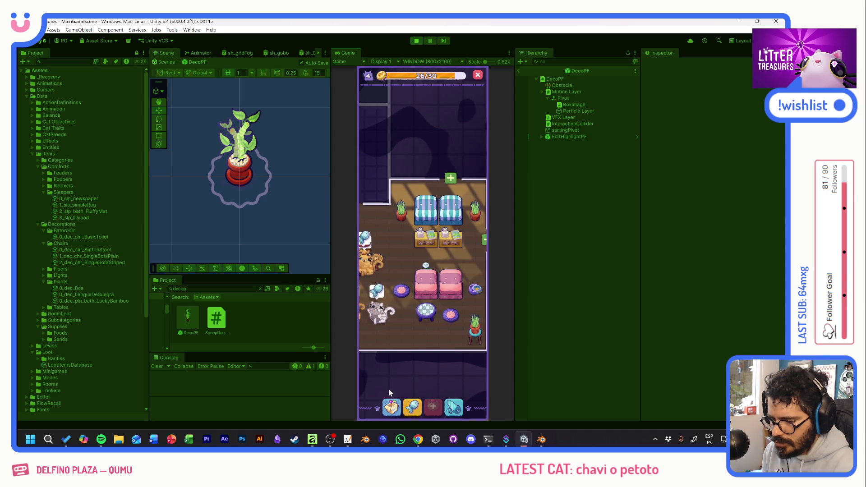
# Place the Tupperware beside the chairs and pan over to the room with the table
pyautogui.click(393, 408)
pyautogui.click(425, 307)
pyautogui.click(389, 210)
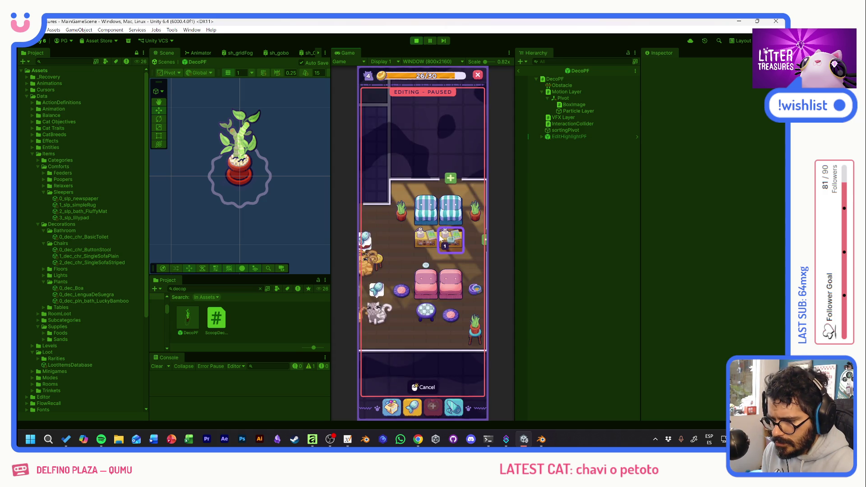
pyautogui.click(409, 387)
pyautogui.moveTo(456, 250); pyautogui.dragTo(429, 256)
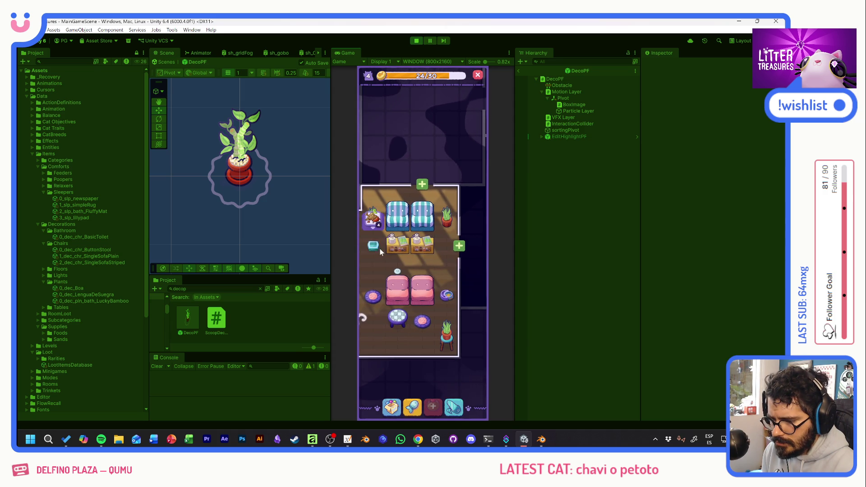
pyautogui.click(394, 271)
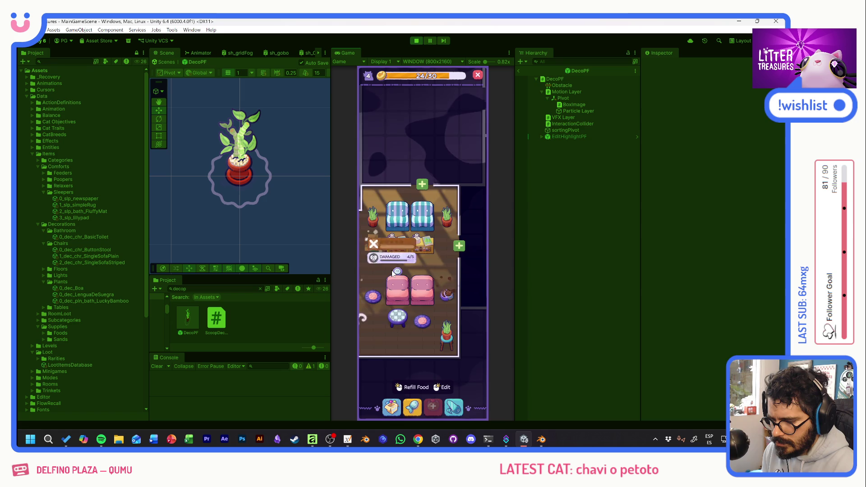
pyautogui.moveTo(393, 273); pyautogui.dragTo(424, 270)
# Carry the Slick Box into the table room and place pink bowls beside the cat
pyautogui.click(391, 407)
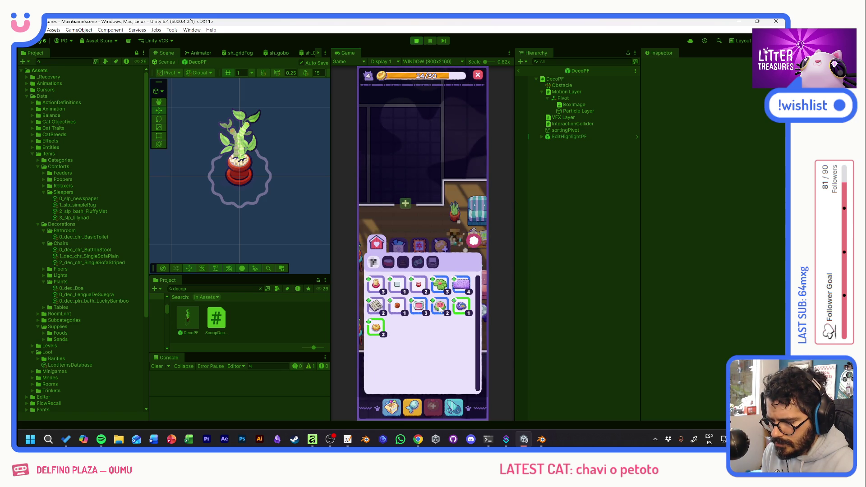
pyautogui.click(418, 306)
pyautogui.click(389, 214)
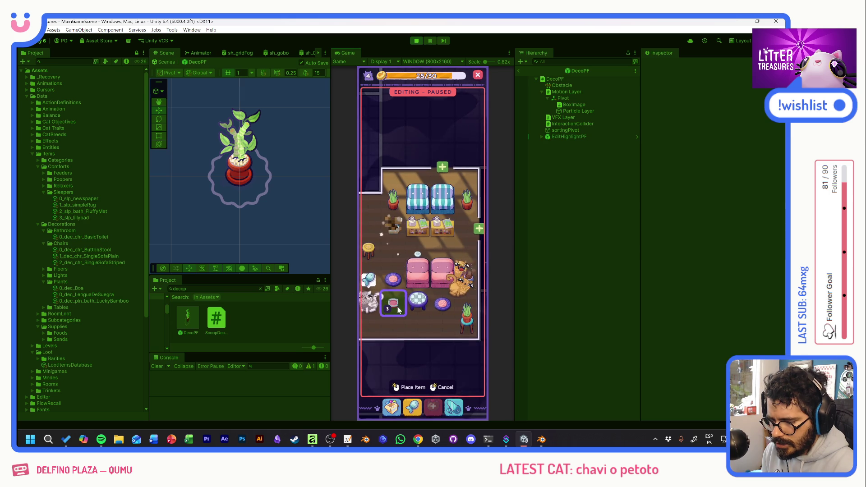
pyautogui.moveTo(393, 323)
pyautogui.mouseDown()
pyautogui.moveTo(434, 318)
pyautogui.moveTo(433, 273)
pyautogui.moveTo(410, 302)
pyautogui.mouseUp()
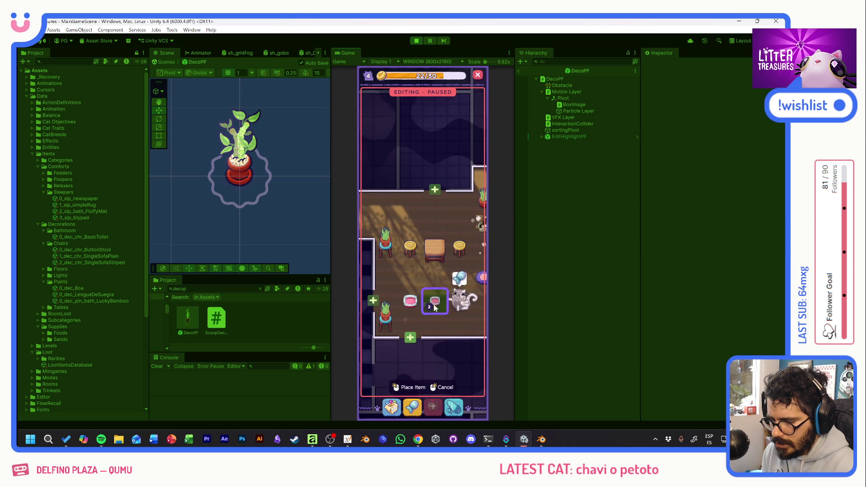
pyautogui.click(437, 305)
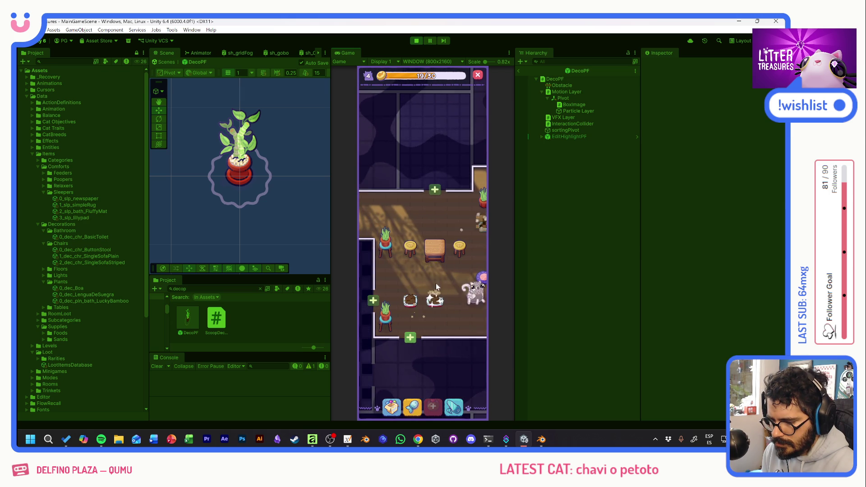
# In the striped-chairs room, pick up the purple rug and then the Lilypad for placement
pyautogui.moveTo(434, 279); pyautogui.dragTo(399, 335)
pyautogui.click(399, 335)
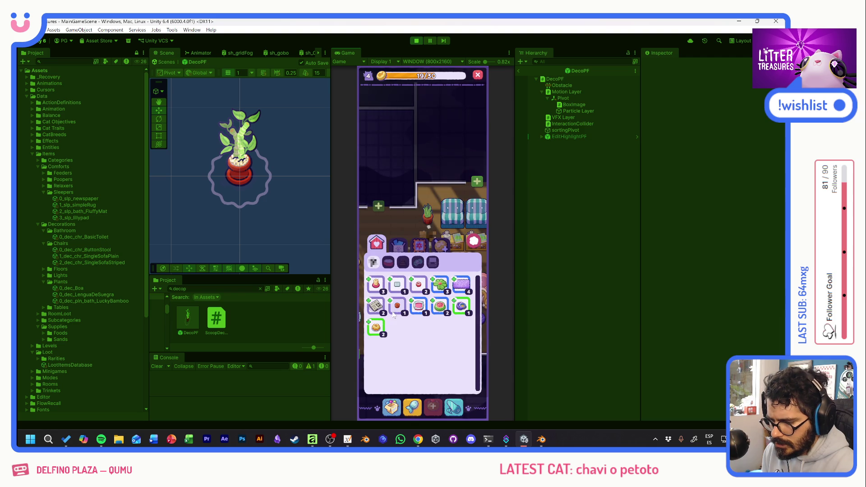
pyautogui.moveTo(461, 288)
pyautogui.mouseDown()
pyautogui.moveTo(376, 272)
pyautogui.moveTo(445, 265)
pyautogui.moveTo(407, 288)
pyautogui.moveTo(400, 328)
pyautogui.moveTo(417, 311)
pyautogui.moveTo(439, 308)
pyautogui.mouseUp()
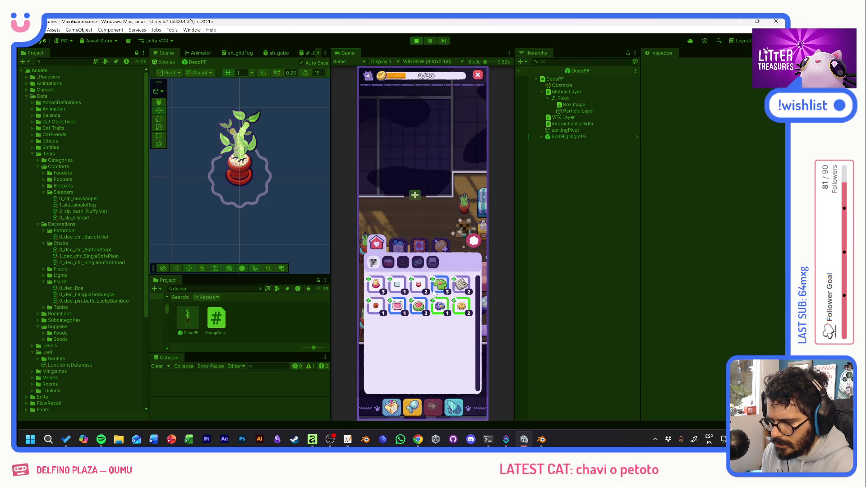
pyautogui.moveTo(440, 285); pyautogui.dragTo(399, 239)
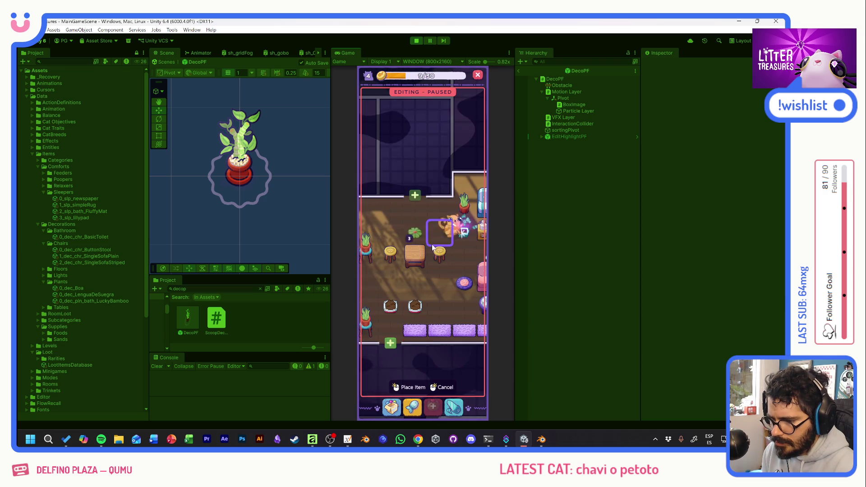
# Finish the lilypad row and review the Ceramic Watermelon item card in the inventory
pyautogui.moveTo(400, 238); pyautogui.dragTo(419, 251)
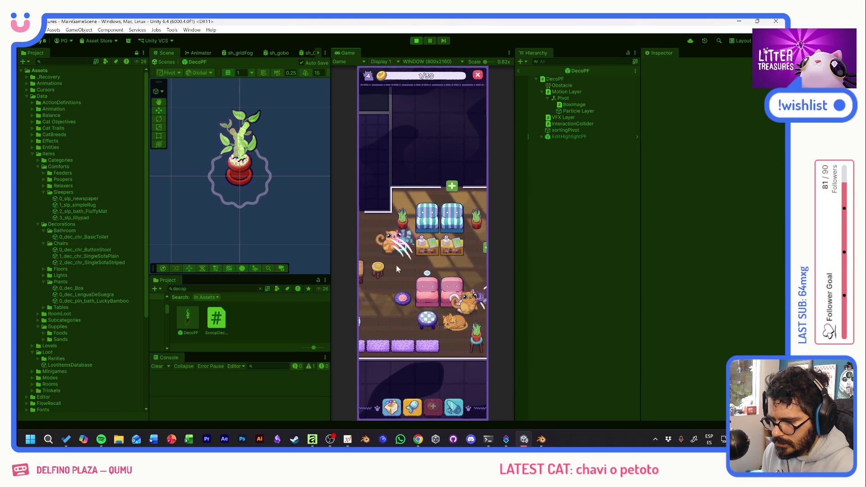
pyautogui.click(394, 403)
pyautogui.click(398, 307)
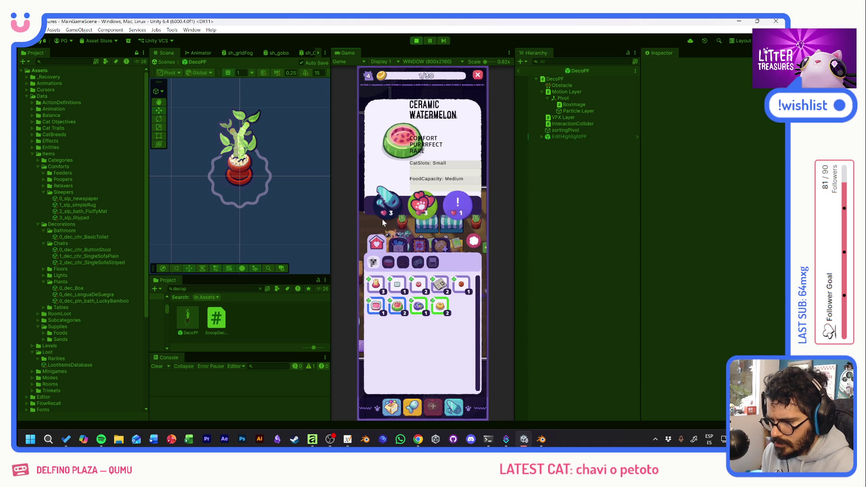
pyautogui.click(466, 240)
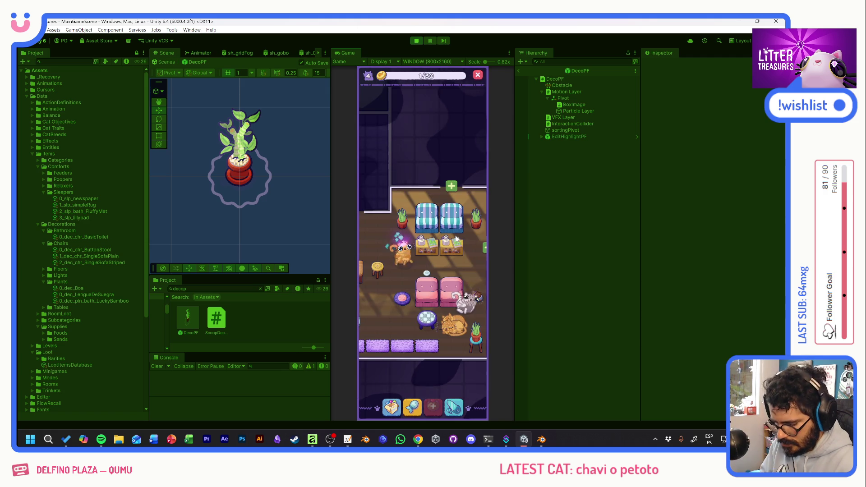
pyautogui.click(422, 231)
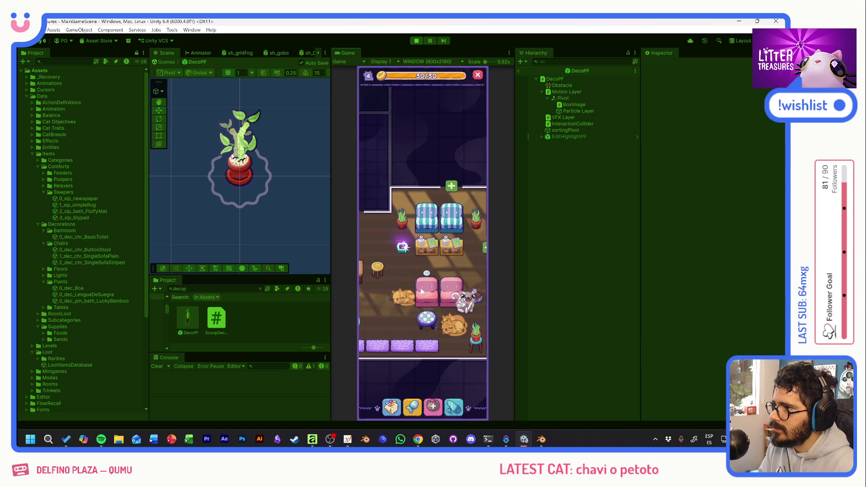
# Place the watermelon decorations from the inventory onto the room floor
pyautogui.click(392, 406)
pyautogui.moveTo(398, 307)
pyautogui.mouseDown()
pyautogui.moveTo(398, 286)
pyautogui.moveTo(463, 293)
pyautogui.mouseUp()
pyautogui.moveTo(429, 217)
pyautogui.mouseDown()
pyautogui.moveTo(446, 292)
pyautogui.moveTo(403, 293)
pyautogui.mouseUp()
pyautogui.click(387, 310)
# Place the yellow item in the room, then bring up the Lucky Bamboo item card
pyautogui.click(479, 235)
pyautogui.moveTo(421, 312); pyautogui.dragTo(436, 249)
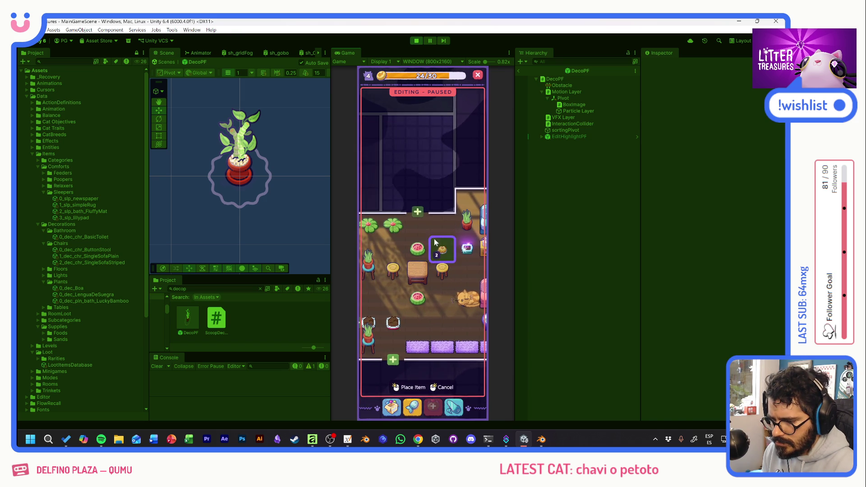
pyautogui.click(461, 205)
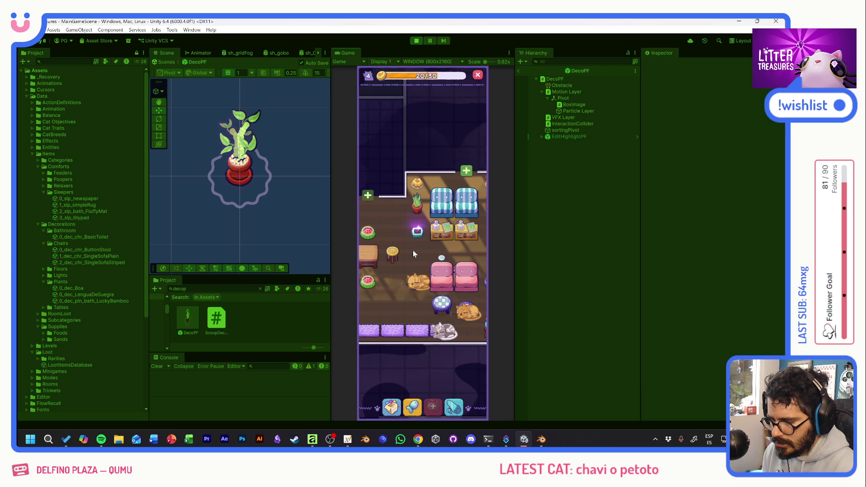
pyautogui.click(417, 232)
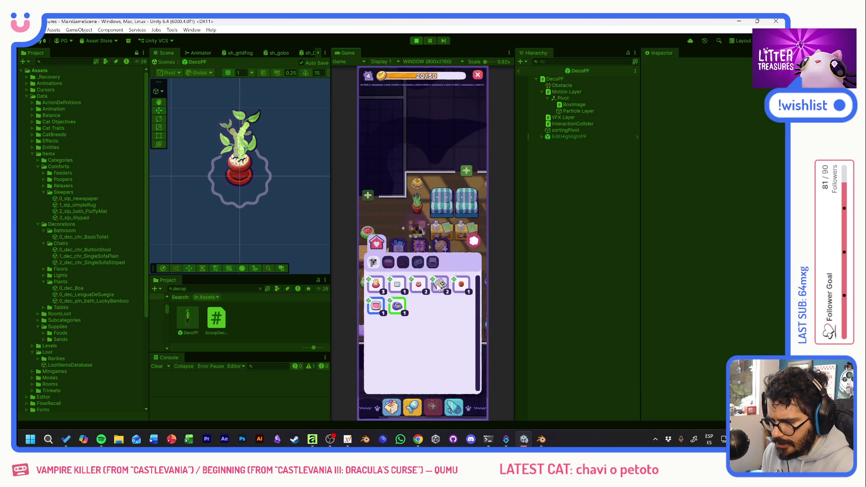
pyautogui.click(384, 246)
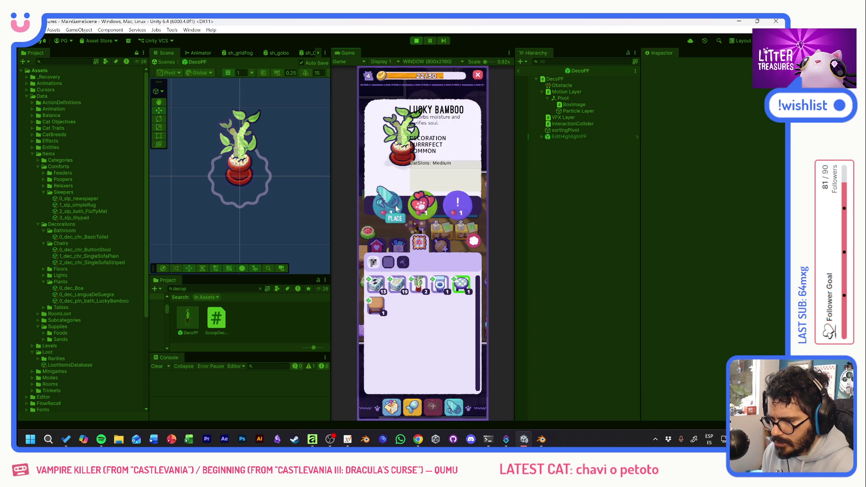
# Set the Lucky Bamboo down on a floor tile and pan toward the blue-sofa room to check it
pyautogui.click(396, 209)
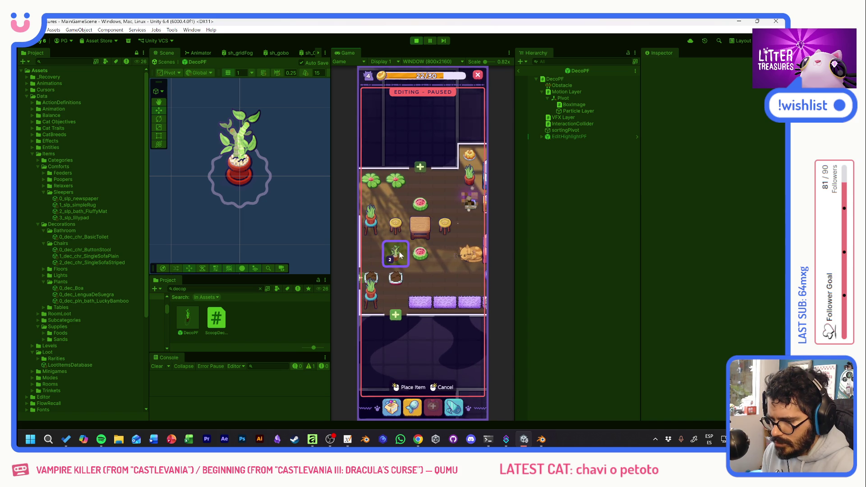
pyautogui.click(443, 258)
pyautogui.moveTo(457, 275)
pyautogui.mouseDown()
pyautogui.moveTo(378, 277)
pyautogui.moveTo(469, 260)
pyautogui.mouseUp()
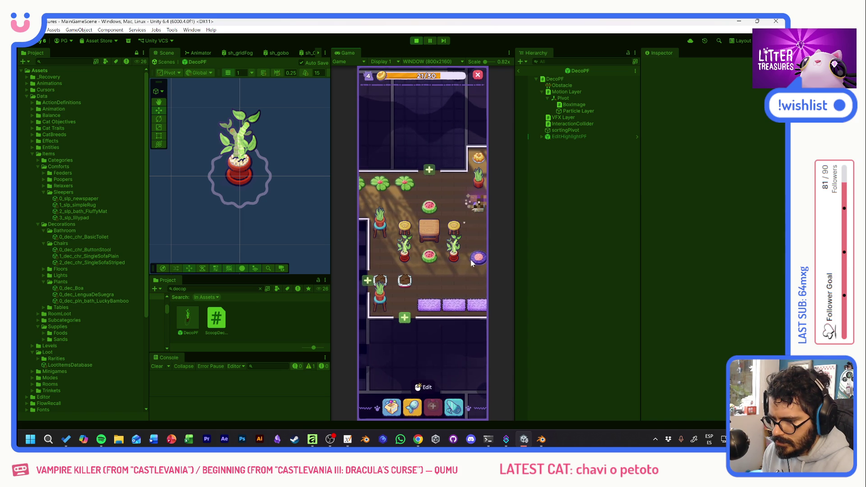
pyautogui.moveTo(470, 261)
pyautogui.mouseDown()
pyautogui.moveTo(408, 257)
pyautogui.moveTo(368, 271)
pyautogui.moveTo(445, 263)
pyautogui.mouseUp()
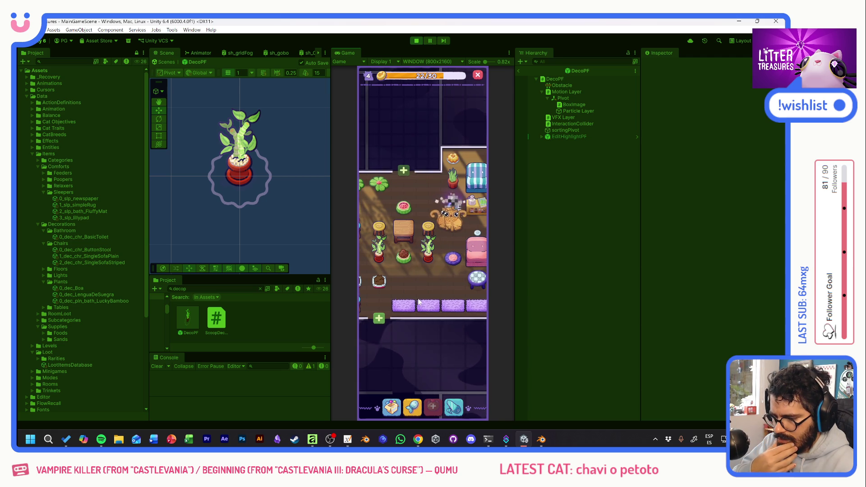
pyautogui.click(392, 408)
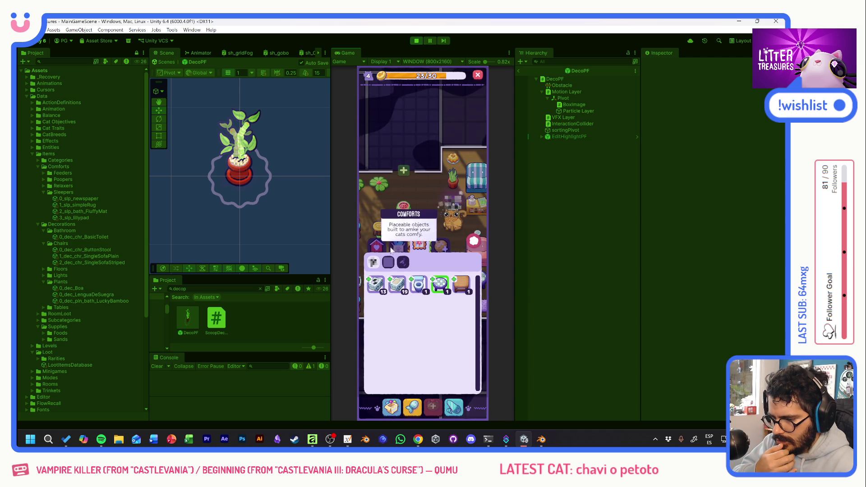
pyautogui.click(471, 245)
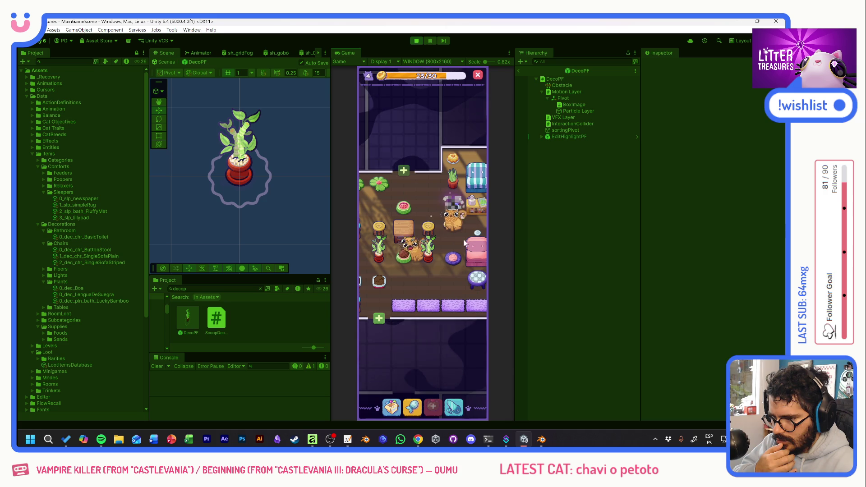
# Scoop the litter box and collect the Miau Daily and newspaper rewards
pyautogui.click(383, 280)
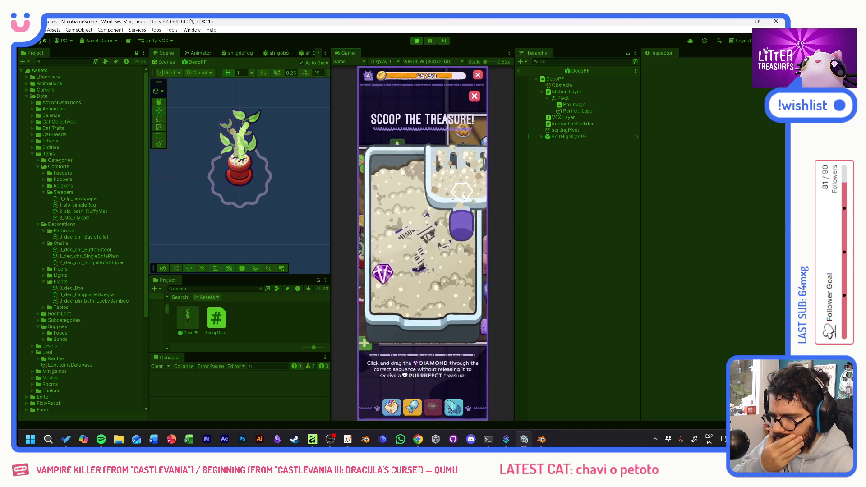
pyautogui.moveTo(388, 281)
pyautogui.mouseDown()
pyautogui.moveTo(405, 243)
pyautogui.moveTo(448, 282)
pyautogui.mouseUp()
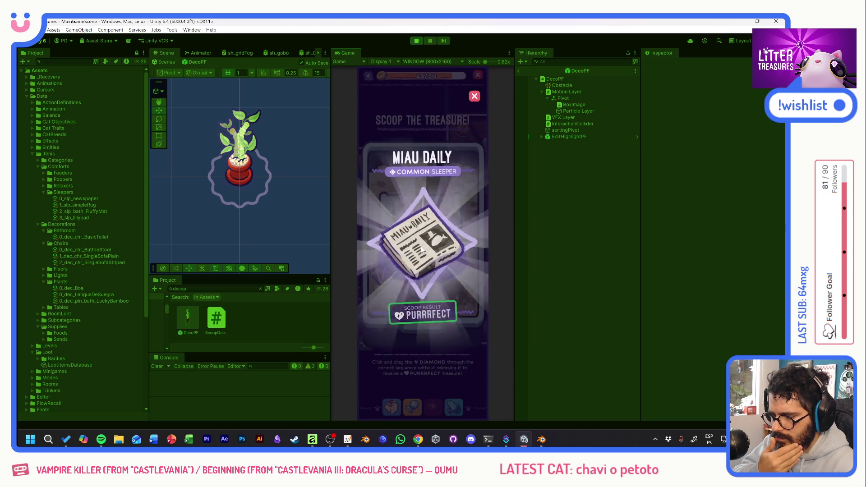
pyautogui.click(400, 267)
pyautogui.moveTo(385, 274); pyautogui.dragTo(444, 272)
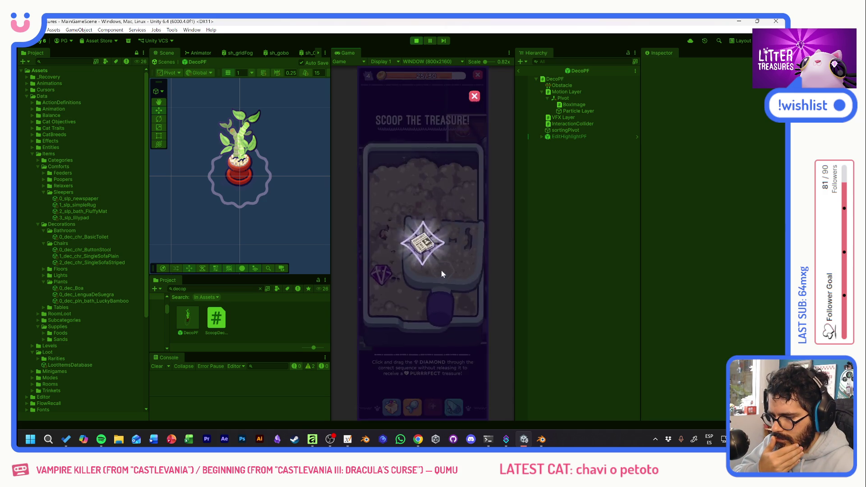
pyautogui.click(427, 244)
# Scoop again for the Pot Soil and Checkered Tiles rewards, then pan to the pink-sofa room
pyautogui.moveTo(382, 276)
pyautogui.mouseDown()
pyautogui.moveTo(426, 233)
pyautogui.moveTo(456, 269)
pyautogui.mouseUp()
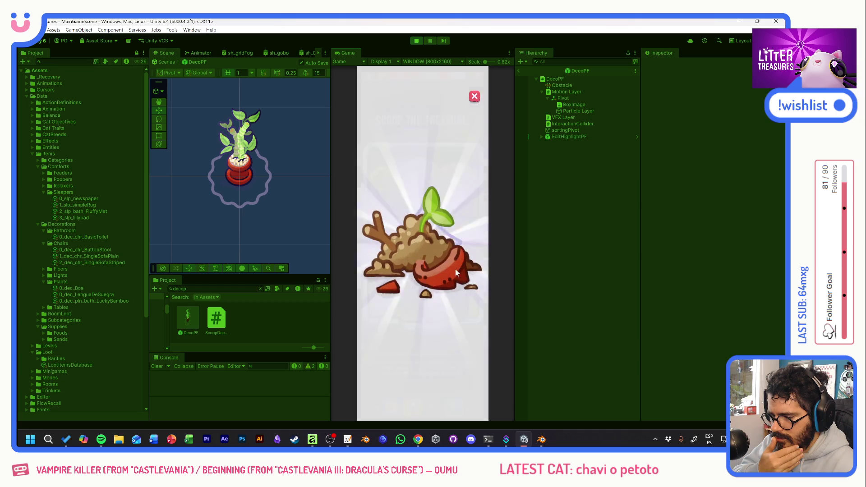
pyautogui.click(435, 241)
pyautogui.moveTo(387, 271)
pyautogui.mouseDown()
pyautogui.moveTo(422, 204)
pyautogui.moveTo(455, 275)
pyautogui.mouseUp()
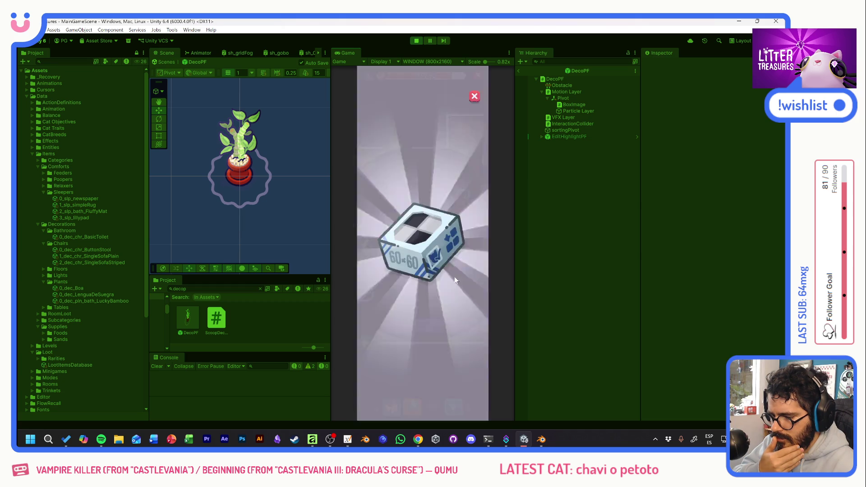
pyautogui.click(432, 247)
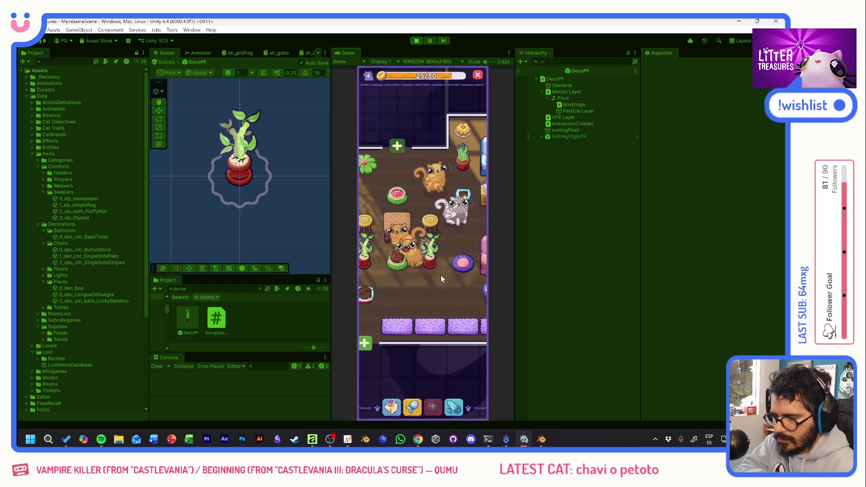
pyautogui.moveTo(447, 273); pyautogui.dragTo(365, 286)
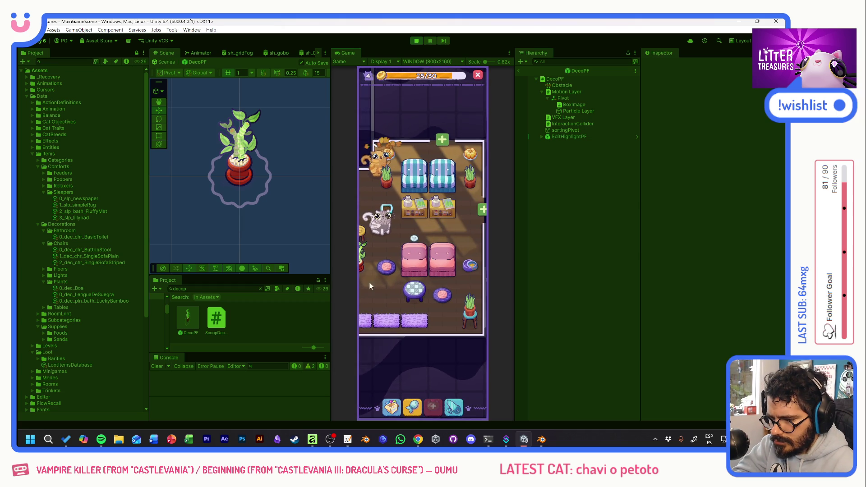
# Pan over to the room with cats and briefly check the Supply Shop, closing it with Esc
pyautogui.click(414, 239)
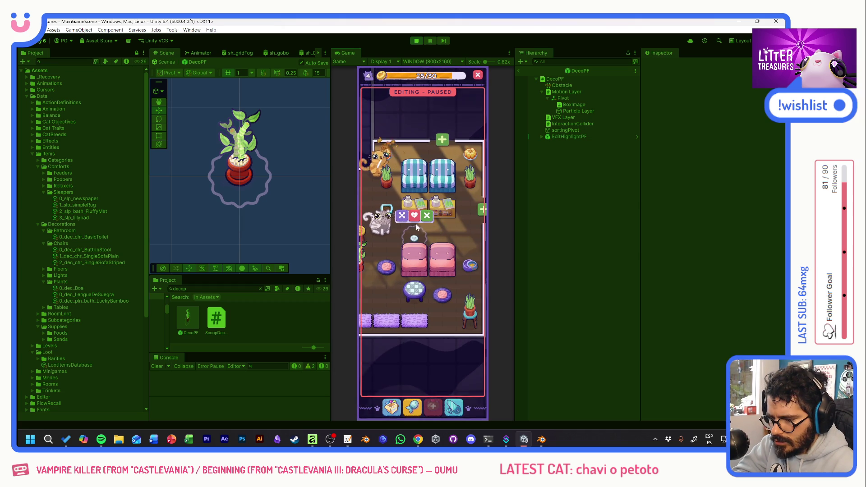
pyautogui.click(425, 218)
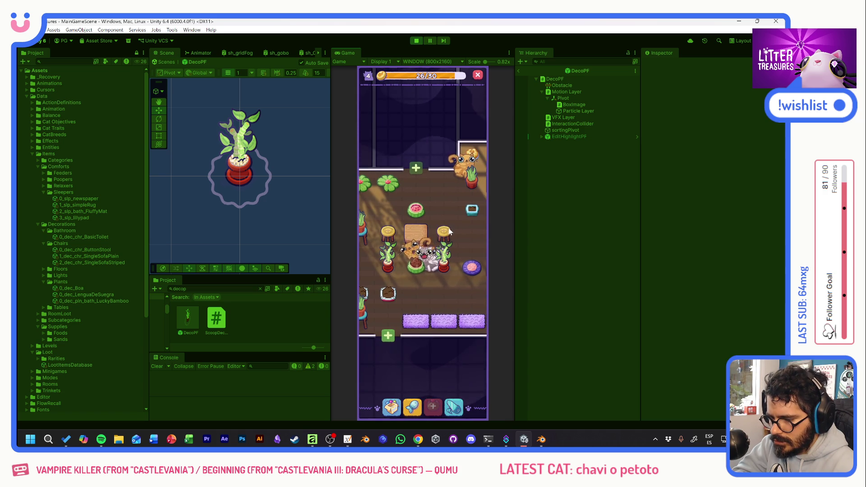
pyautogui.moveTo(443, 288)
pyautogui.mouseDown()
pyautogui.moveTo(459, 284)
pyautogui.moveTo(389, 280)
pyautogui.mouseUp()
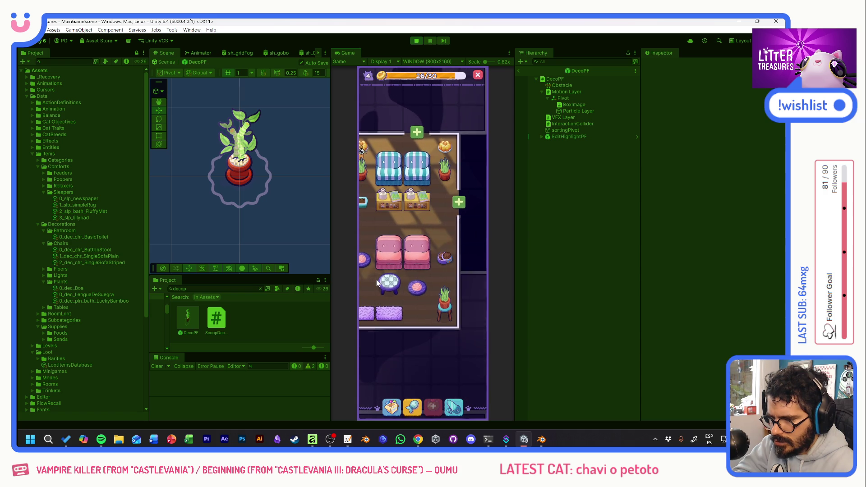
pyautogui.moveTo(395, 249); pyautogui.dragTo(431, 257)
pyautogui.moveTo(389, 212); pyautogui.dragTo(410, 203)
pyautogui.click(413, 406)
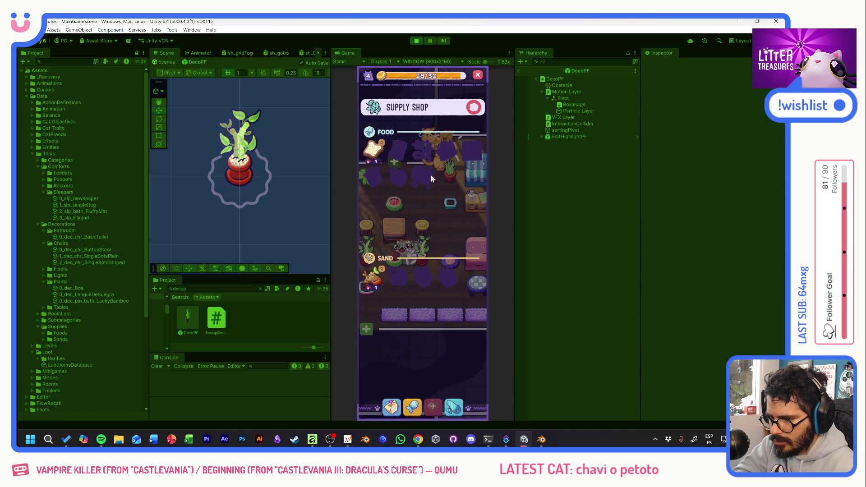
pyautogui.press('Escape')
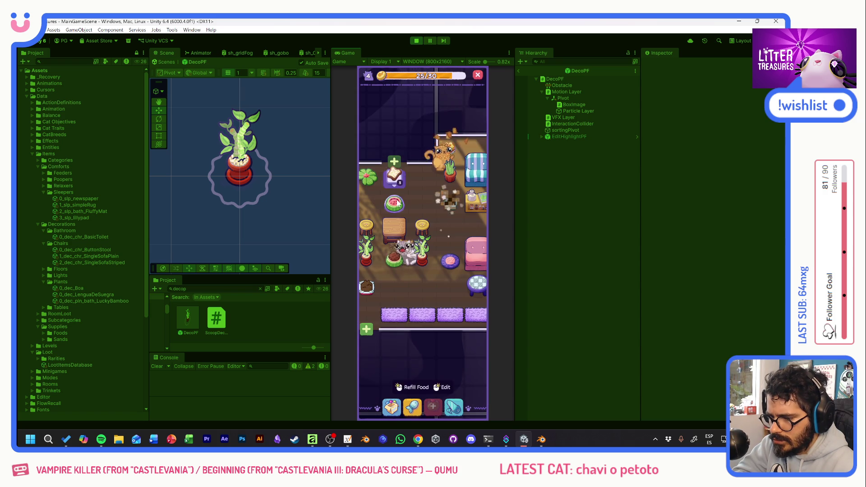
# Inspect the food bowl's info card, then scoop the sparkling litter spot
pyautogui.moveTo(431, 221)
pyautogui.mouseDown()
pyautogui.moveTo(417, 221)
pyautogui.moveTo(473, 227)
pyautogui.mouseUp()
pyautogui.click(414, 270)
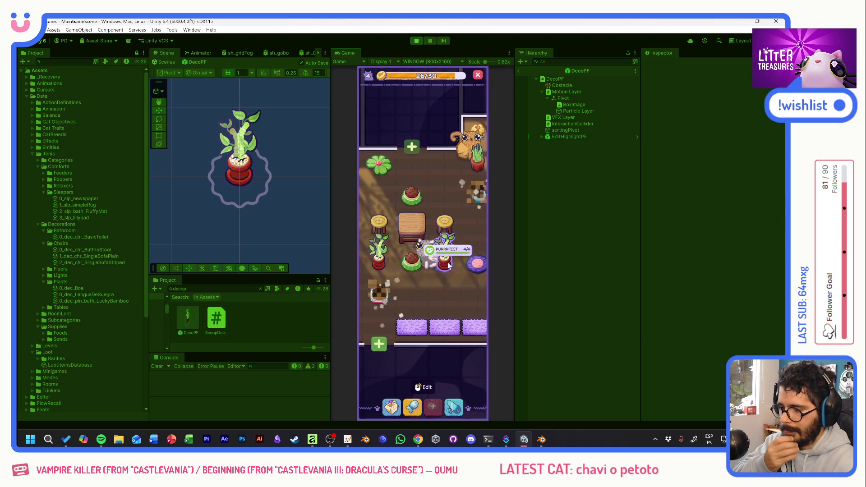
pyautogui.click(387, 303)
pyautogui.click(447, 295)
pyautogui.moveTo(403, 220)
pyautogui.mouseDown()
pyautogui.moveTo(465, 222)
pyautogui.moveTo(356, 217)
pyautogui.mouseUp()
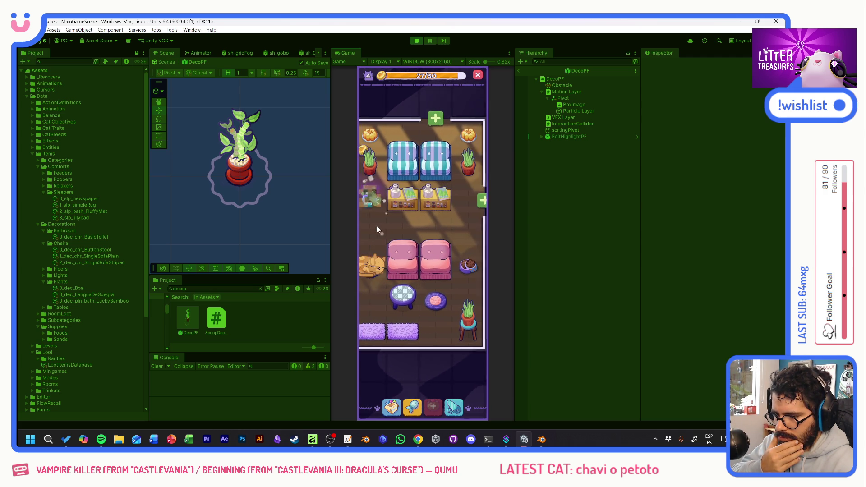
pyautogui.moveTo(371, 229); pyautogui.dragTo(420, 204)
pyautogui.click(420, 204)
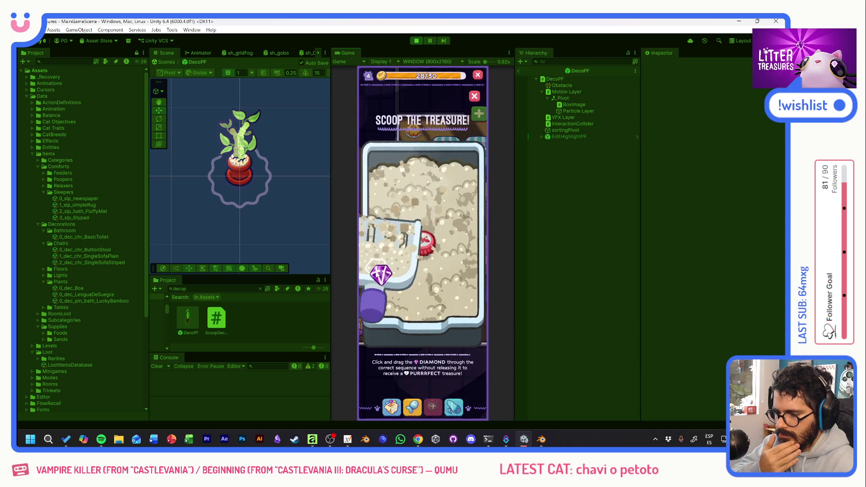
# Place a plant from the inventory at a new spot in the room
pyautogui.click(391, 406)
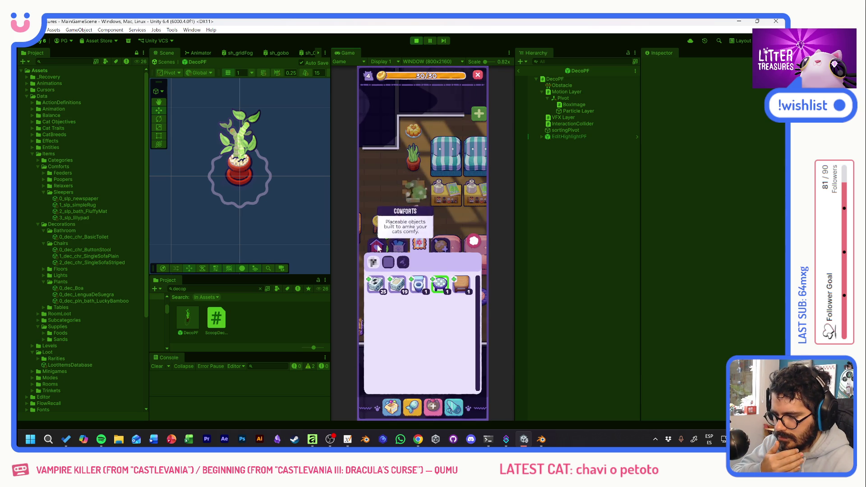
pyautogui.click(419, 284)
pyautogui.click(390, 217)
pyautogui.moveTo(390, 218)
pyautogui.mouseDown()
pyautogui.moveTo(383, 248)
pyautogui.moveTo(430, 273)
pyautogui.moveTo(351, 219)
pyautogui.mouseUp()
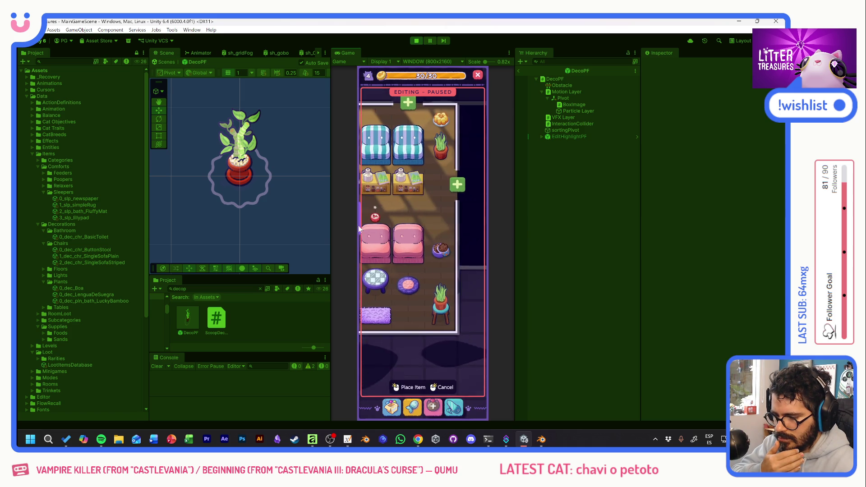
pyautogui.click(442, 284)
pyautogui.moveTo(408, 306)
pyautogui.mouseDown()
pyautogui.moveTo(407, 252)
pyautogui.moveTo(402, 290)
pyautogui.mouseUp()
# Place another held decoration on the floor, then start scooping a litter box for treasure
pyautogui.click(432, 407)
pyautogui.click(420, 283)
pyautogui.click(459, 203)
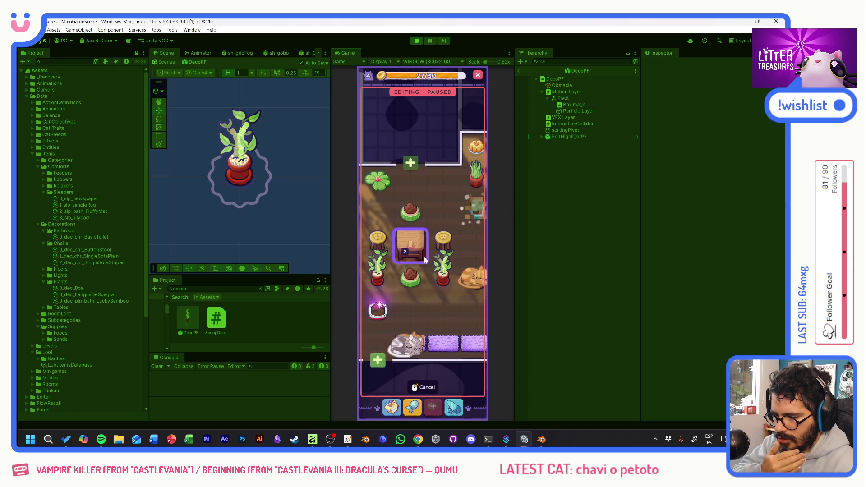
pyautogui.moveTo(459, 252); pyautogui.dragTo(436, 248)
pyautogui.click(440, 256)
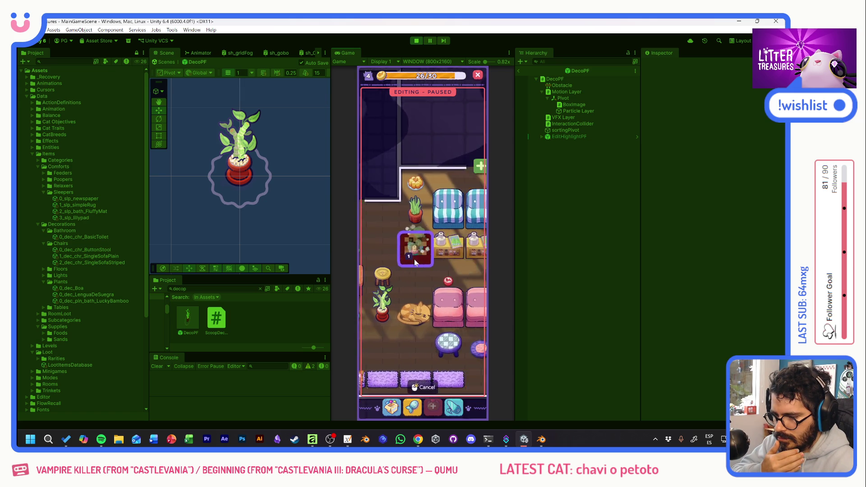
pyautogui.click(451, 225)
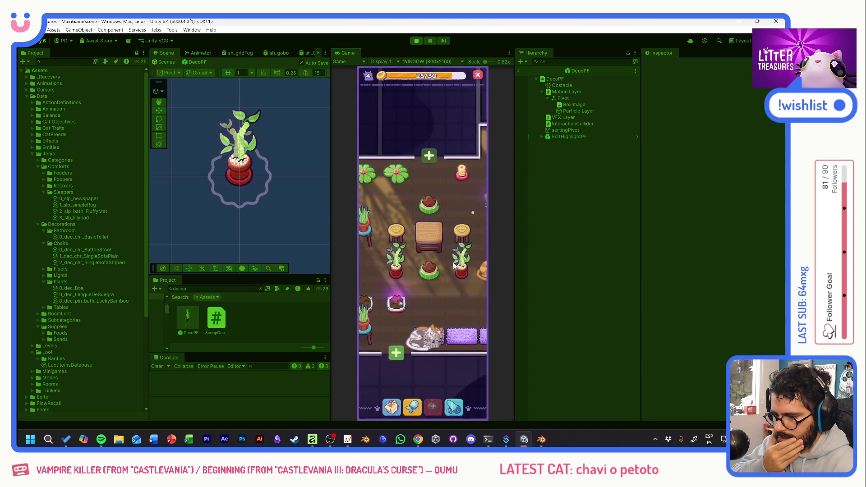
pyautogui.click(403, 299)
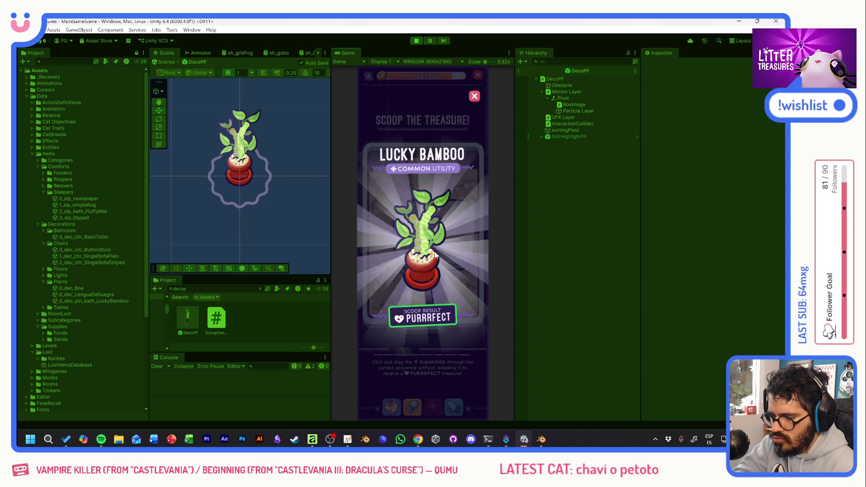
# Collect the won Lucky Bamboo and pick it from the decorations category to place
pyautogui.click(436, 256)
pyautogui.click(441, 280)
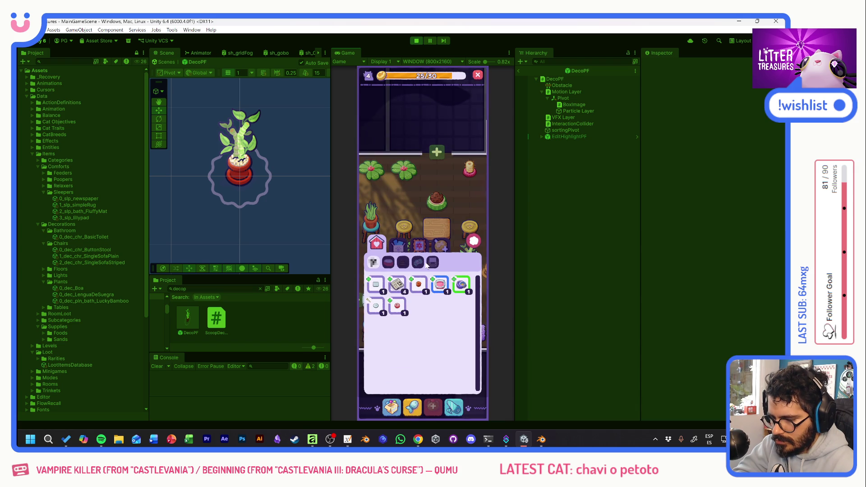
pyautogui.click(401, 250)
pyautogui.click(378, 306)
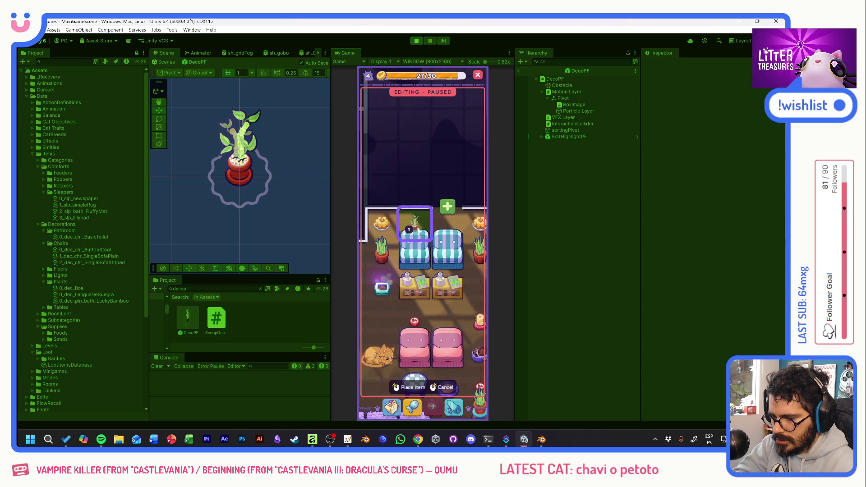
# Place the Lucky Bamboo on its tile, play a scoop round, and check the Supply Shop
pyautogui.click(420, 231)
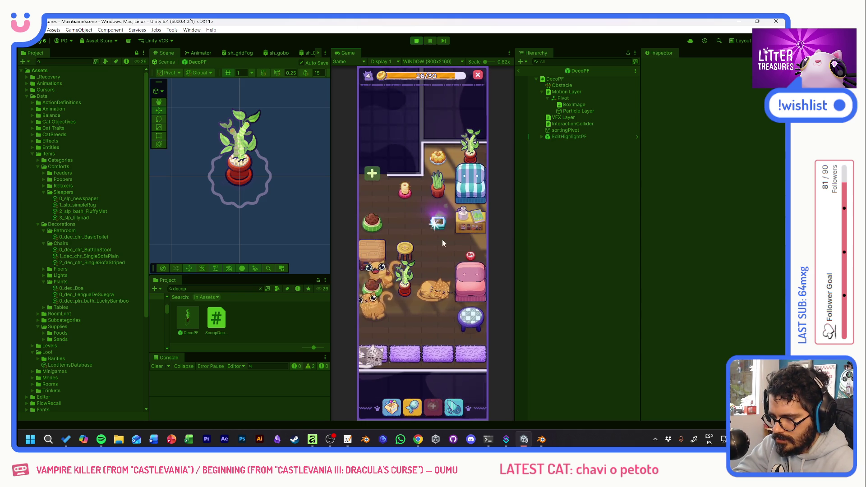
pyautogui.click(438, 251)
pyautogui.moveTo(462, 224); pyautogui.dragTo(457, 290)
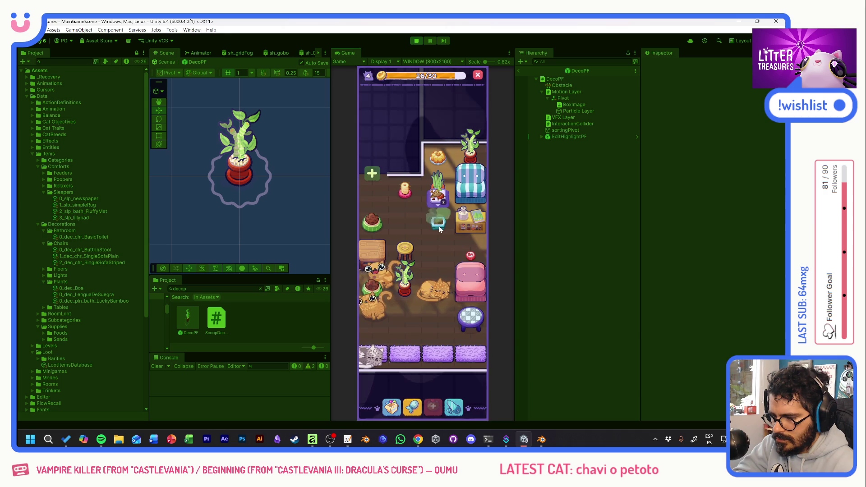
pyautogui.click(407, 396)
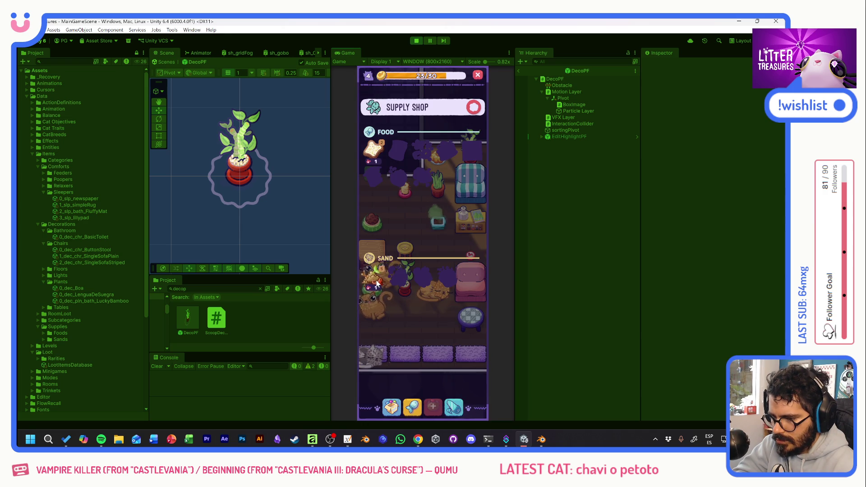
pyautogui.click(442, 207)
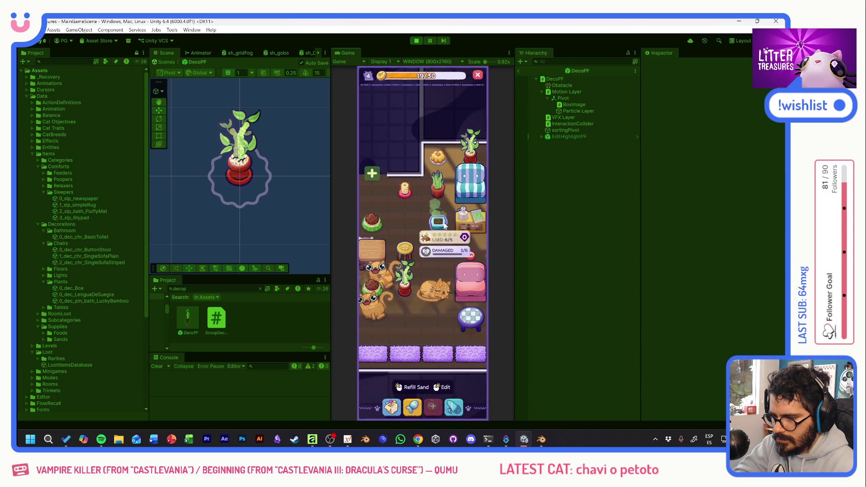
pyautogui.scroll(-3, 416, 256)
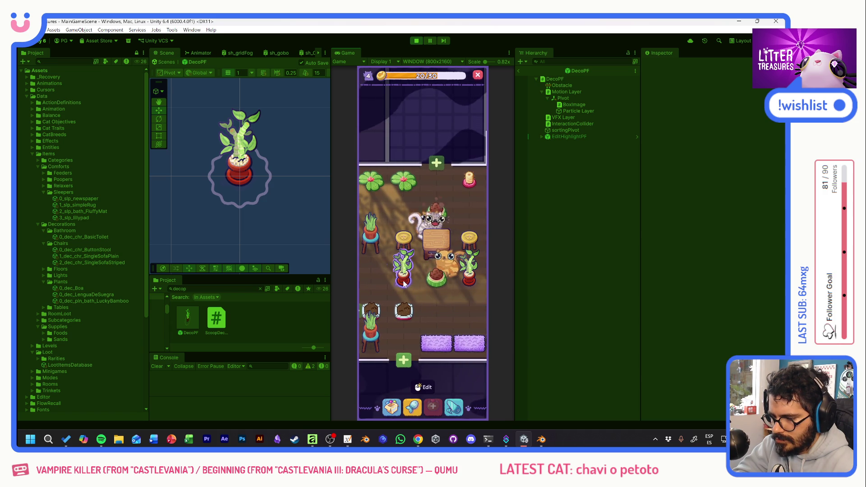
pyautogui.scroll(-2, 464, 284)
# Tour the neighbouring rooms, then scoop a litter box and collect the Beige Tile reward
pyautogui.moveTo(447, 268); pyautogui.dragTo(365, 266)
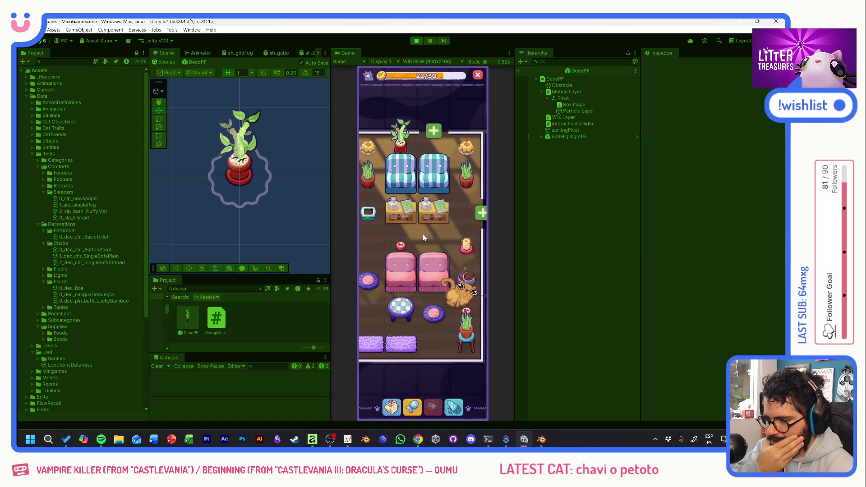
pyautogui.moveTo(389, 235); pyautogui.dragTo(429, 232)
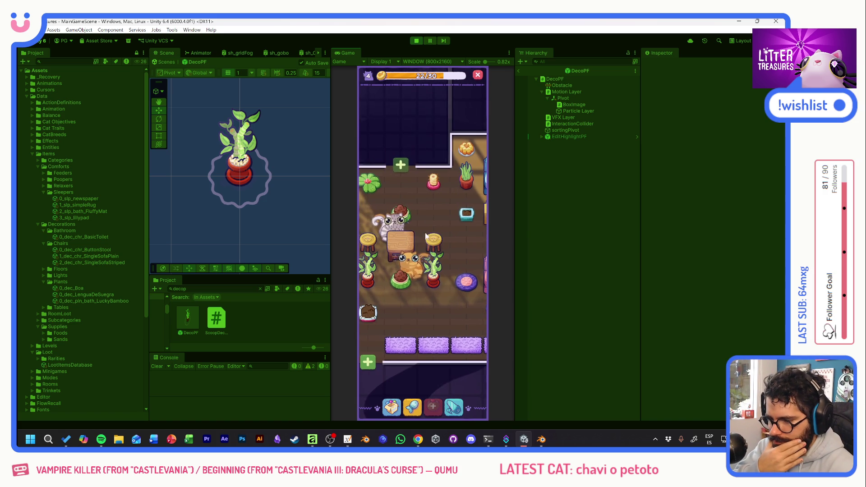
pyautogui.moveTo(433, 292)
pyautogui.mouseDown()
pyautogui.moveTo(457, 287)
pyautogui.moveTo(458, 249)
pyautogui.moveTo(454, 298)
pyautogui.moveTo(464, 292)
pyautogui.mouseUp()
pyautogui.scroll(-1, 463, 286)
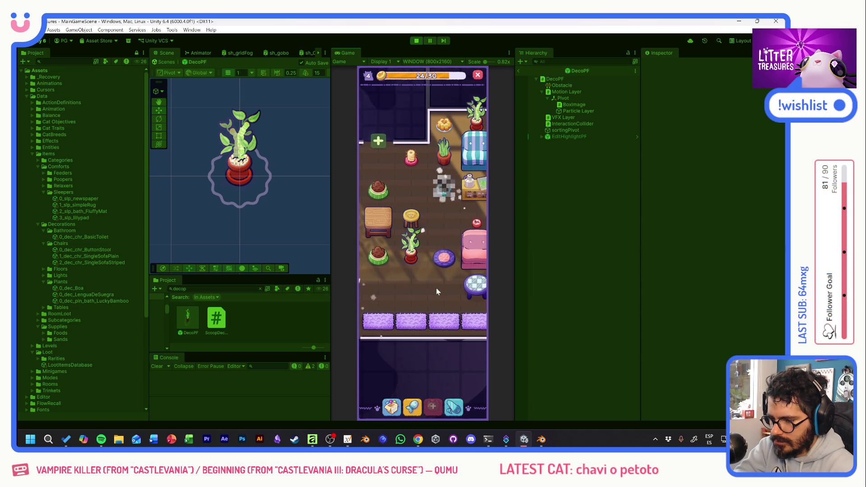
pyautogui.scroll(-1, 437, 288)
pyautogui.moveTo(445, 250); pyautogui.dragTo(430, 248)
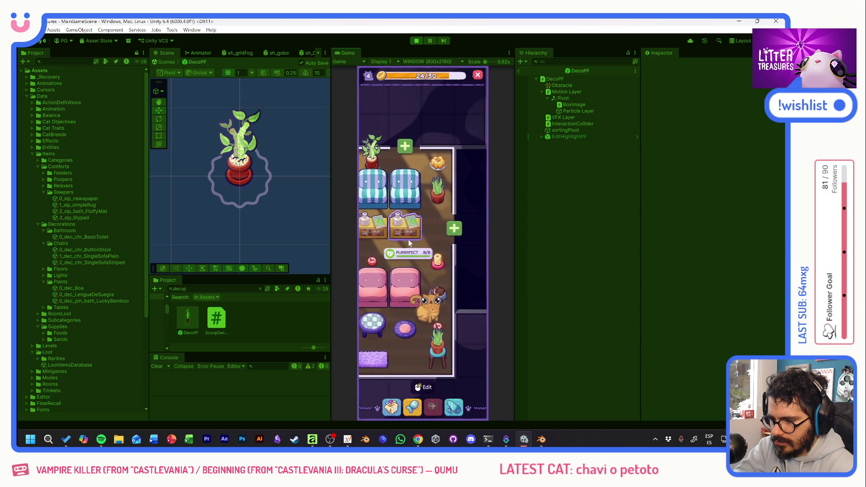
pyautogui.scroll(-1, 430, 244)
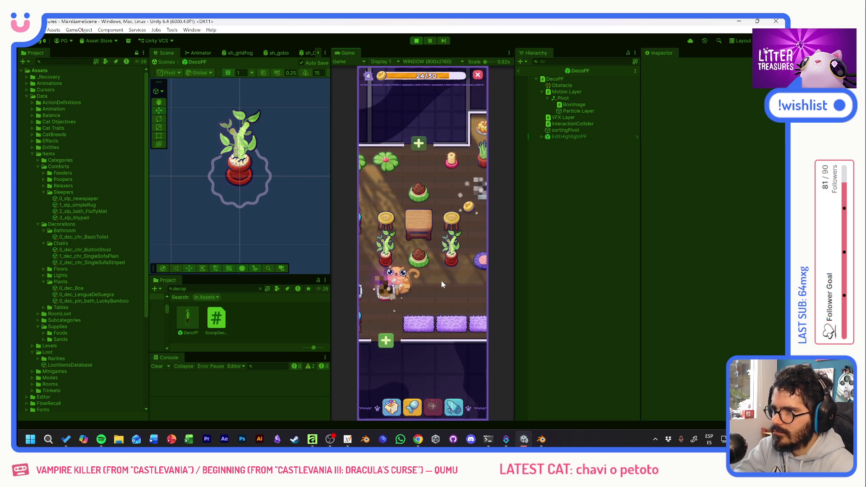
pyautogui.click(383, 294)
pyautogui.click(456, 287)
pyautogui.click(428, 252)
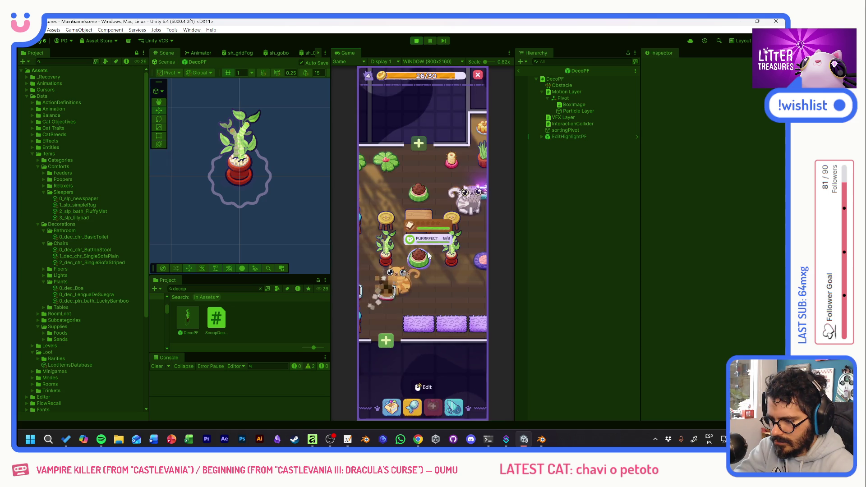
# Scoop another litter box for its reward and pan over the lily pads and stools room
pyautogui.click(431, 239)
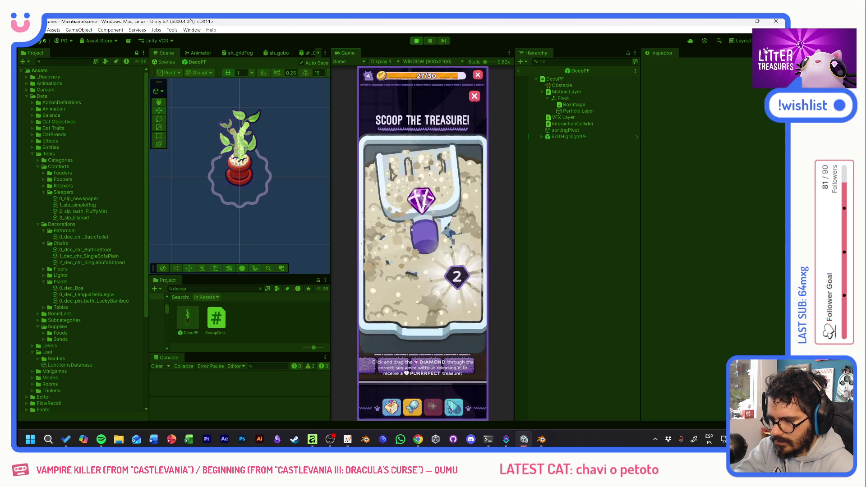
pyautogui.click(458, 291)
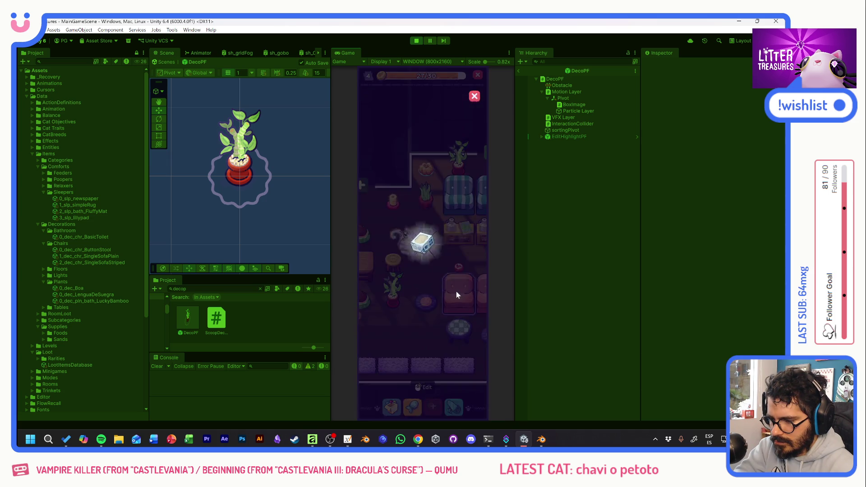
pyautogui.moveTo(447, 274); pyautogui.dragTo(372, 271)
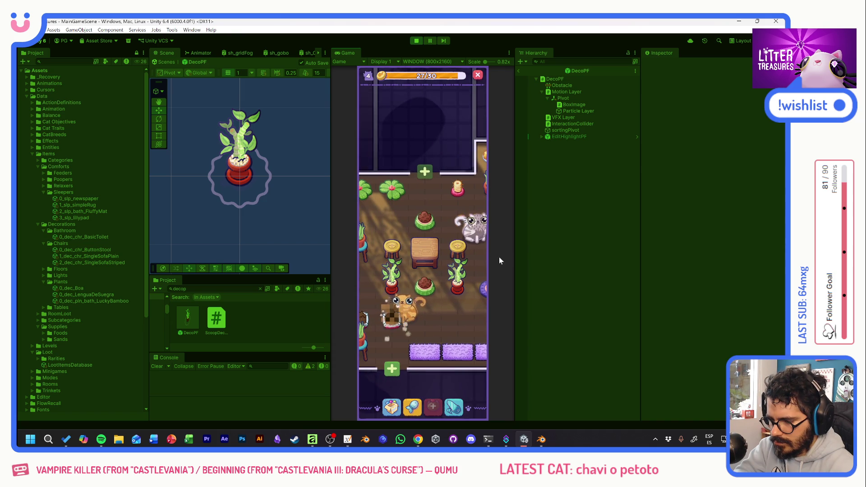
pyautogui.moveTo(427, 271); pyautogui.dragTo(464, 271)
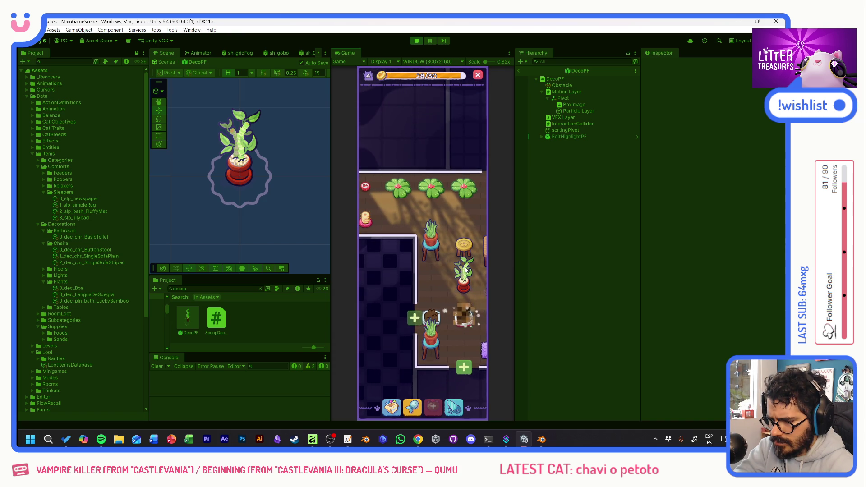
pyautogui.moveTo(465, 269); pyautogui.dragTo(434, 248)
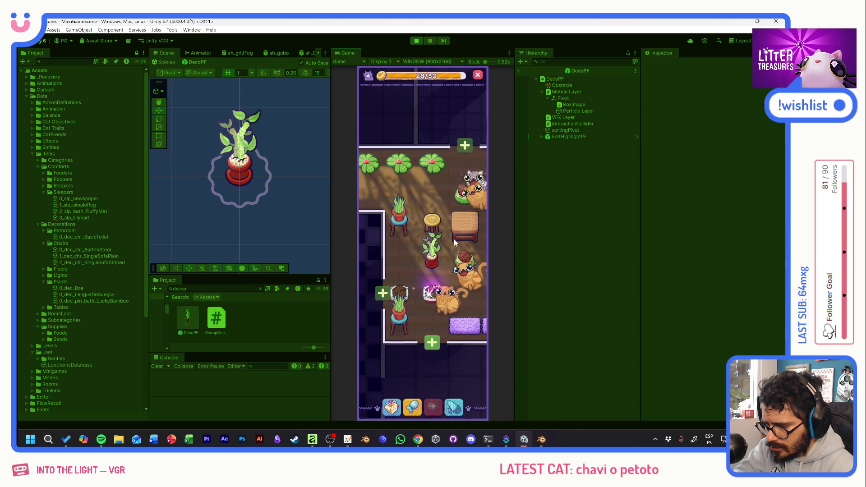
pyautogui.moveTo(454, 242); pyautogui.dragTo(418, 250)
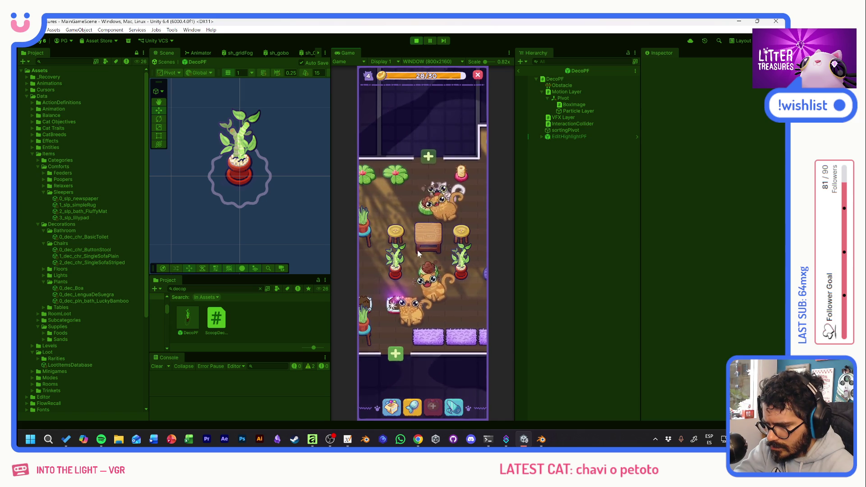
# Dismiss the broken-pot card and pan further over the room on the right
pyautogui.click(440, 275)
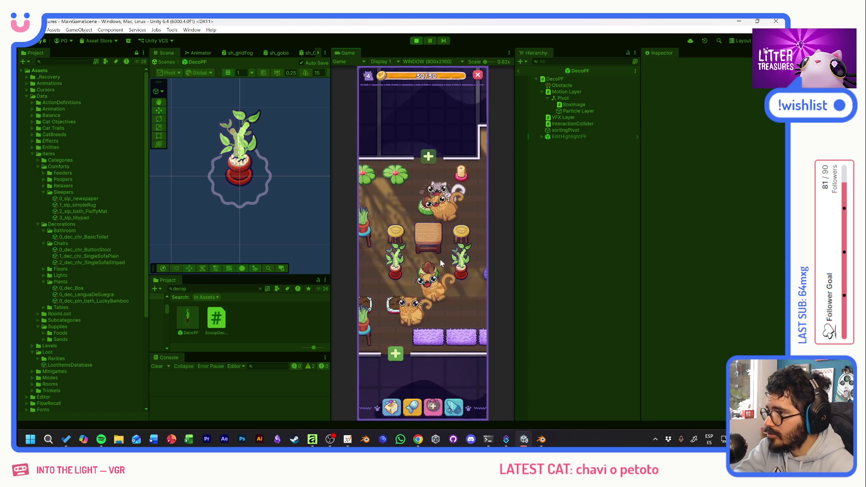
pyautogui.moveTo(470, 290)
pyautogui.mouseDown()
pyautogui.moveTo(379, 288)
pyautogui.moveTo(445, 304)
pyautogui.moveTo(480, 300)
pyautogui.mouseUp()
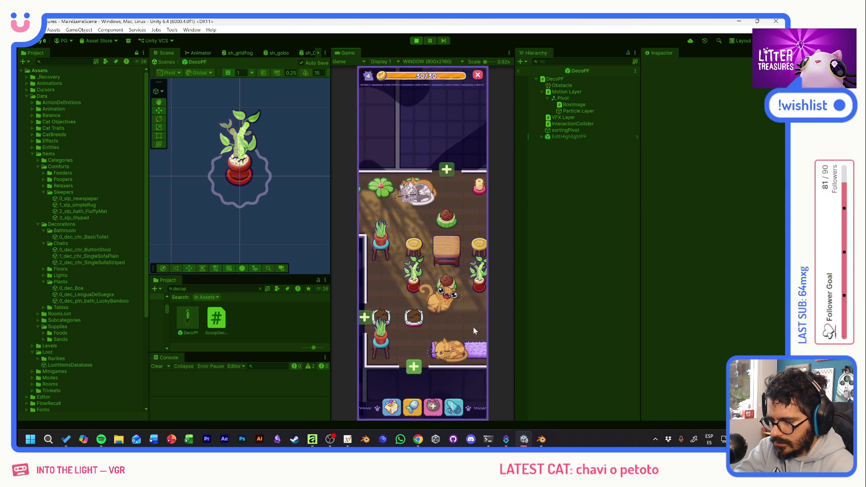
pyautogui.moveTo(473, 327); pyautogui.dragTo(471, 301)
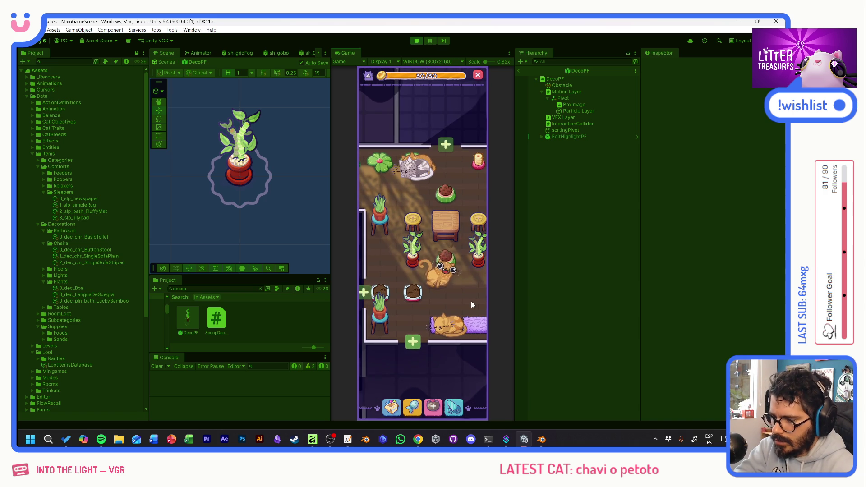
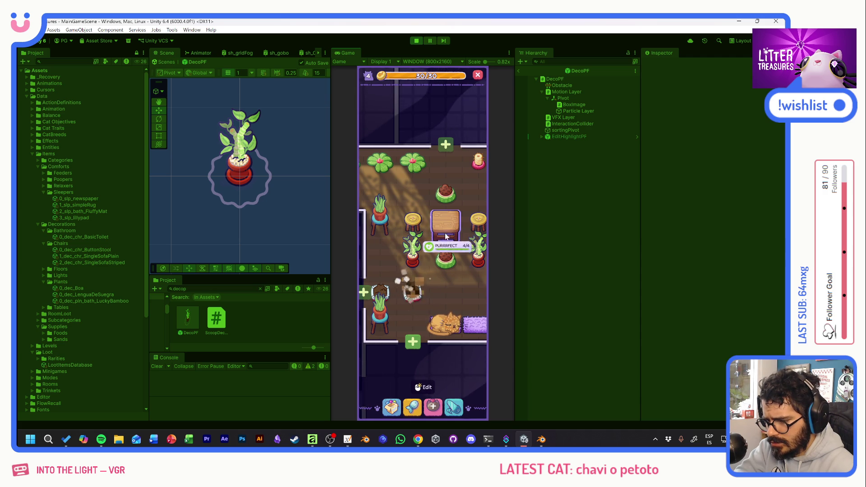
# Pan to the chairs-and-plants area and start scooping the litter treasure
pyautogui.moveTo(459, 238); pyautogui.dragTo(383, 251)
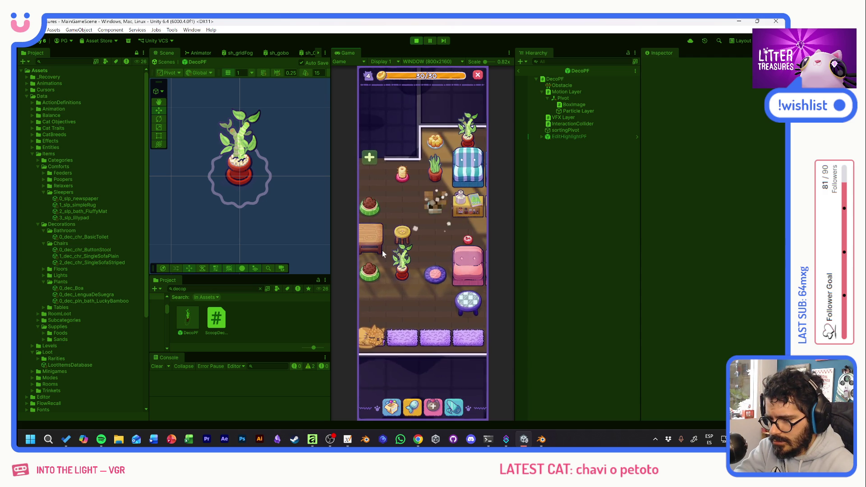
pyautogui.moveTo(435, 244); pyautogui.dragTo(369, 266)
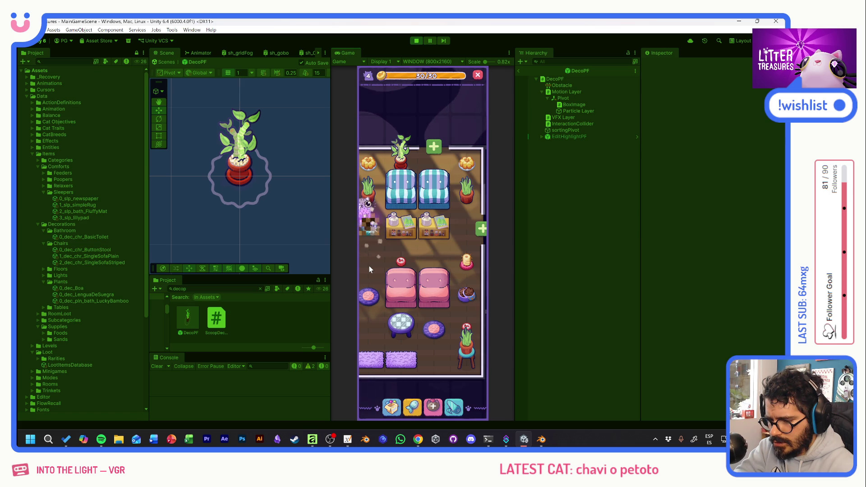
pyautogui.moveTo(467, 264)
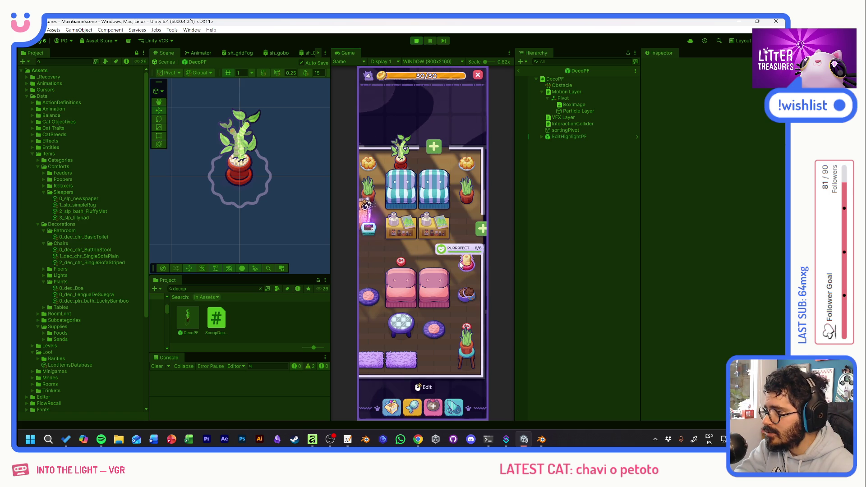
pyautogui.click(368, 234)
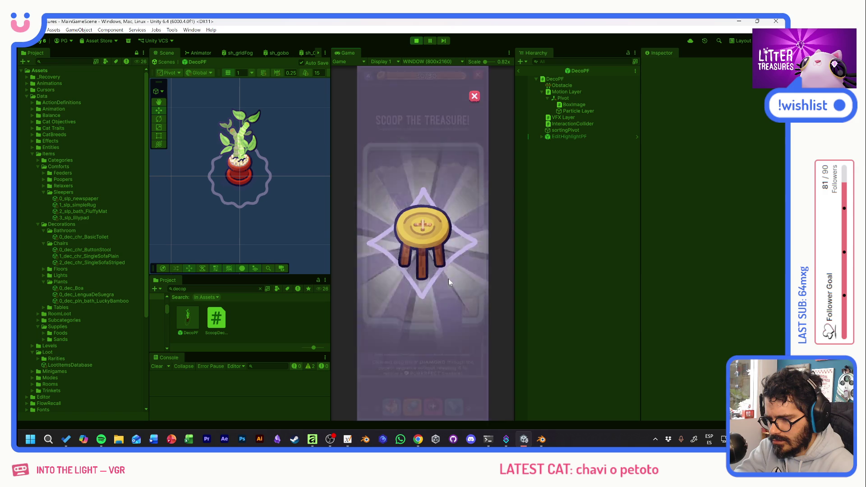
# Guide the diamond along the numbered path and collect the Purrrfect Tupperware reward
pyautogui.click(428, 247)
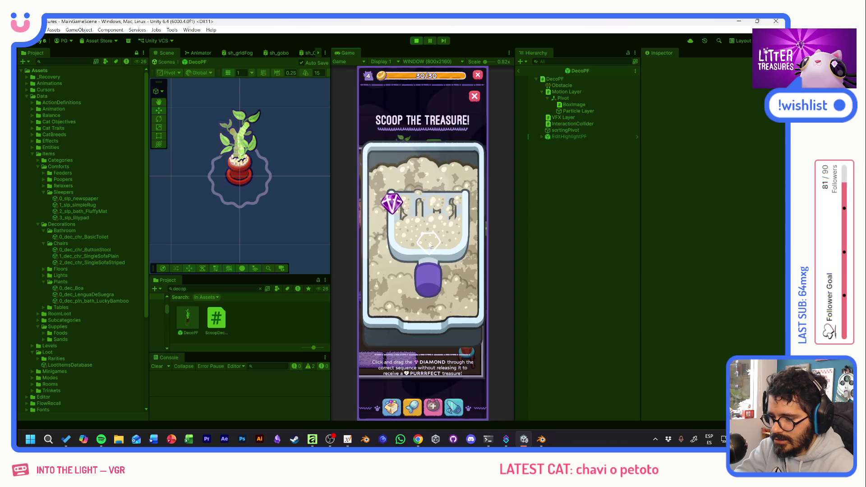
pyautogui.moveTo(399, 203); pyautogui.dragTo(455, 289)
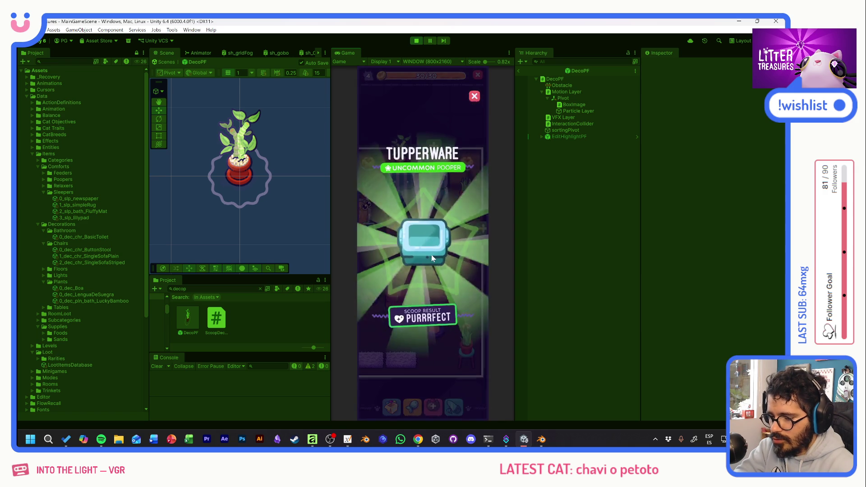
pyautogui.click(431, 254)
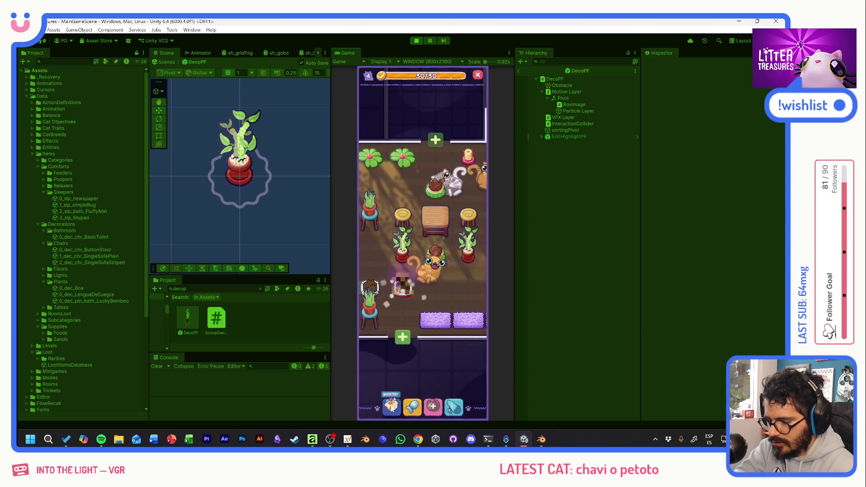
# Back out of stool placement, unlock the new hallway area and bring the tiled room into view
pyautogui.click(402, 338)
pyautogui.moveTo(374, 316); pyautogui.dragTo(420, 277)
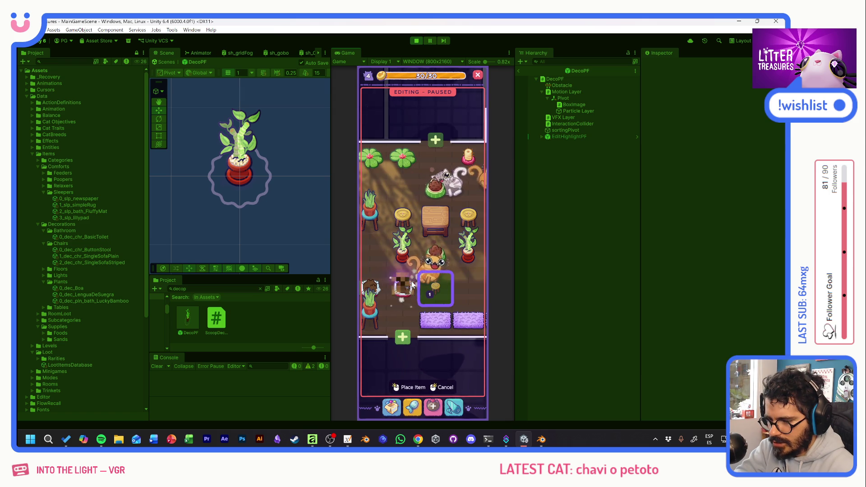
pyautogui.click(415, 298)
pyautogui.moveTo(426, 296); pyautogui.dragTo(464, 243)
pyautogui.click(425, 293)
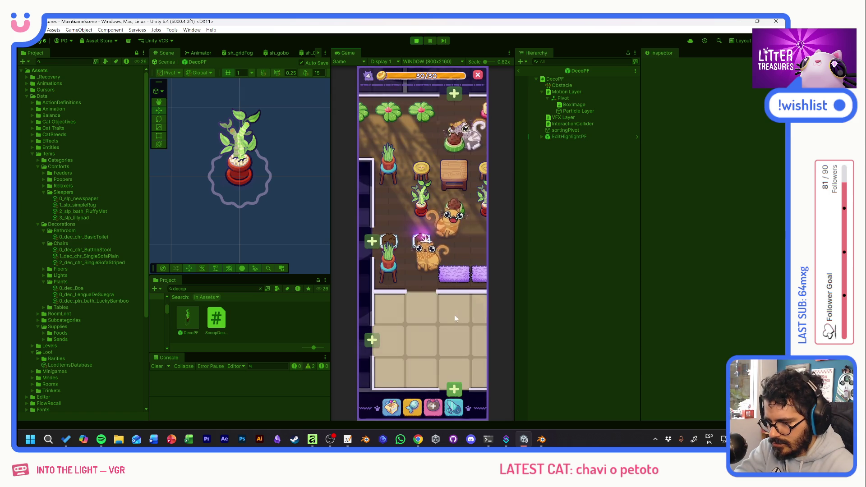
pyautogui.moveTo(454, 330); pyautogui.dragTo(437, 288)
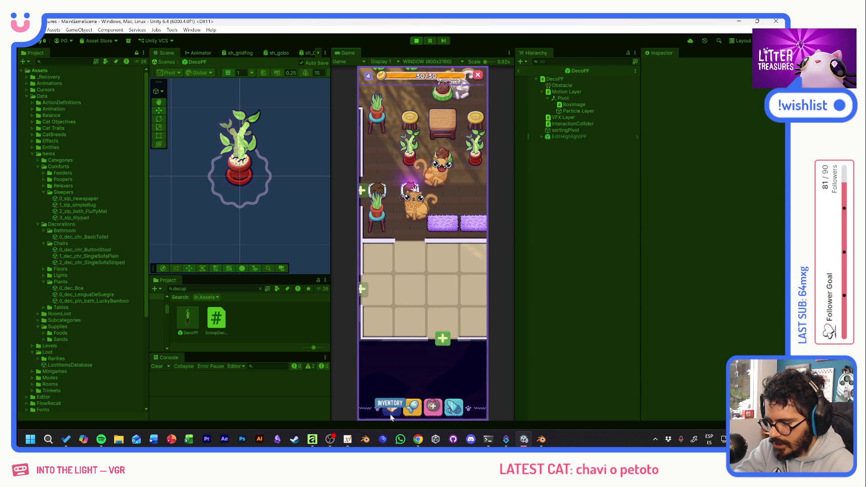
# Place the wooden table and the stool from the inventory onto the tiled floor
pyautogui.click(391, 407)
pyautogui.click(461, 287)
pyautogui.click(387, 206)
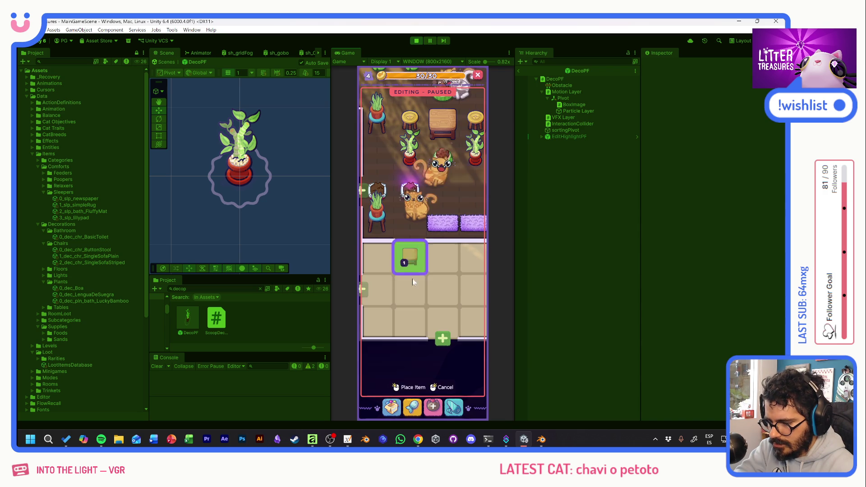
pyautogui.click(420, 303)
pyautogui.click(392, 406)
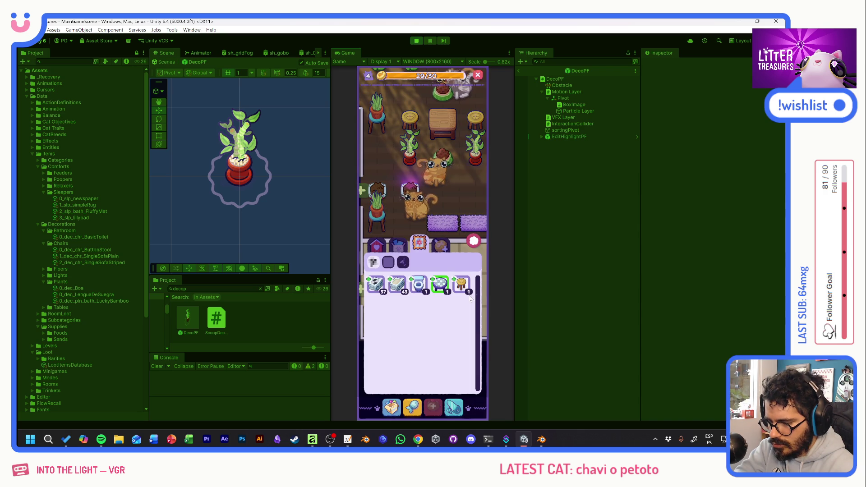
pyautogui.click(441, 285)
pyautogui.click(388, 205)
pyautogui.click(440, 298)
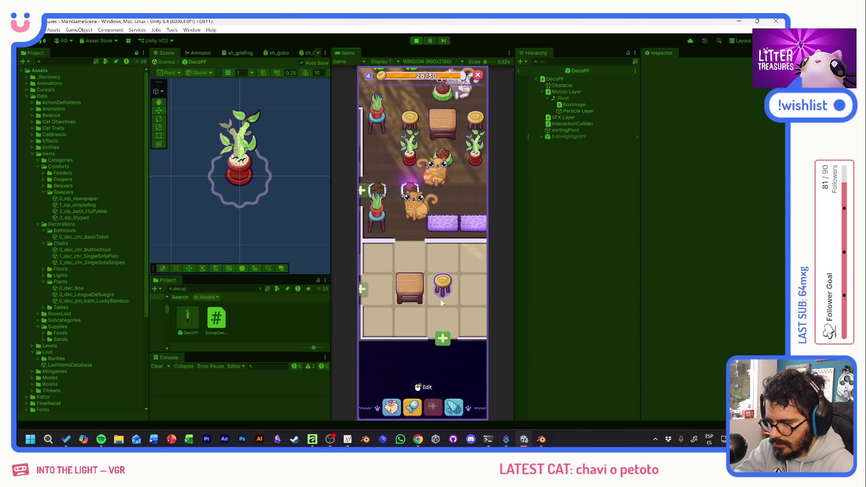
# Place a house decoration on the corner tile and close the treasure reveal
pyautogui.click(391, 407)
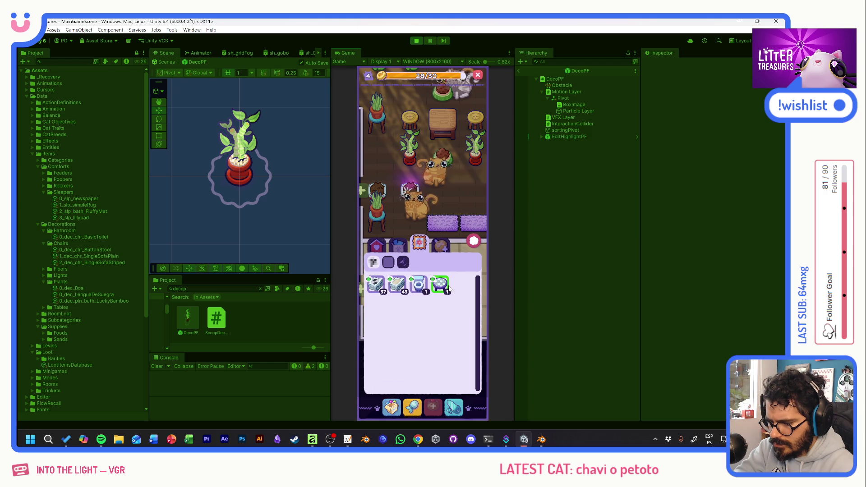
pyautogui.click(377, 246)
pyautogui.click(420, 307)
pyautogui.click(387, 204)
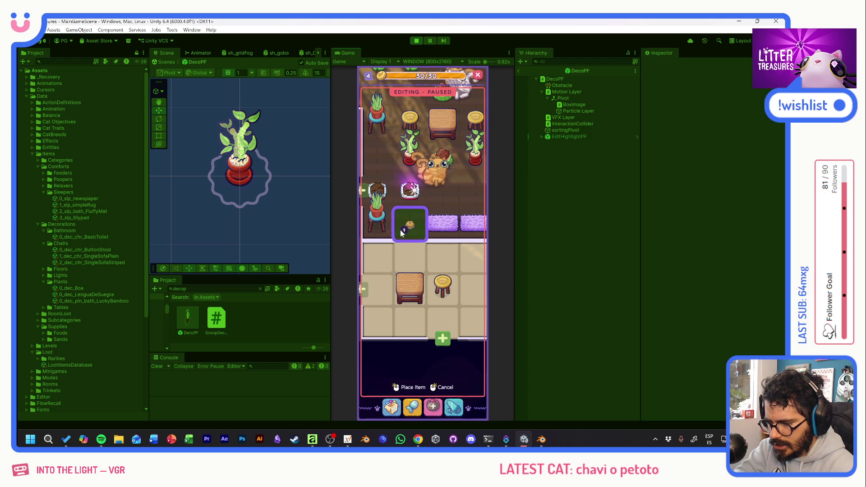
pyautogui.click(386, 262)
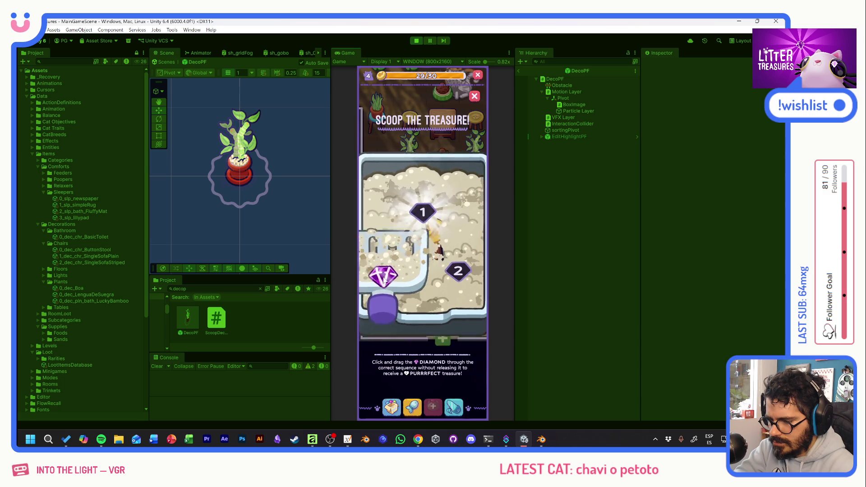
pyautogui.click(430, 269)
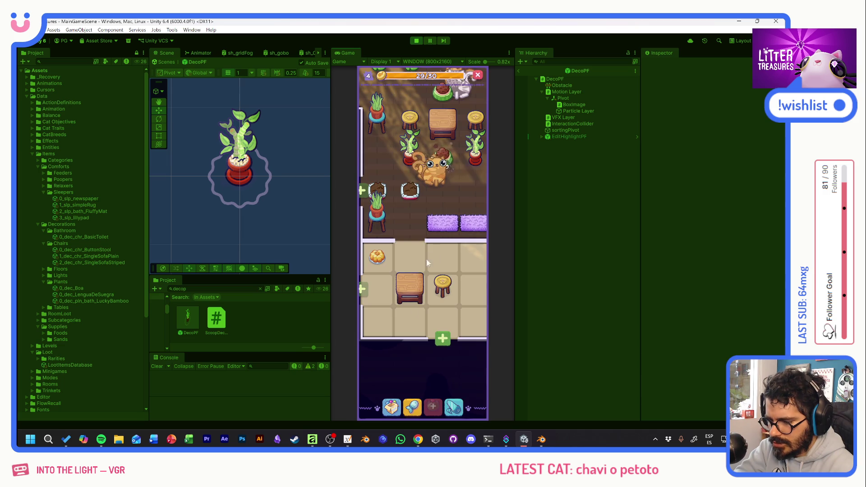
# Move the wooden table to the right of the stool
pyautogui.click(412, 293)
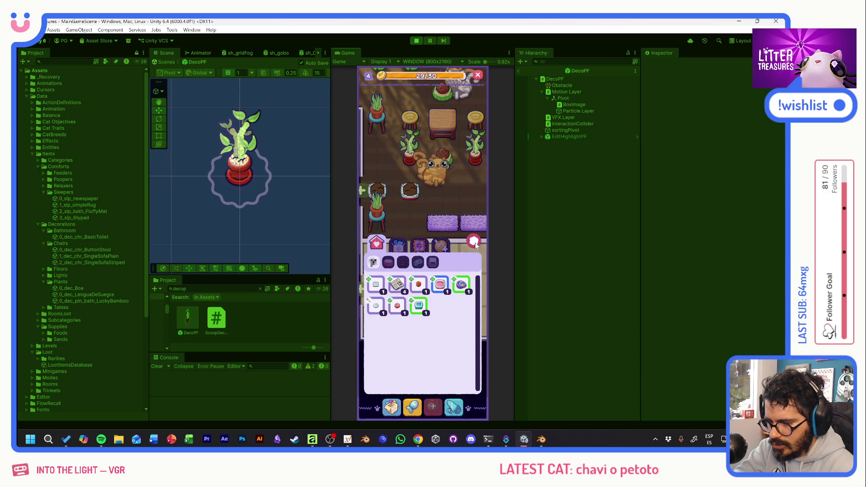
pyautogui.click(385, 280)
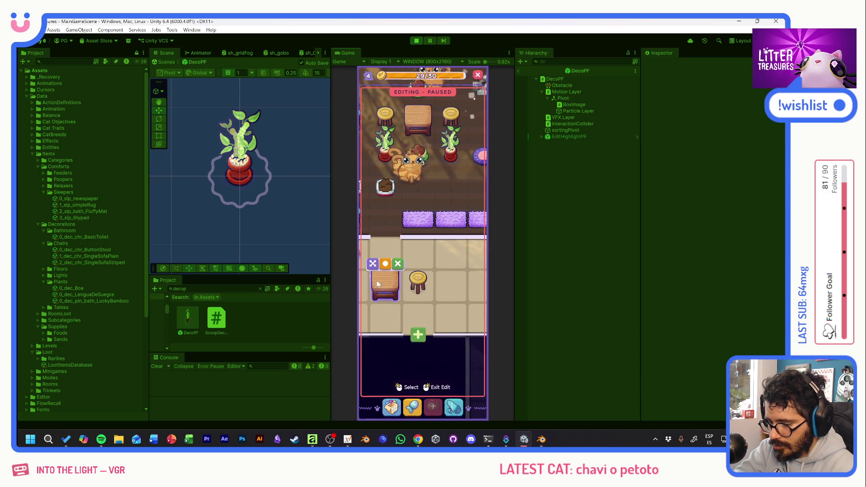
pyautogui.moveTo(375, 270); pyautogui.dragTo(438, 282)
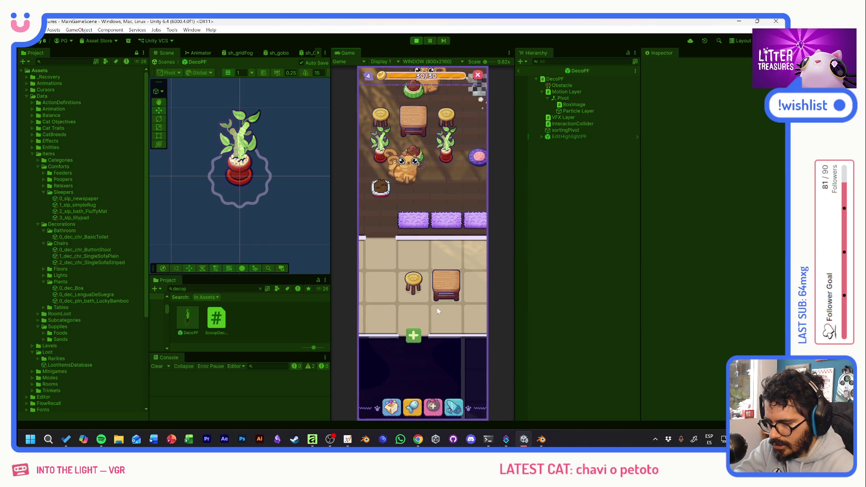
# Place a lamp in the room, then cancel placing the checkered table
pyautogui.click(418, 244)
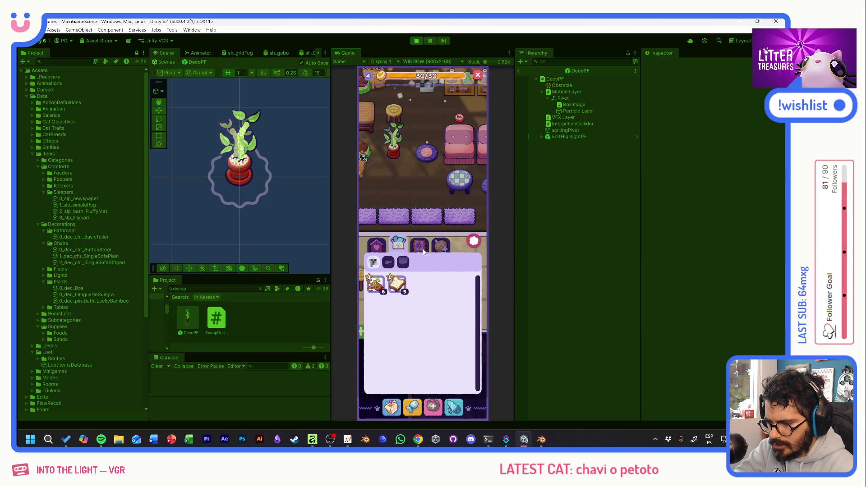
pyautogui.click(460, 285)
pyautogui.click(393, 209)
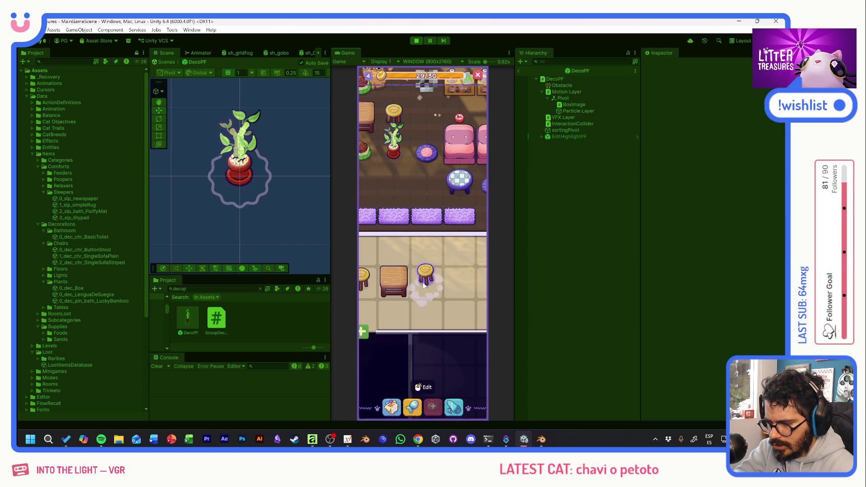
pyautogui.click(406, 286)
pyautogui.click(445, 285)
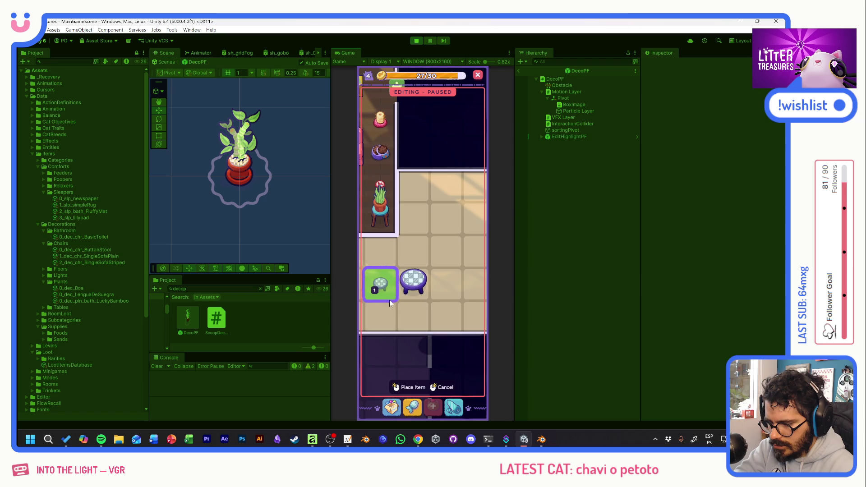
pyautogui.click(414, 282)
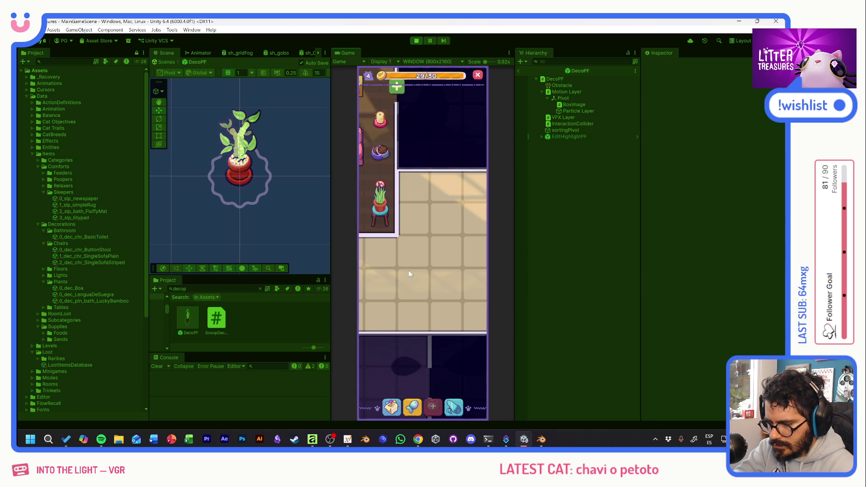
# Place the small checkered table and the food bowl on the floor tiles
pyautogui.click(391, 406)
pyautogui.click(441, 293)
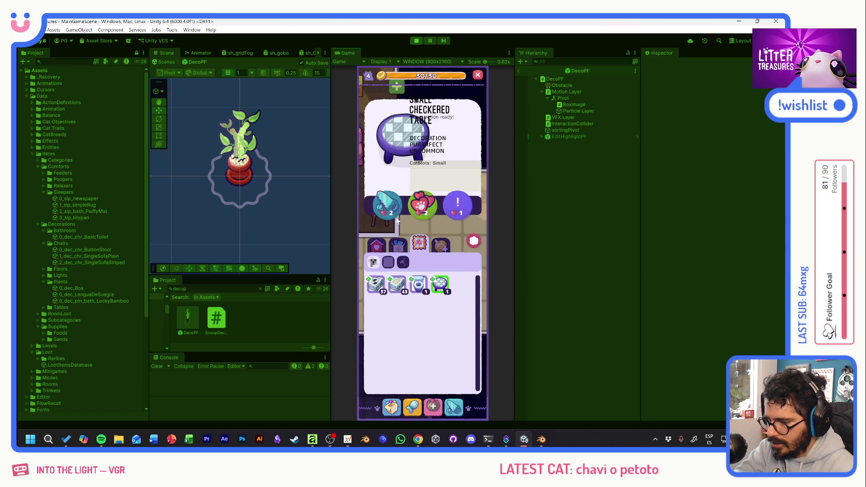
pyautogui.click(431, 280)
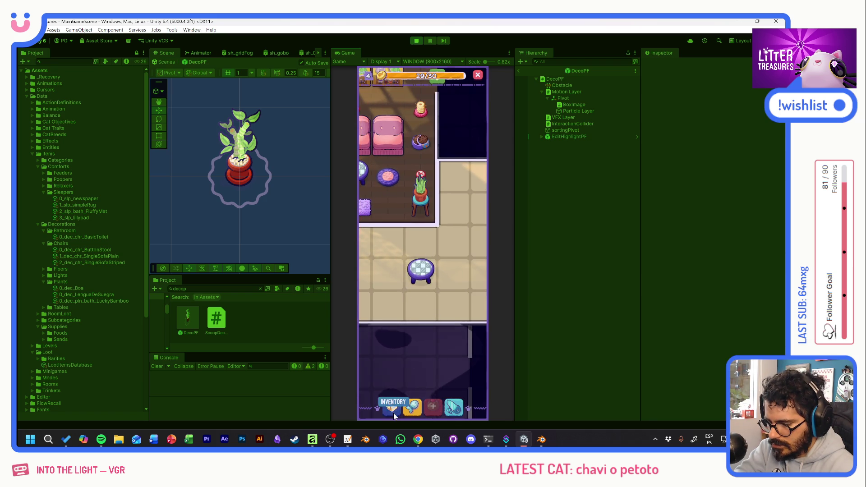
pyautogui.click(393, 408)
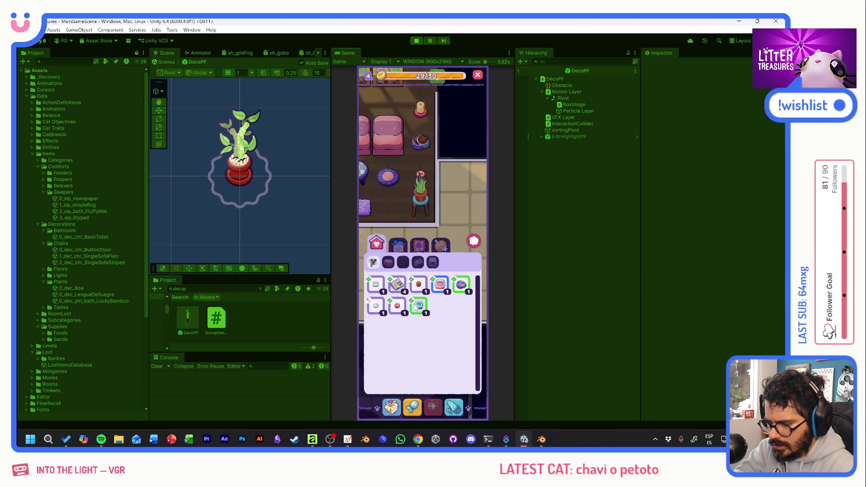
pyautogui.click(461, 285)
pyautogui.click(388, 203)
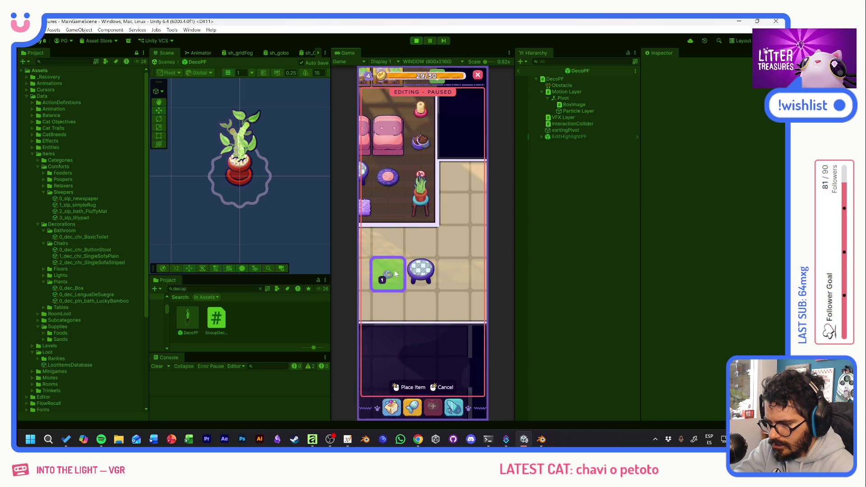
pyautogui.click(396, 274)
pyautogui.scroll(5, 416, 247)
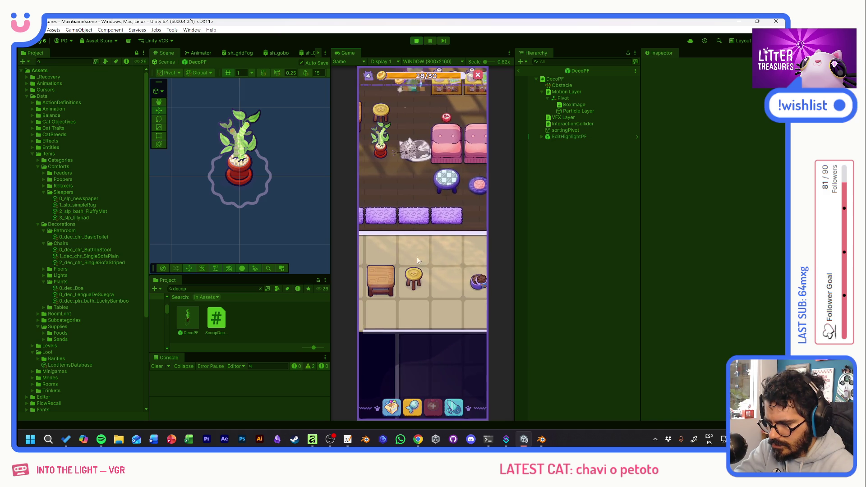
# Place the Tupperware from the inventory onto the shelf
pyautogui.moveTo(417, 294); pyautogui.dragTo(436, 298)
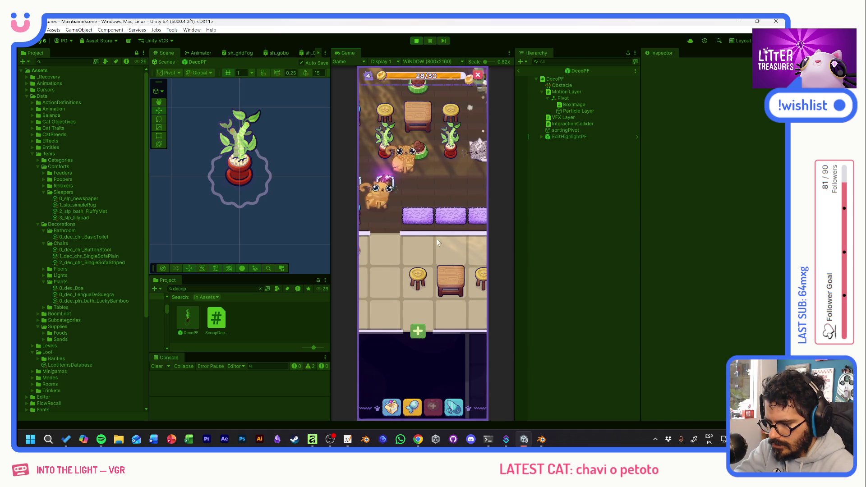
pyautogui.click(418, 332)
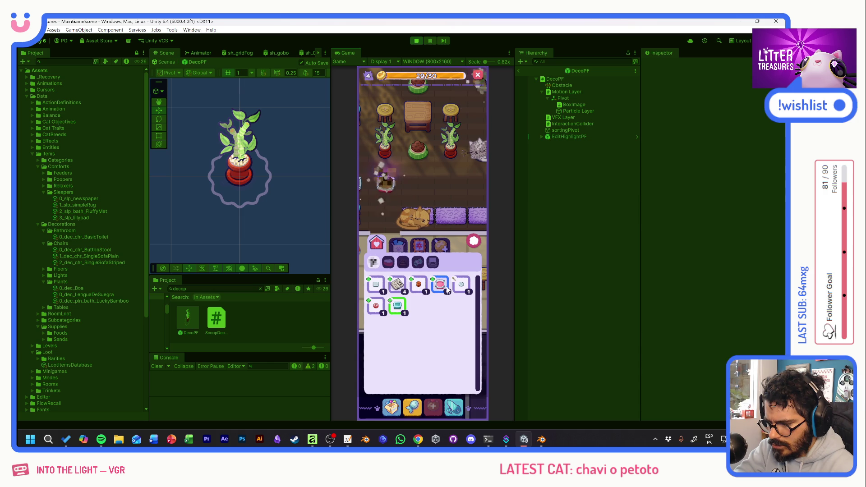
pyautogui.click(401, 306)
pyautogui.click(393, 217)
pyautogui.moveTo(421, 252); pyautogui.dragTo(460, 221)
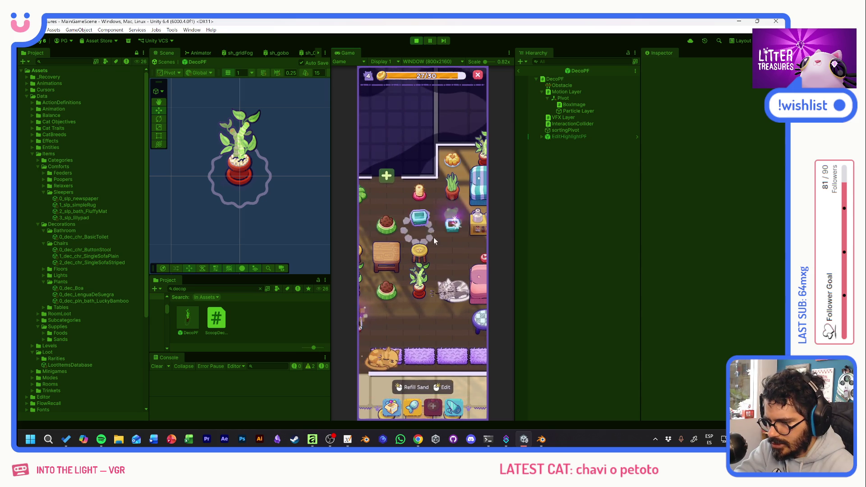
# Scoop the first litter box, sifting the sand to uncover its treasure
pyautogui.click(425, 227)
pyautogui.moveTo(428, 247); pyautogui.dragTo(423, 224)
pyautogui.click(429, 202)
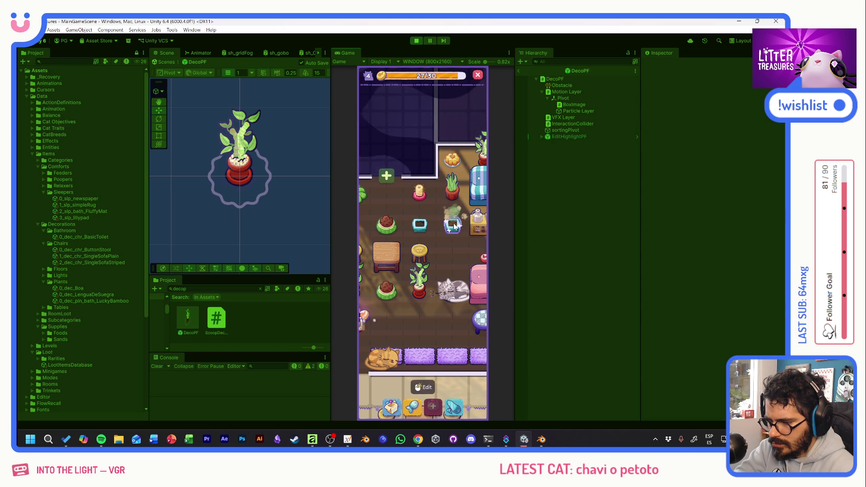
pyautogui.moveTo(403, 238)
pyautogui.mouseDown()
pyautogui.moveTo(431, 239)
pyautogui.moveTo(442, 288)
pyautogui.mouseUp()
# Scoop the second litter box and collect the glowing reward
pyautogui.click(409, 281)
pyautogui.click(417, 396)
pyautogui.click(425, 244)
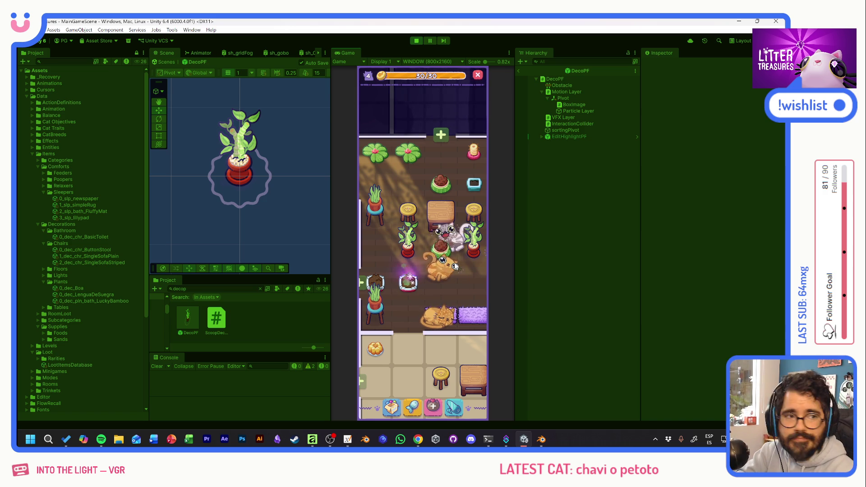
# Scoop again, guiding the diamond through the sequence to win the Lengua de Suegra plant
pyautogui.click(409, 283)
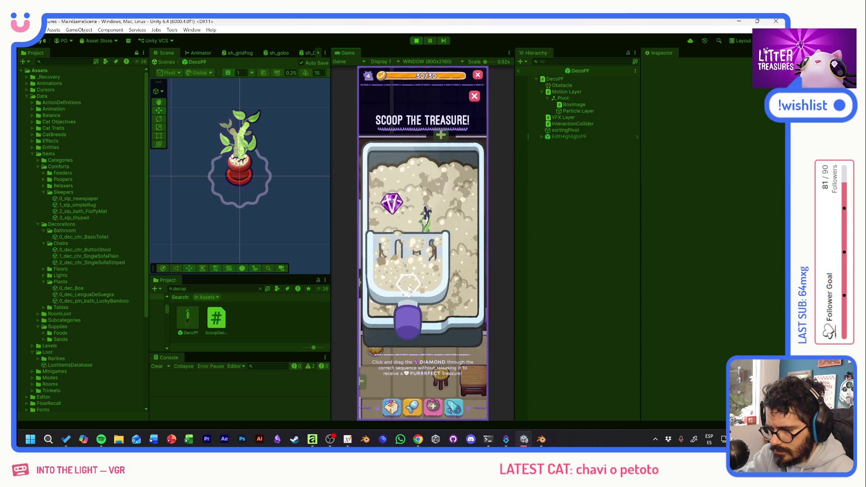
pyautogui.moveTo(391, 211); pyautogui.dragTo(454, 292)
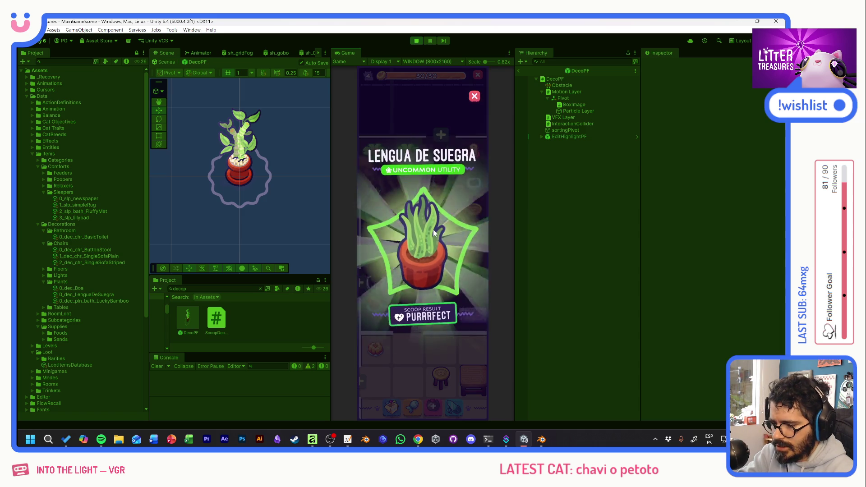
pyautogui.click(432, 264)
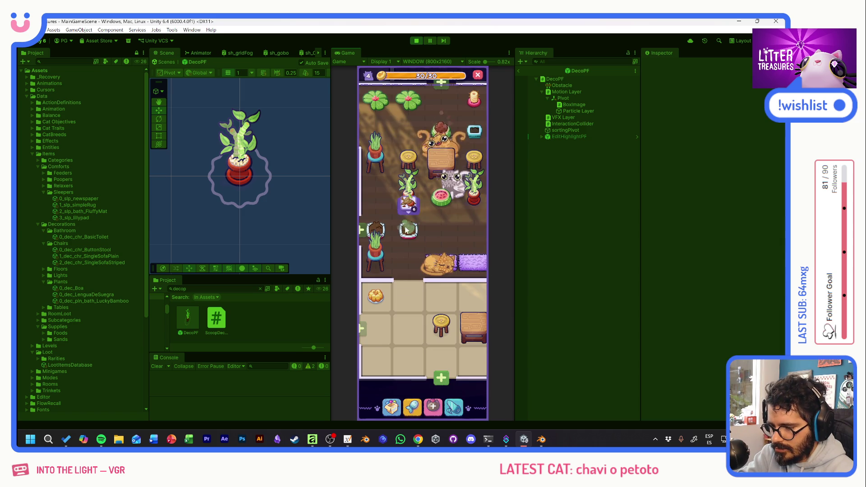
# Place the Lengua de Suegra plant on the bottom-left bathroom tile
pyautogui.click(391, 408)
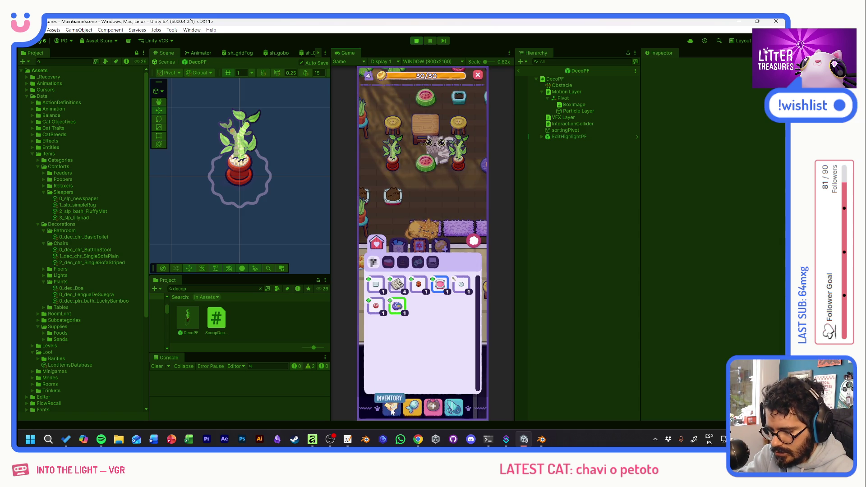
pyautogui.click(432, 263)
pyautogui.click(441, 284)
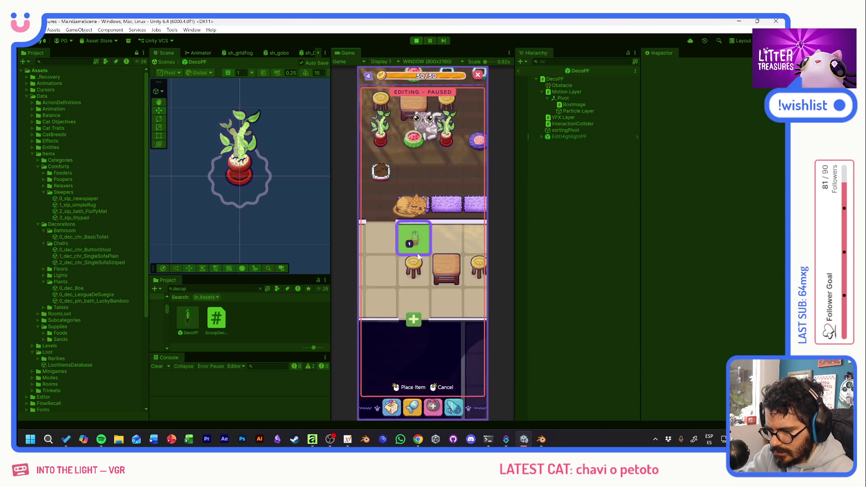
pyautogui.moveTo(427, 282); pyautogui.dragTo(406, 304)
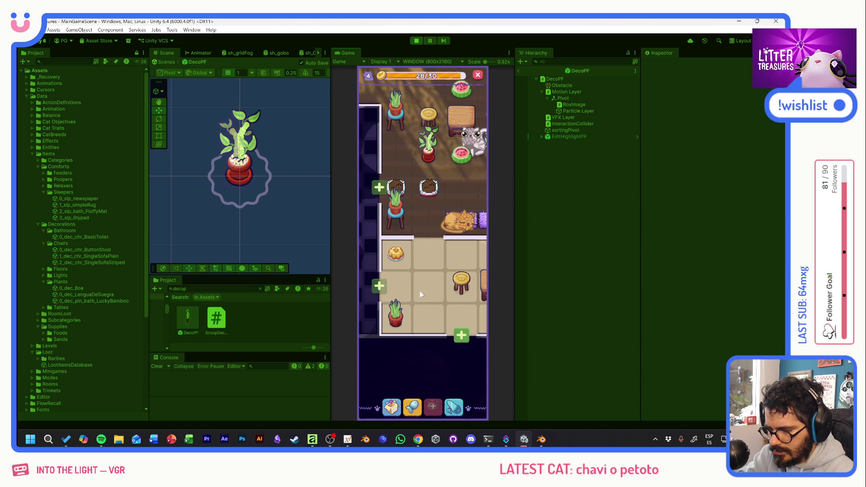
# Pan across the rooms to the sofa area and start scooping another litter box
pyautogui.moveTo(440, 250); pyautogui.dragTo(391, 304)
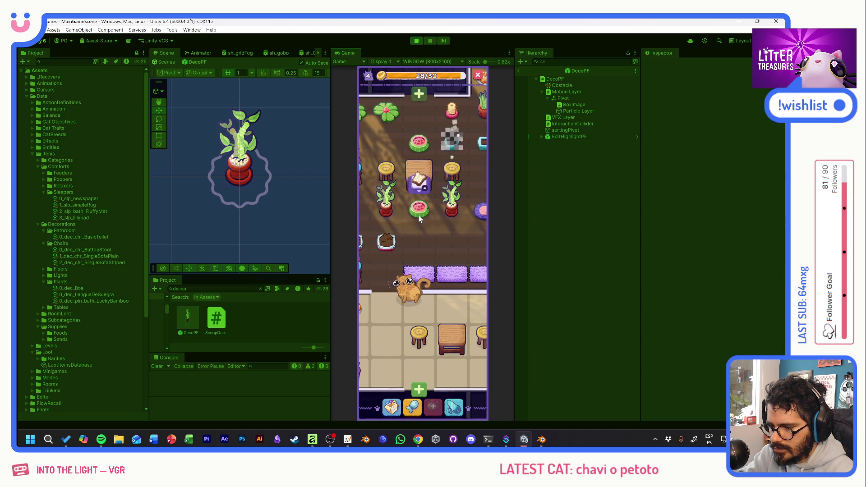
pyautogui.click(455, 211)
pyautogui.moveTo(455, 208); pyautogui.dragTo(380, 233)
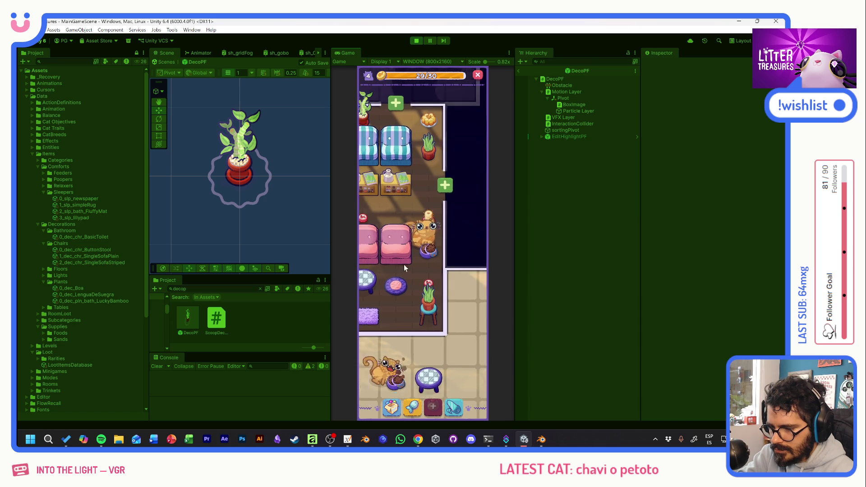
pyautogui.moveTo(393, 278)
pyautogui.mouseDown()
pyautogui.moveTo(396, 235)
pyautogui.moveTo(455, 275)
pyautogui.moveTo(430, 249)
pyautogui.moveTo(465, 195)
pyautogui.mouseUp()
pyautogui.click(400, 249)
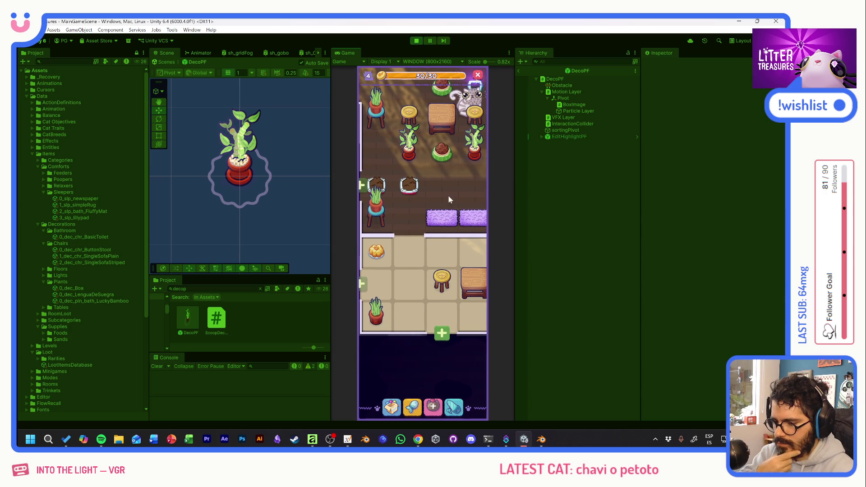
pyautogui.click(458, 180)
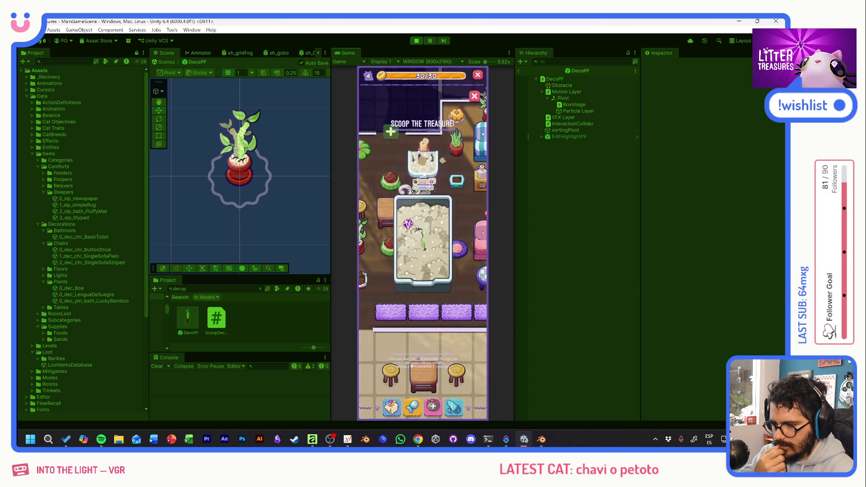
# Finish the scoop sequence and set the food bowl down in the tiled room
pyautogui.moveTo(394, 216); pyautogui.dragTo(462, 288)
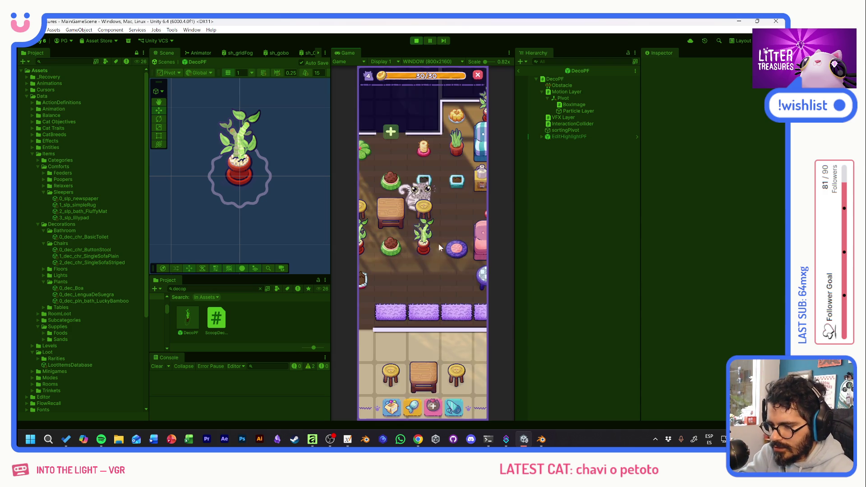
pyautogui.moveTo(437, 245)
pyautogui.mouseDown()
pyautogui.moveTo(391, 252)
pyautogui.moveTo(409, 319)
pyautogui.mouseUp()
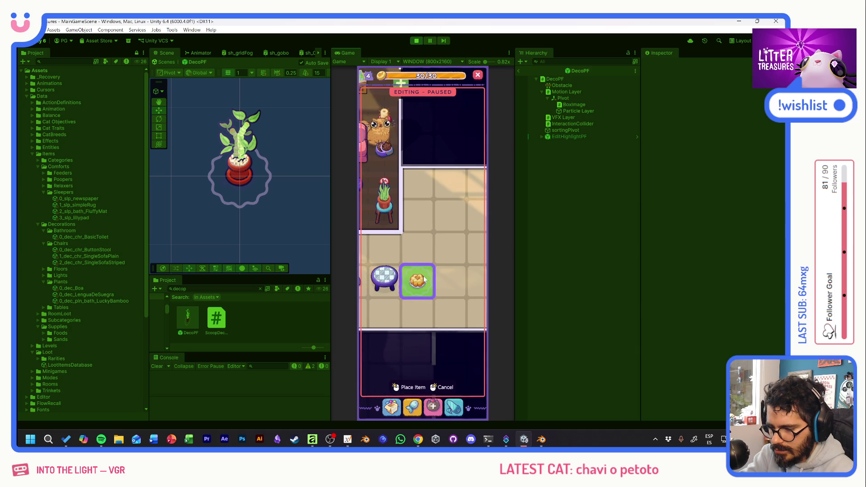
pyautogui.click(409, 320)
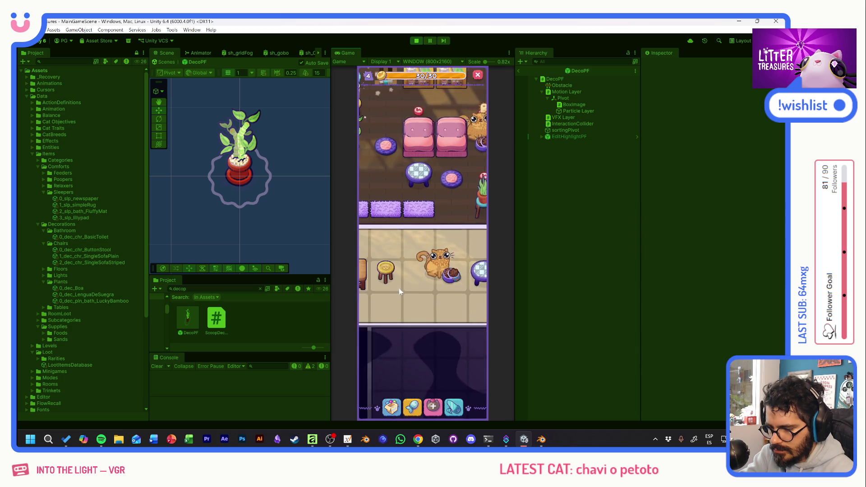
# Place another inventory item and use the pink cat bed
pyautogui.click(398, 410)
pyautogui.click(443, 291)
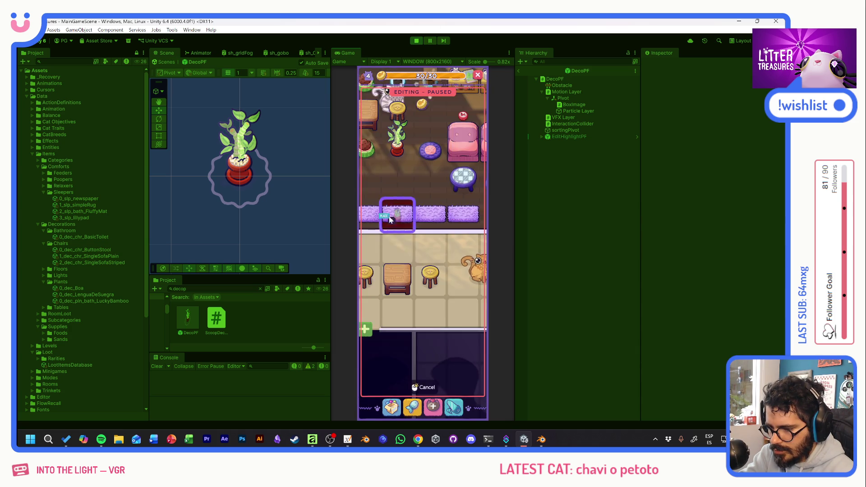
pyautogui.click(415, 266)
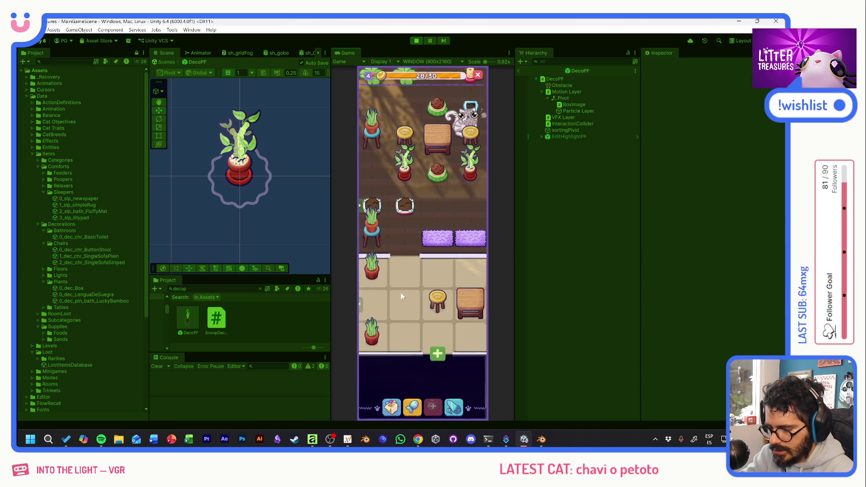
pyautogui.scroll(2, 441, 283)
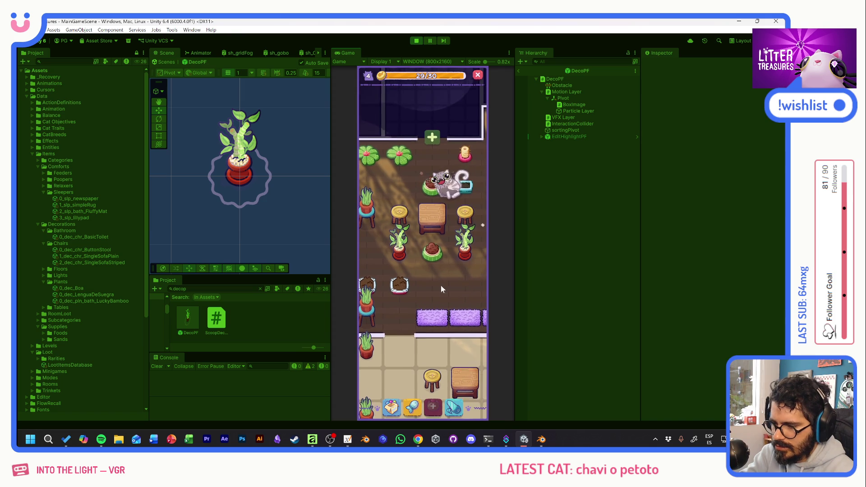
pyautogui.scroll(2, 442, 285)
pyautogui.moveTo(408, 276); pyautogui.dragTo(389, 281)
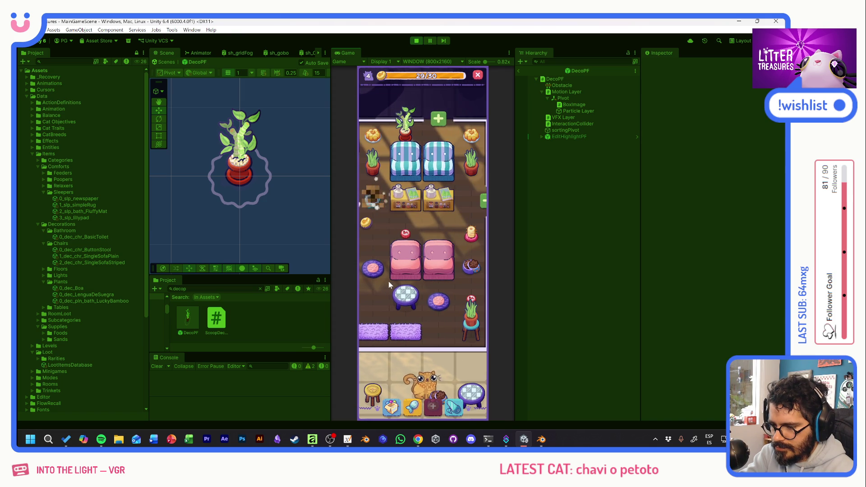
pyautogui.click(435, 296)
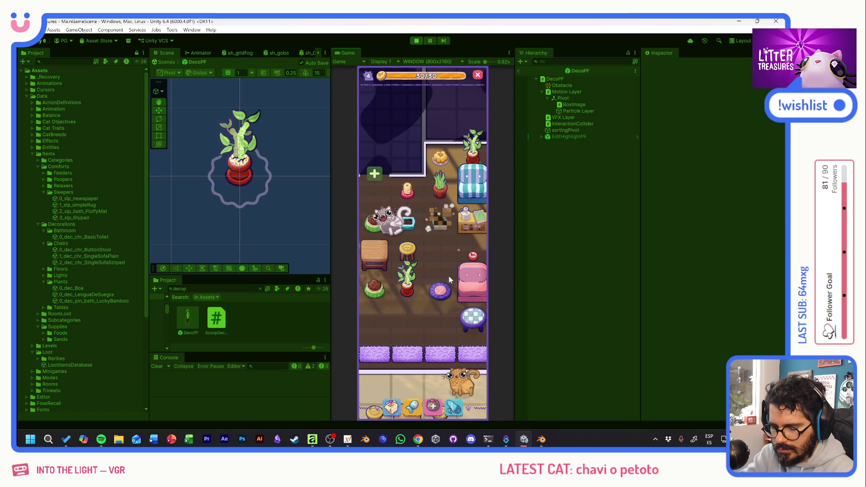
# Scoop the litter box to win the Temu Bowl and reopen the inventory
pyautogui.click(451, 233)
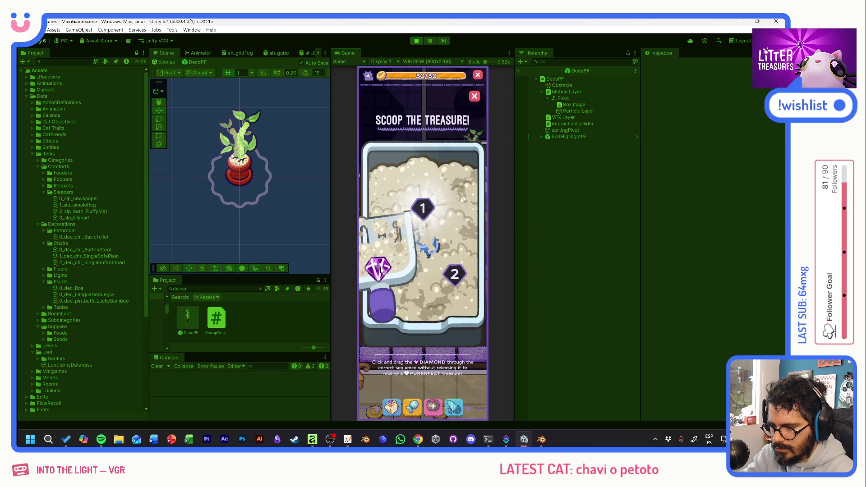
pyautogui.click(444, 273)
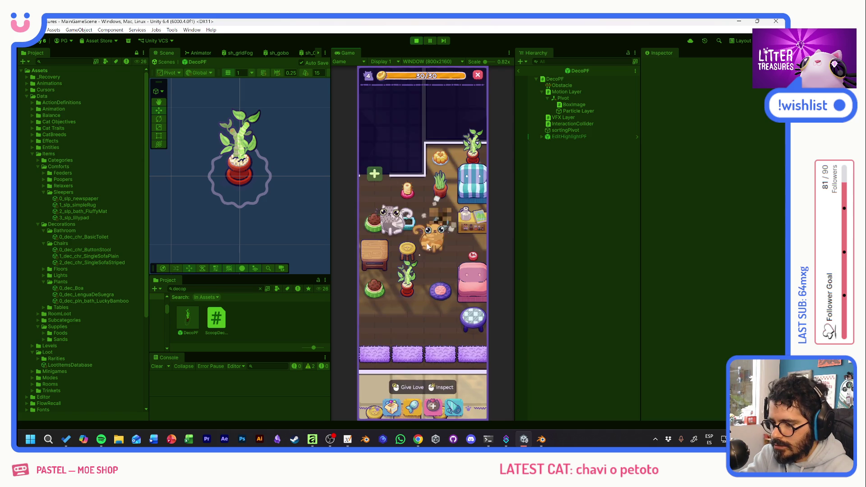
pyautogui.click(393, 407)
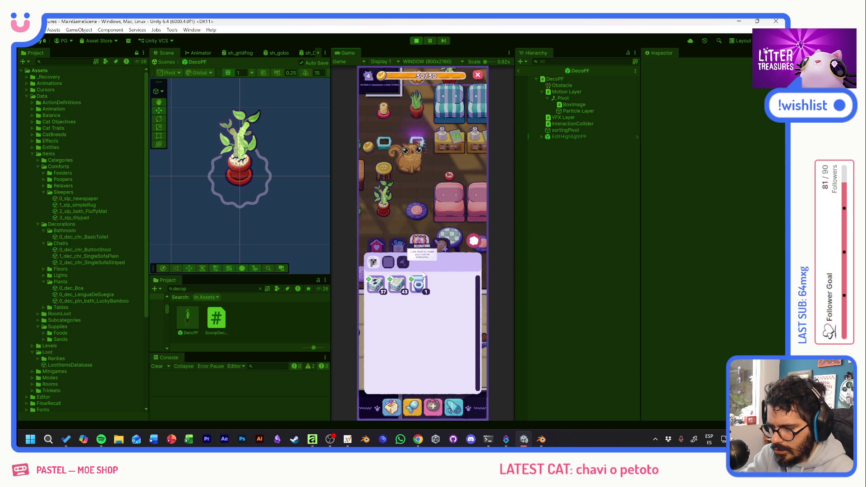
# Place the Basic Toilet on a bathroom floor spot
pyautogui.click(421, 288)
pyautogui.click(397, 215)
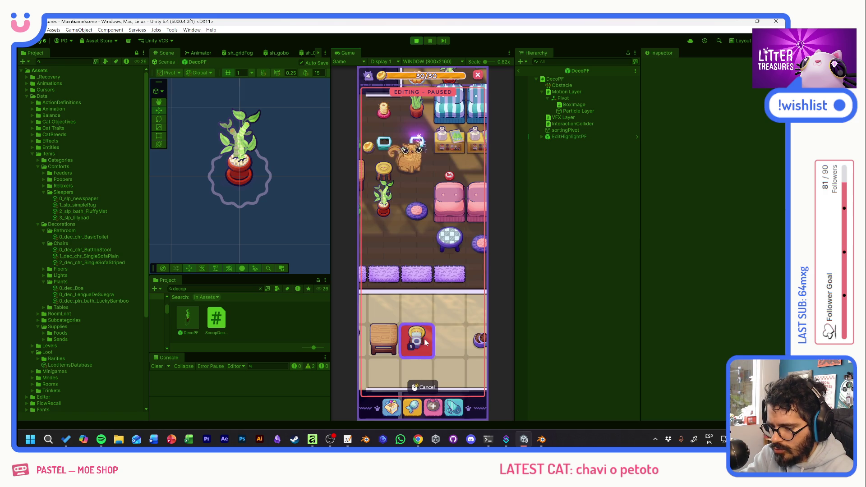
pyautogui.click(457, 339)
pyautogui.moveTo(484, 317); pyautogui.dragTo(420, 270)
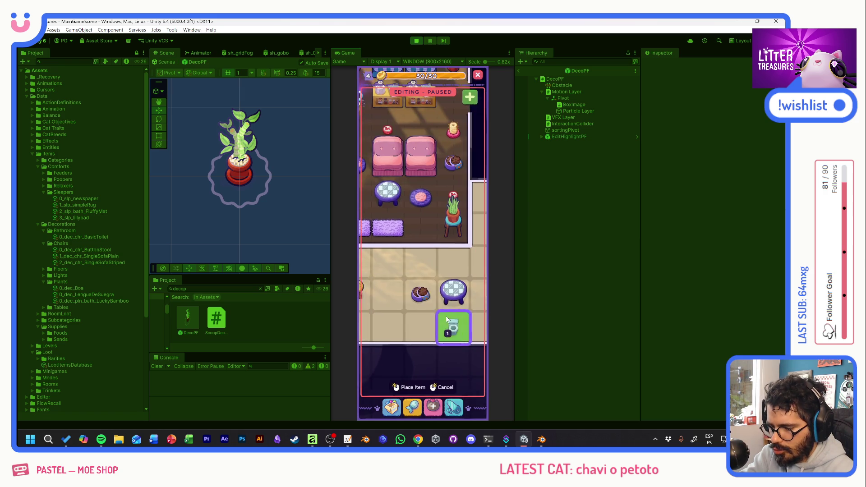
pyautogui.click(420, 270)
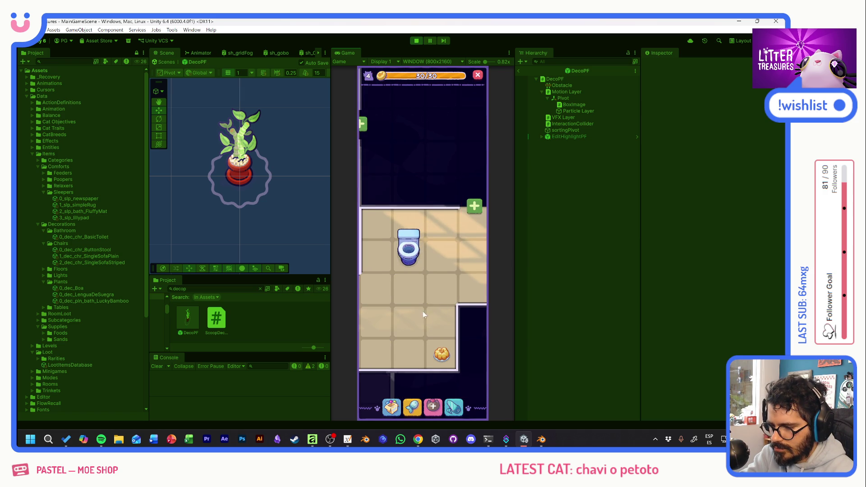
# Put the food bowl in the bathroom and check on the toilet
pyautogui.click(391, 406)
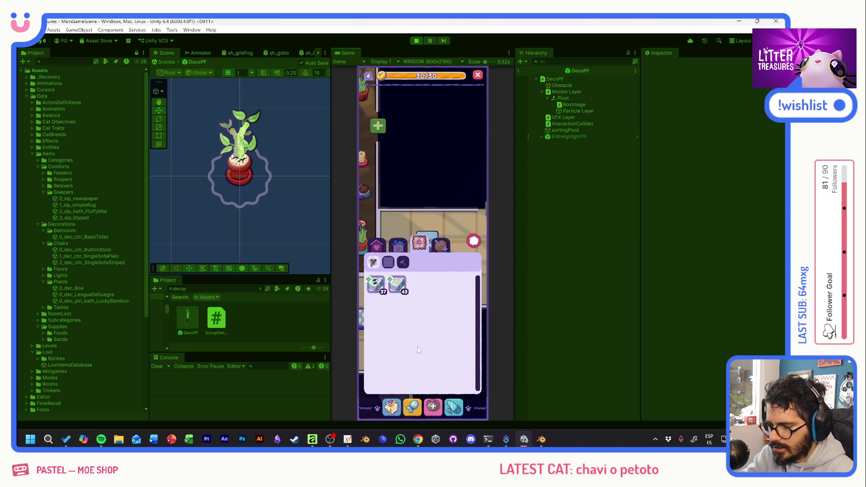
pyautogui.click(380, 248)
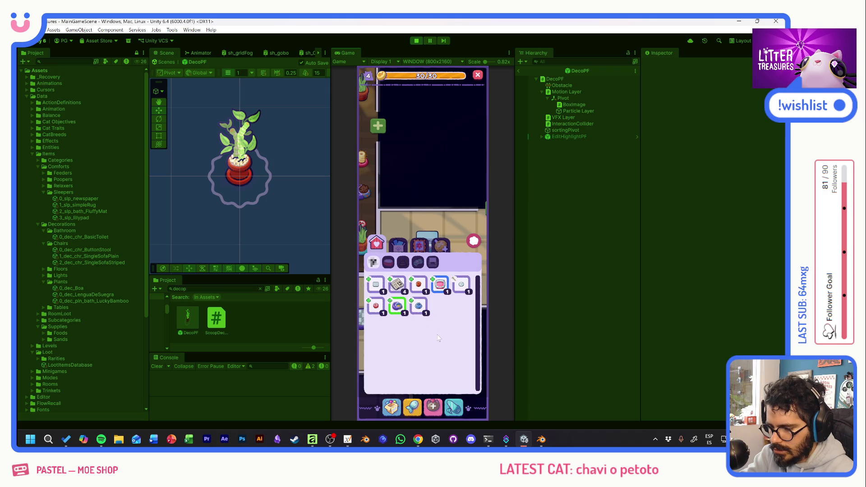
pyautogui.click(419, 306)
pyautogui.click(388, 216)
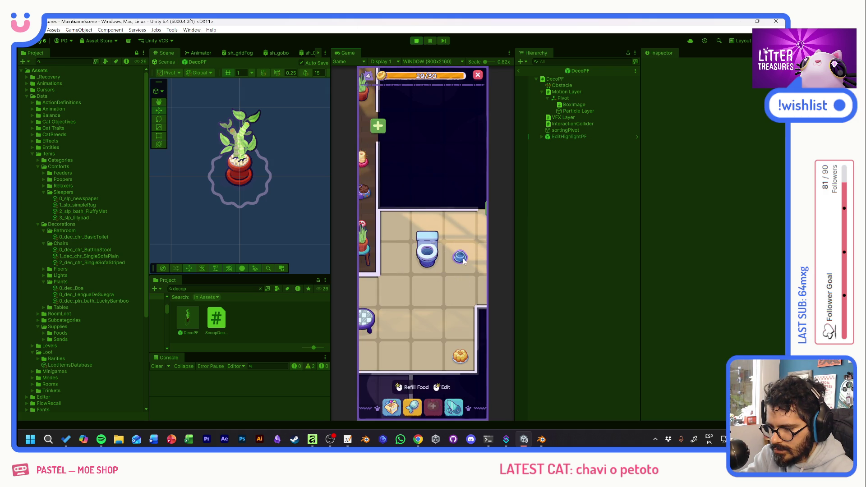
pyautogui.click(391, 407)
pyautogui.click(447, 232)
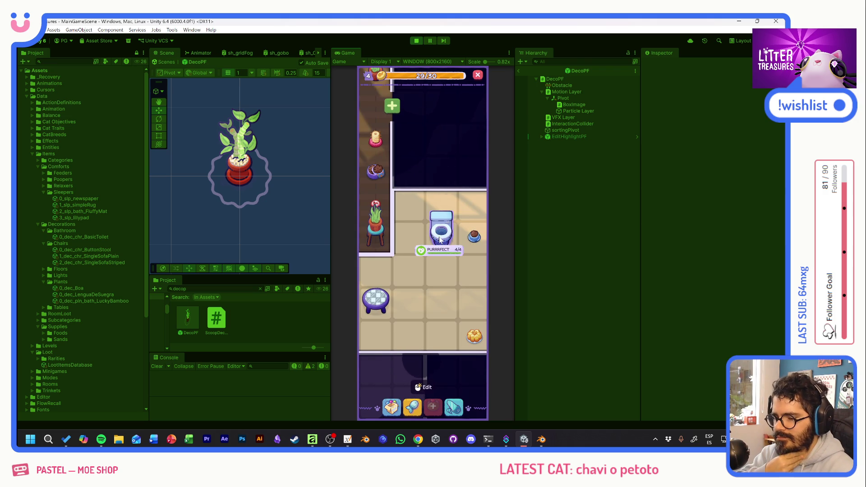
# Lay two newspapers on the bathroom floor tiles
pyautogui.click(400, 382)
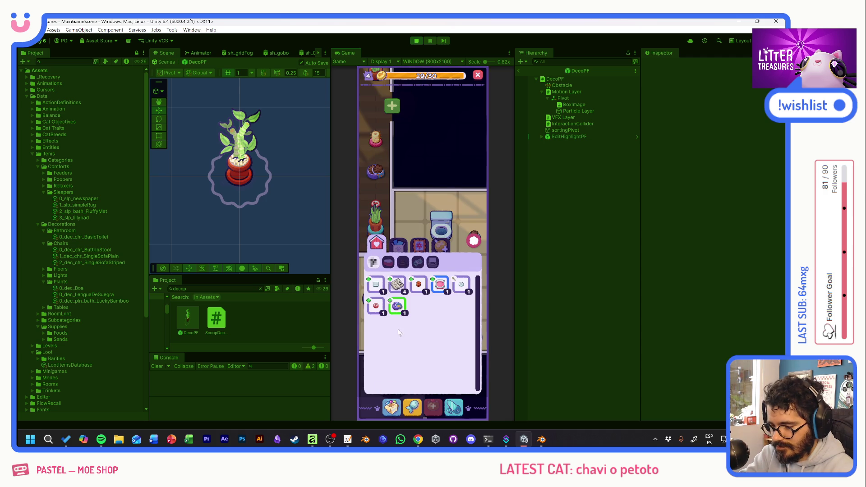
pyautogui.click(398, 284)
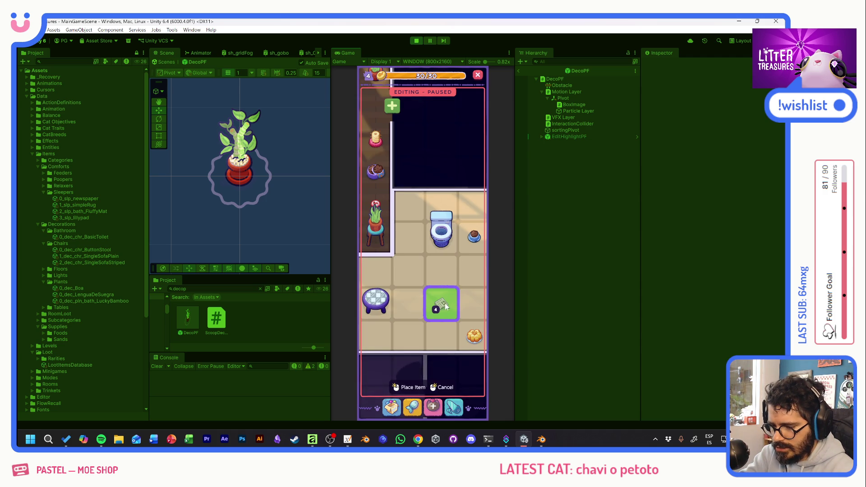
pyautogui.moveTo(434, 297)
pyautogui.mouseDown()
pyautogui.moveTo(383, 319)
pyautogui.moveTo(396, 287)
pyautogui.mouseUp()
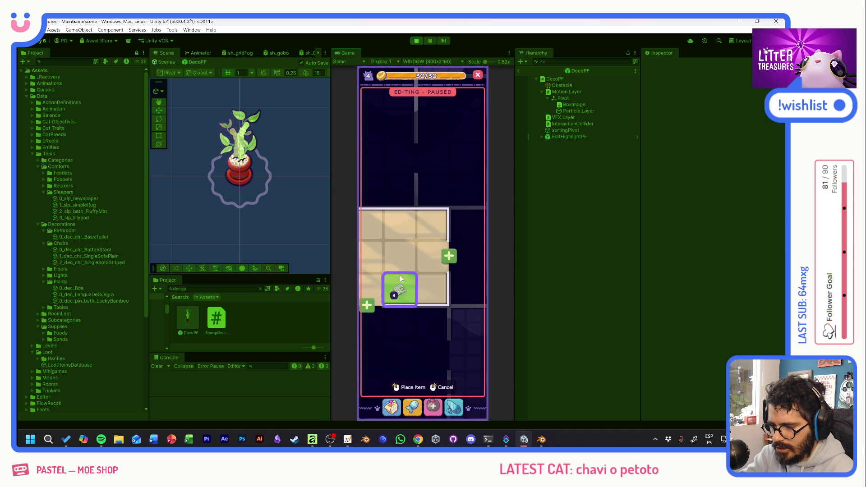
pyautogui.moveTo(399, 230); pyautogui.dragTo(451, 261)
pyautogui.click(454, 261)
pyautogui.click(422, 261)
pyautogui.rightClick(430, 239)
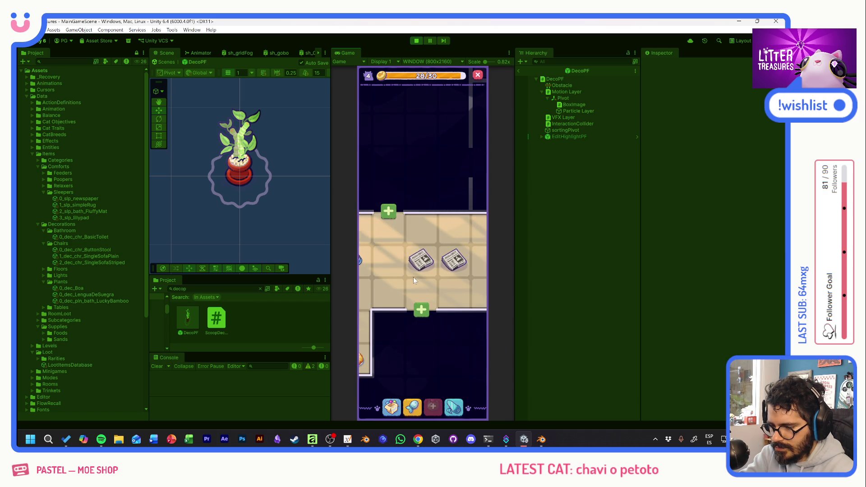
# Place the bed item on a floor tile and start scooping a litter treasure
pyautogui.click(392, 405)
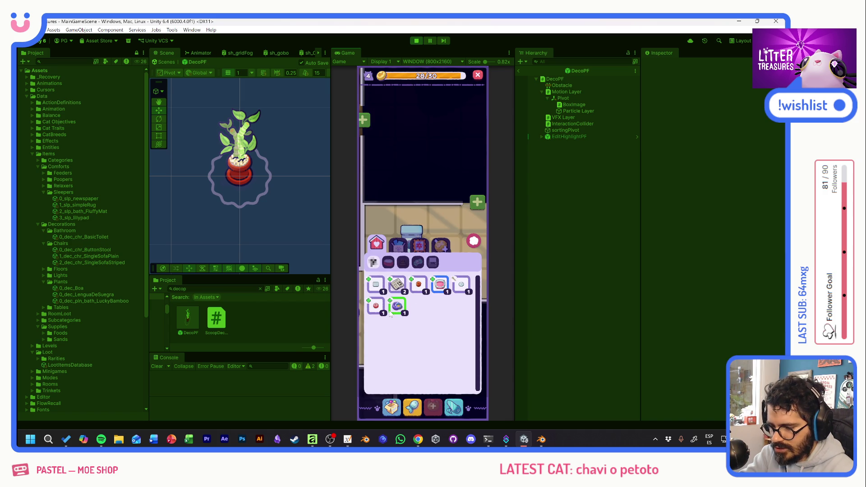
pyautogui.click(438, 285)
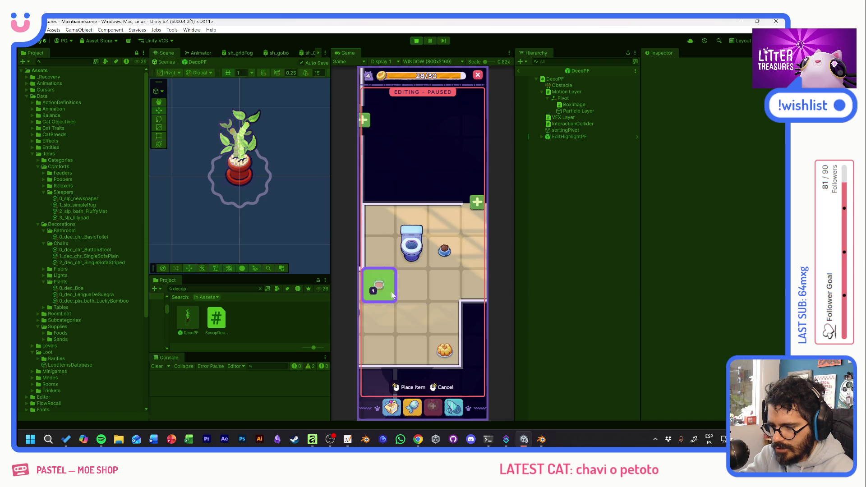
pyautogui.moveTo(409, 307); pyautogui.dragTo(452, 314)
pyautogui.click(454, 317)
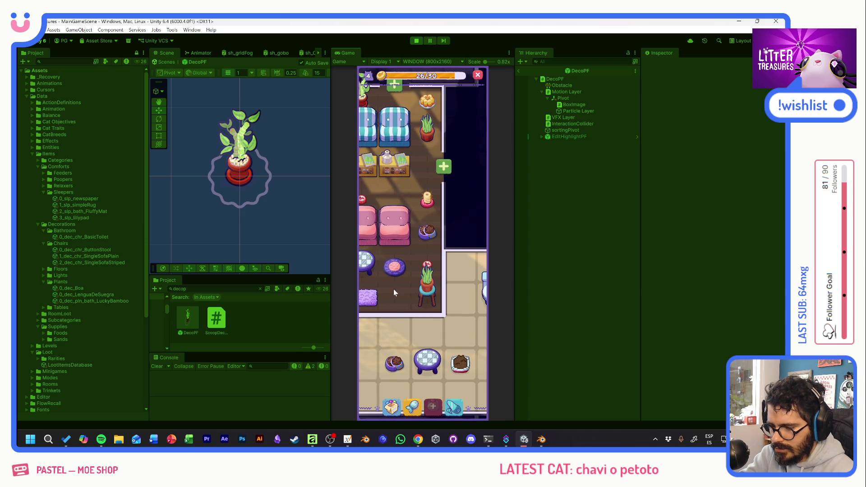
pyautogui.click(402, 227)
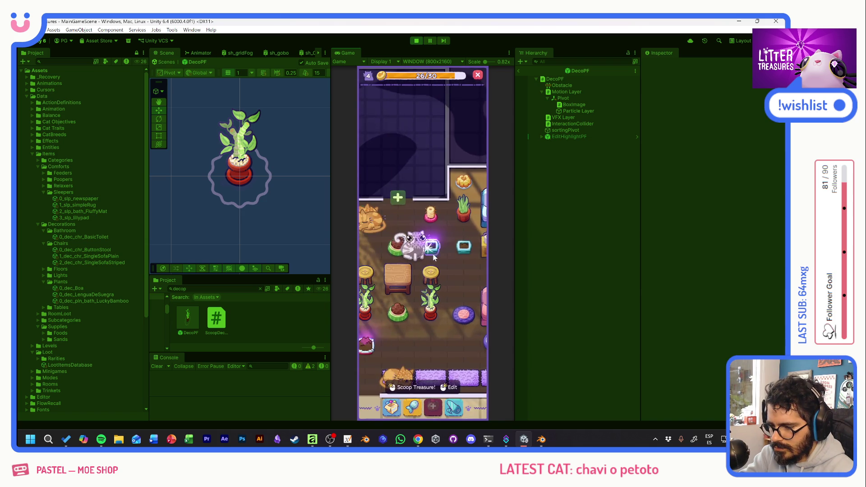
# Complete two treasure scoops to win the plant pot and the toilet
pyautogui.click(438, 257)
pyautogui.moveTo(409, 235); pyautogui.dragTo(447, 276)
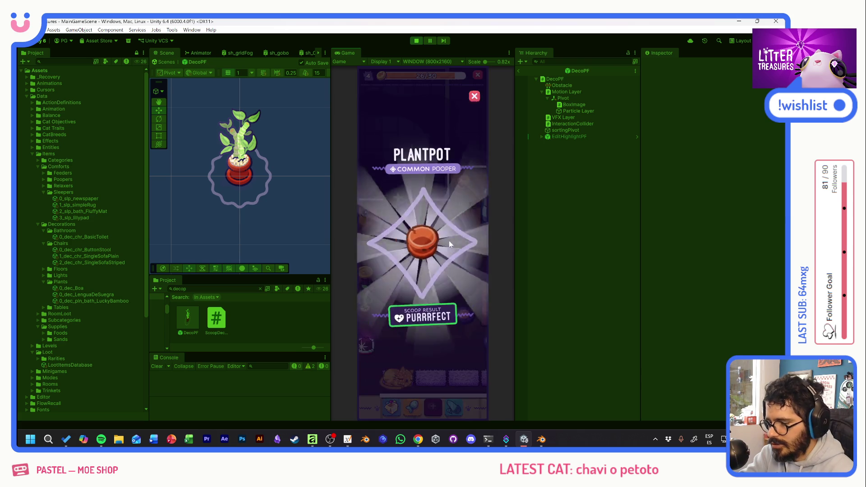
pyautogui.click(420, 247)
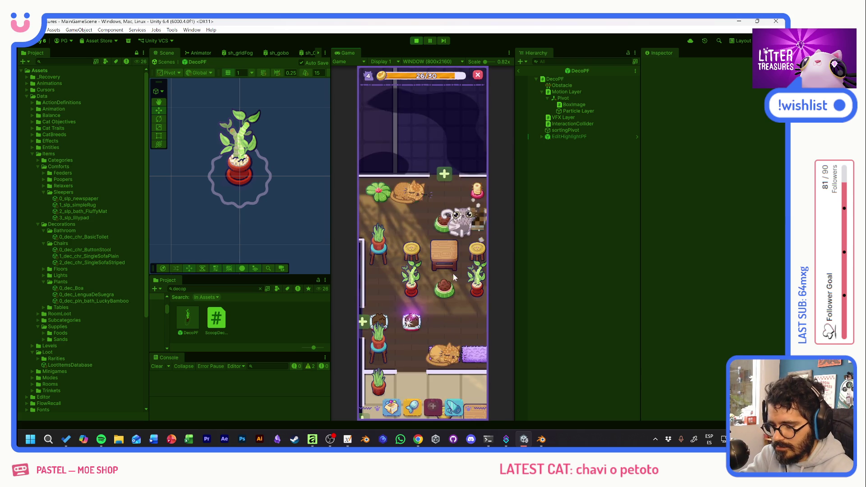
pyautogui.moveTo(385, 280); pyautogui.dragTo(458, 272)
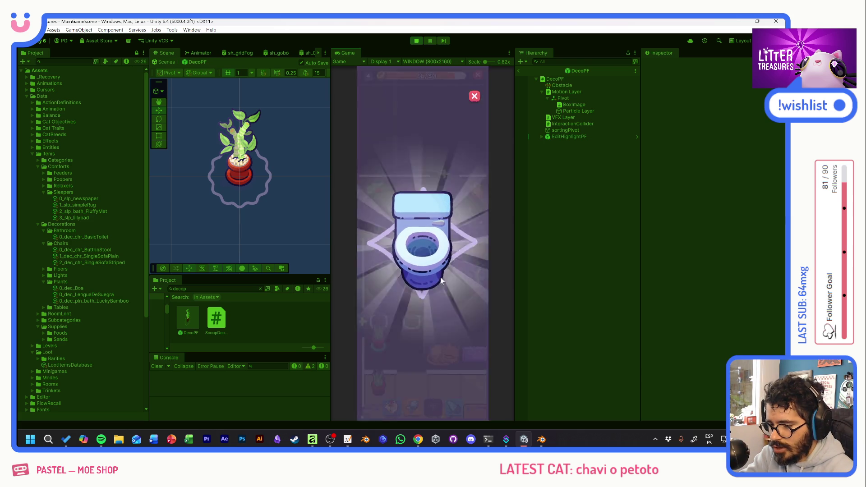
# Pan to the bathroom and place the second toilet there
pyautogui.moveTo(455, 320); pyautogui.dragTo(409, 235)
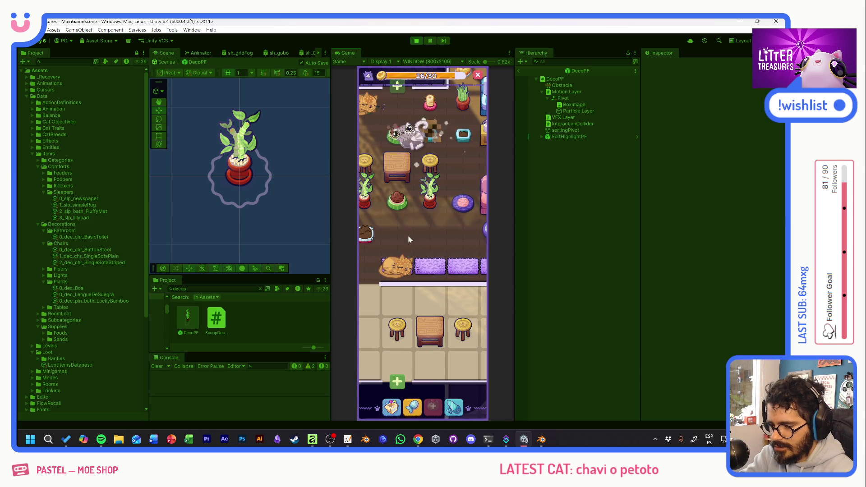
pyautogui.moveTo(404, 270); pyautogui.dragTo(380, 224)
pyautogui.moveTo(474, 258)
pyautogui.mouseDown()
pyautogui.moveTo(406, 244)
pyautogui.moveTo(404, 270)
pyautogui.moveTo(366, 265)
pyautogui.moveTo(373, 267)
pyautogui.mouseUp()
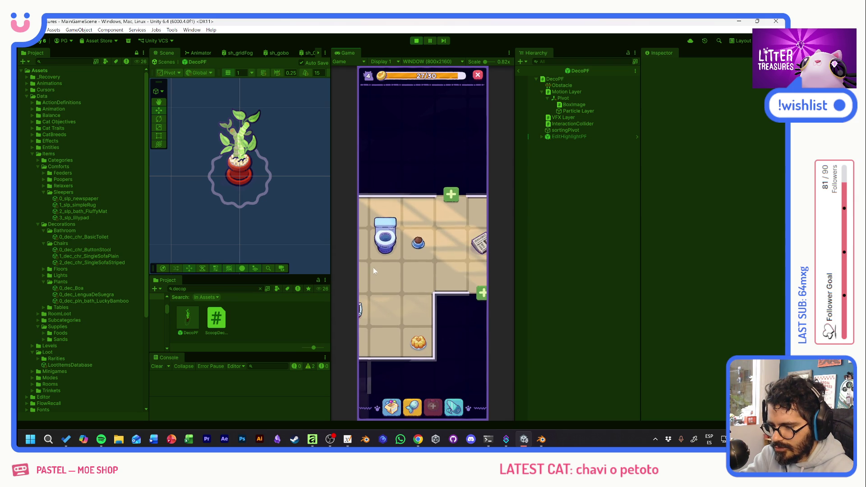
pyautogui.click(392, 407)
pyautogui.click(398, 245)
pyautogui.click(418, 284)
pyautogui.click(435, 266)
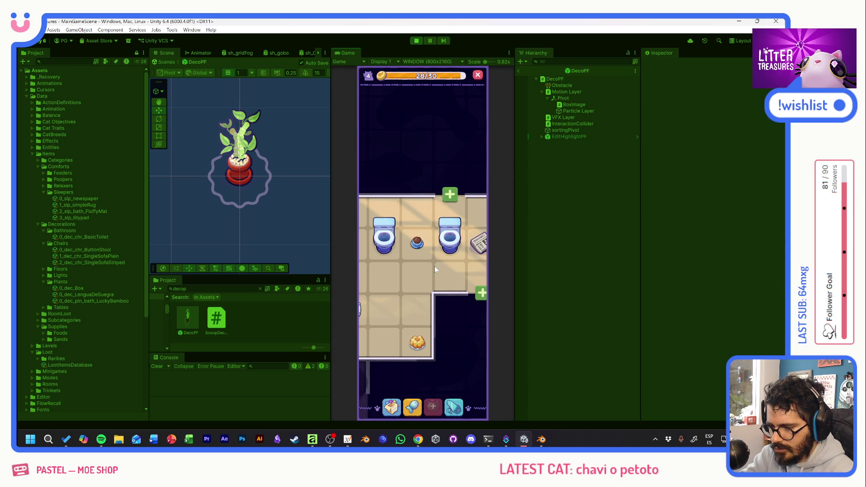
# Place another decoration on the bathroom floor and pan back toward the cat room
pyautogui.click(393, 407)
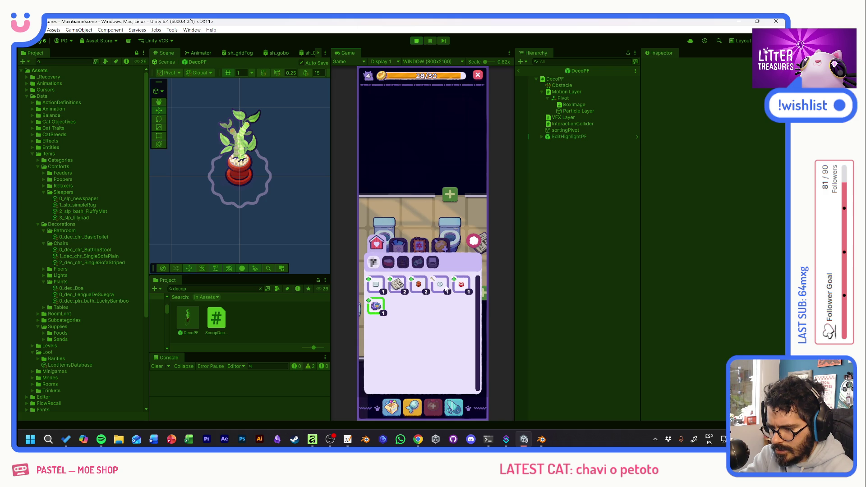
pyautogui.click(460, 287)
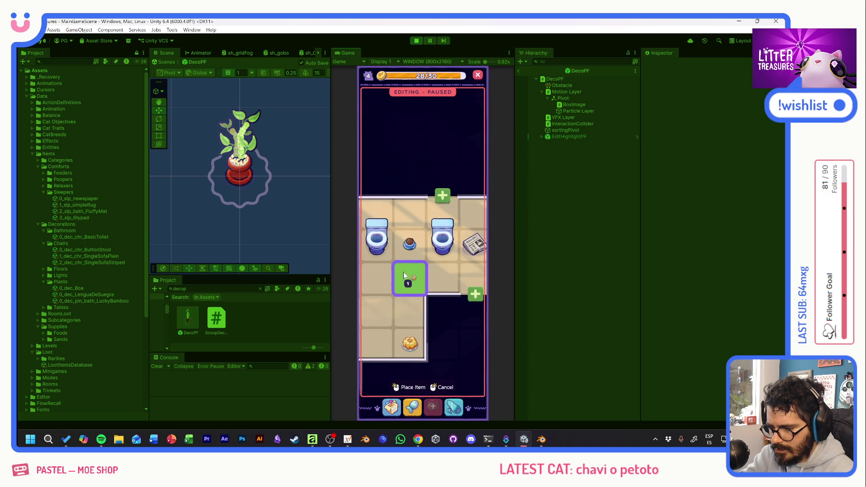
pyautogui.click(398, 293)
pyautogui.moveTo(437, 296); pyautogui.dragTo(458, 325)
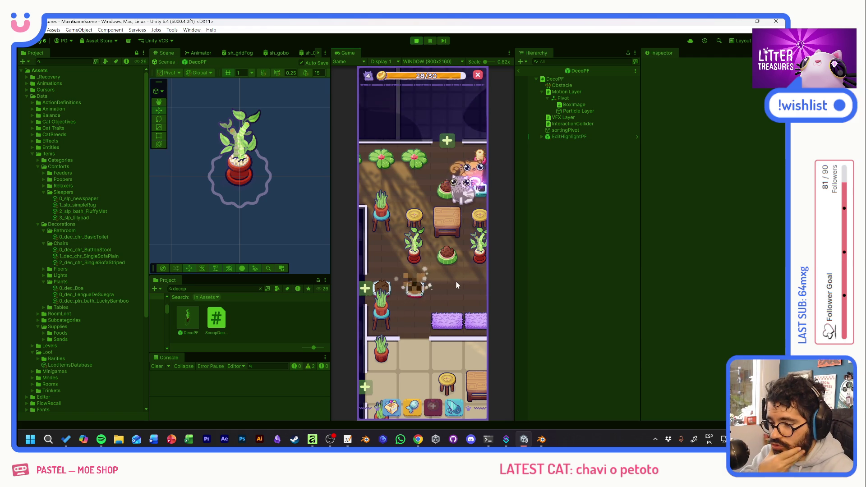
# Scoop a litter treasure and close the Plain Single Sofa reward screen
pyautogui.moveTo(456, 282); pyautogui.dragTo(438, 278)
pyautogui.click(467, 187)
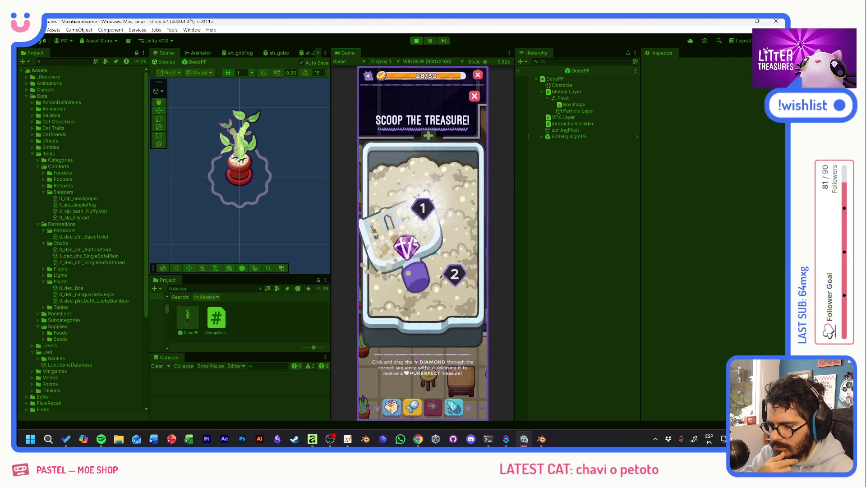
pyautogui.moveTo(393, 204); pyautogui.dragTo(451, 295)
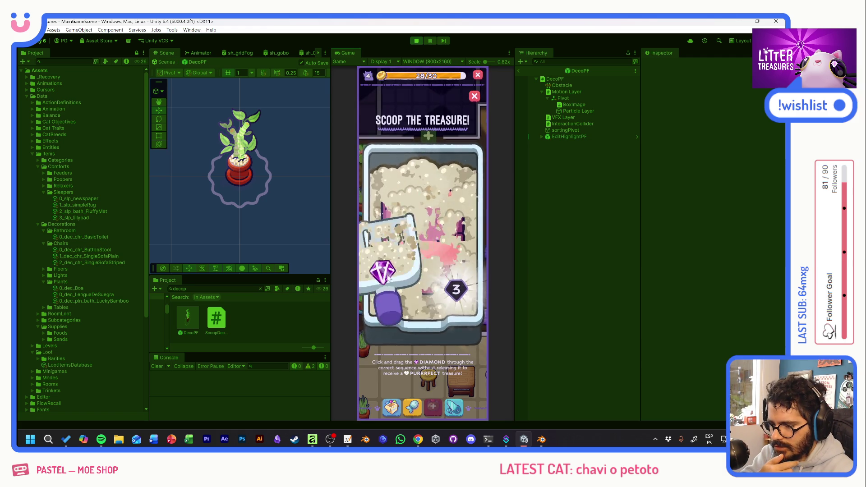
pyautogui.click(435, 268)
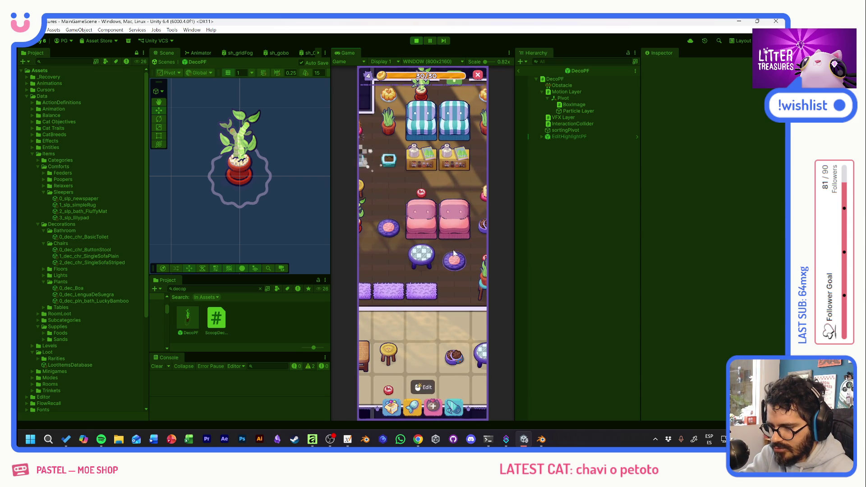
# Scoop another treasure for the potted plant and enter room editing
pyautogui.click(411, 265)
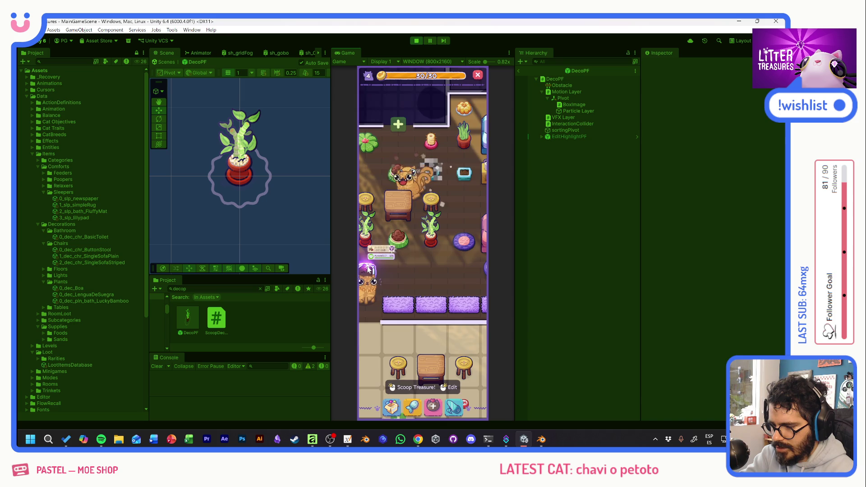
pyautogui.moveTo(374, 269); pyautogui.dragTo(431, 277)
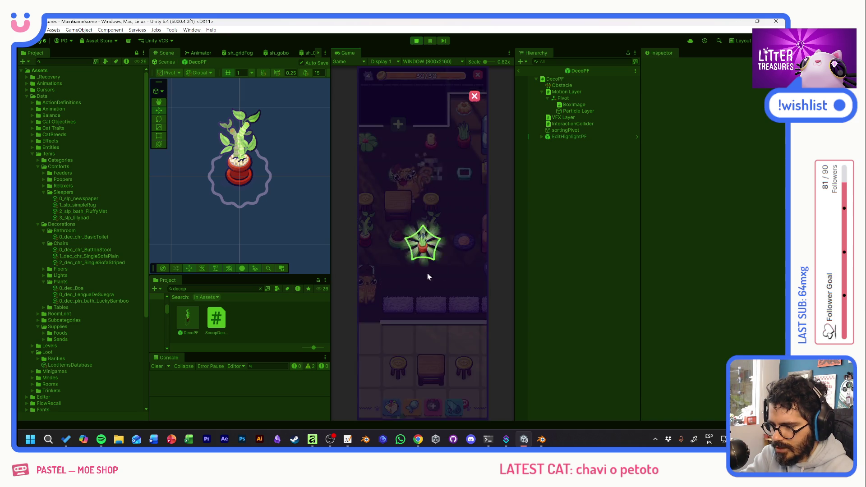
pyautogui.click(425, 248)
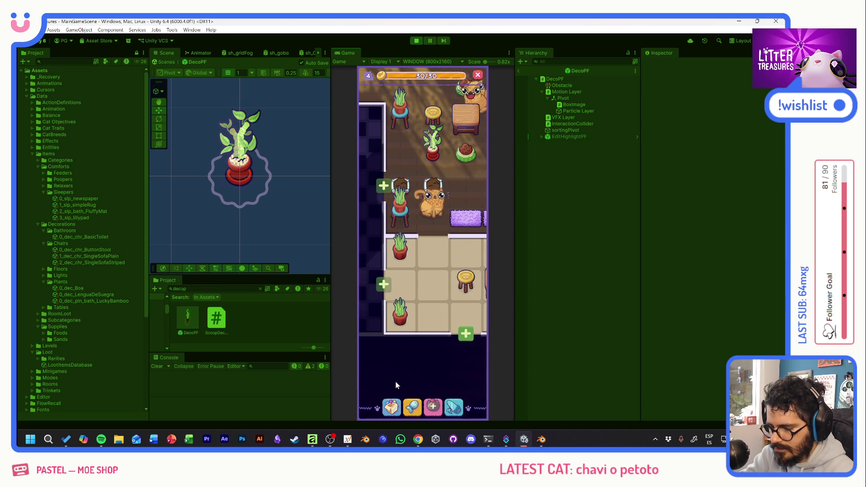
# Place the potted plant from the inventory on the tiled floor
pyautogui.click(391, 405)
pyautogui.click(434, 283)
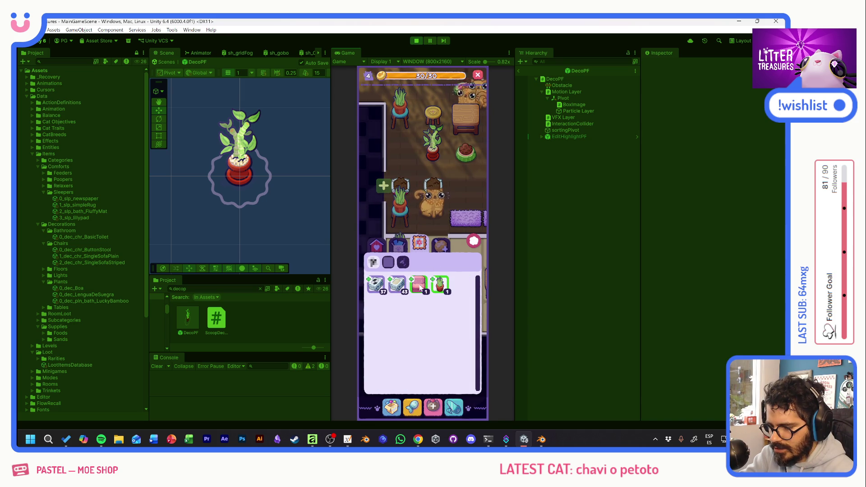
pyautogui.click(443, 278)
pyautogui.moveTo(445, 274)
pyautogui.mouseDown()
pyautogui.moveTo(370, 257)
pyautogui.moveTo(378, 269)
pyautogui.moveTo(454, 261)
pyautogui.moveTo(366, 308)
pyautogui.moveTo(415, 311)
pyautogui.mouseUp()
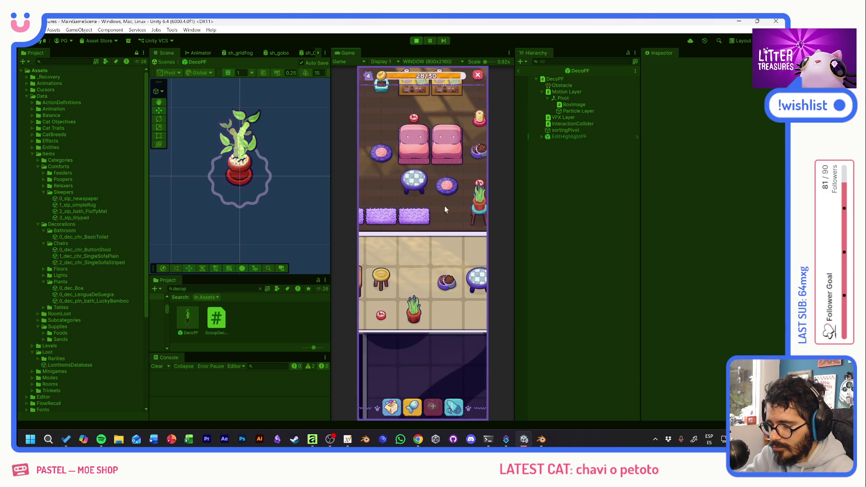
# Pan the view back to the cats' room
pyautogui.moveTo(406, 262); pyautogui.dragTo(441, 279)
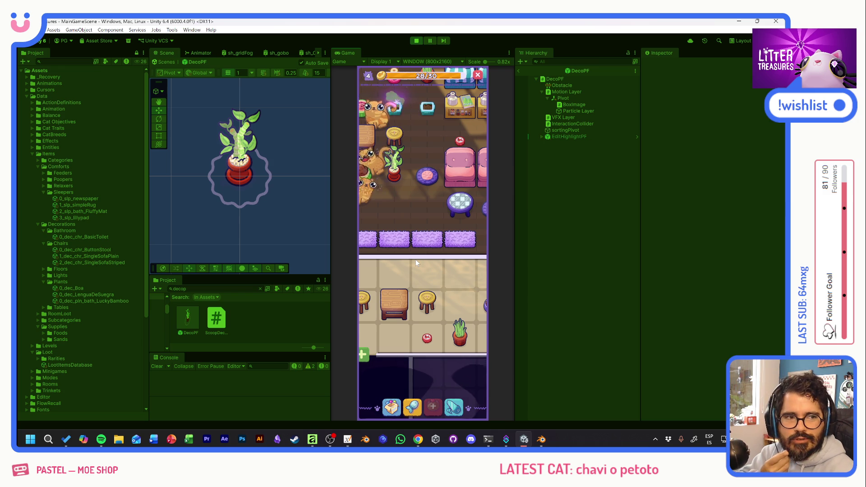
pyautogui.moveTo(407, 245); pyautogui.dragTo(447, 289)
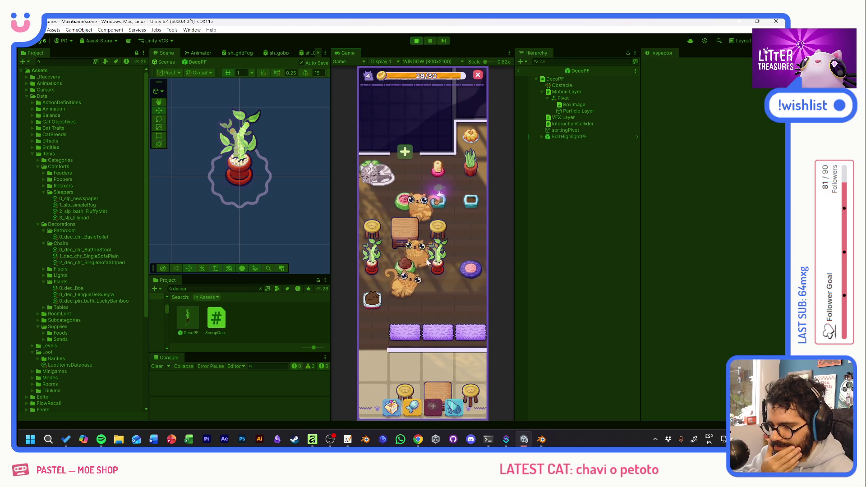
# Scoop the glowing litter treasure for a Purrfect reward, pushing the café to level 5
pyautogui.click(372, 299)
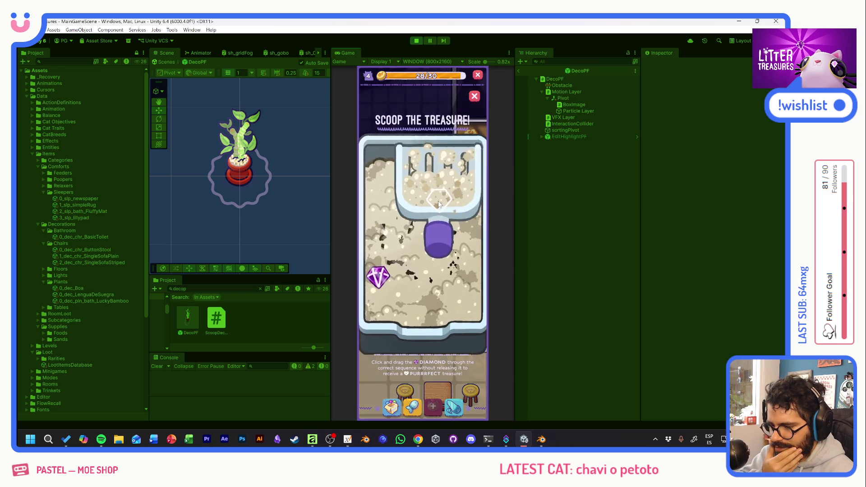
pyautogui.moveTo(420, 224); pyautogui.dragTo(444, 274)
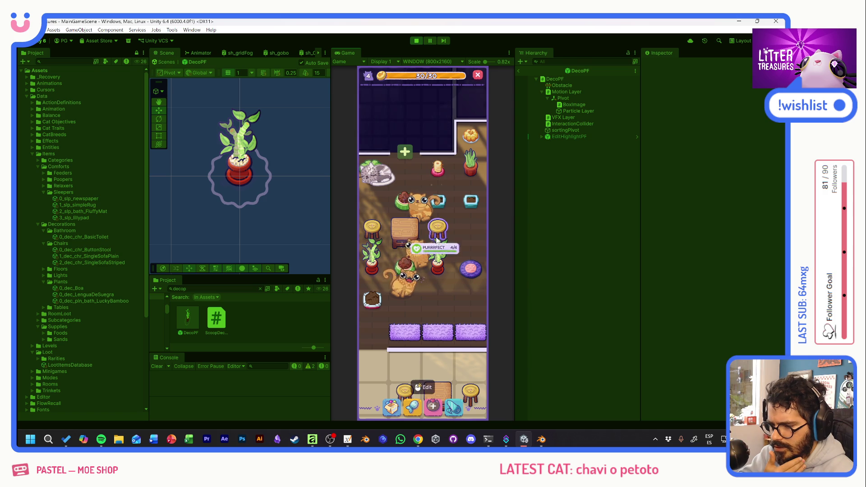
pyautogui.scroll(-3, 434, 235)
pyautogui.scroll(-3, 445, 245)
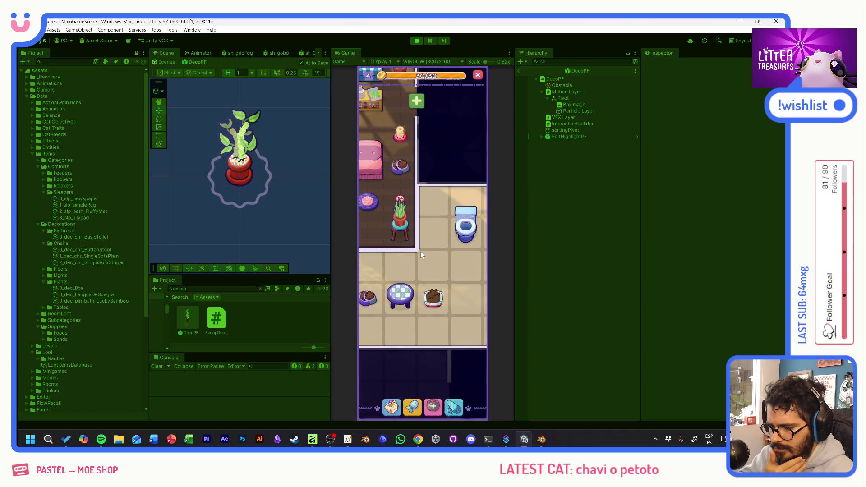
pyautogui.scroll(3, 421, 250)
pyautogui.scroll(3, 452, 268)
pyautogui.scroll(3, 413, 260)
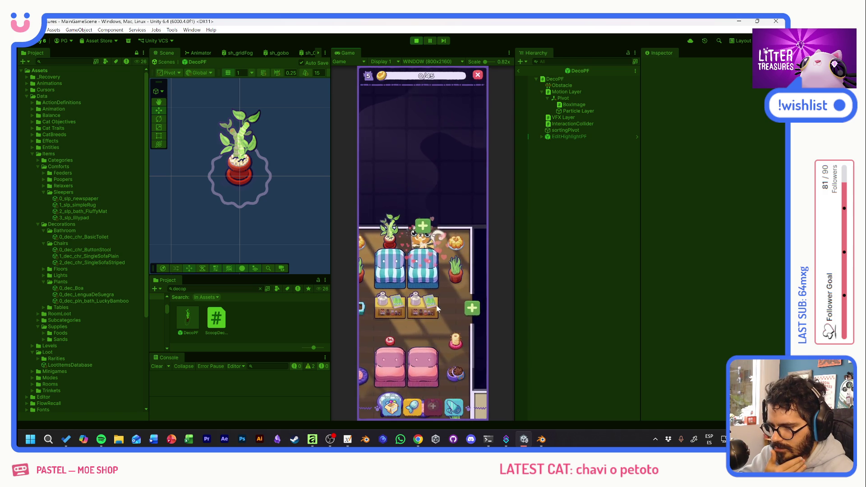
pyautogui.click(422, 242)
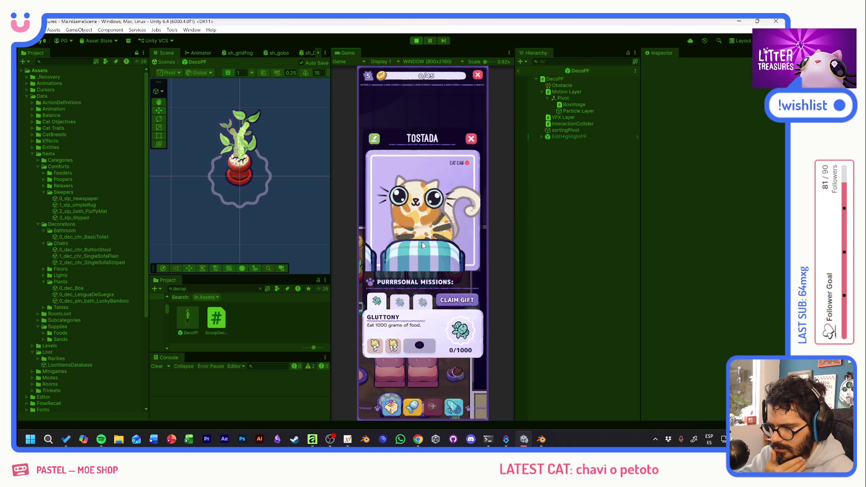
pyautogui.click(472, 140)
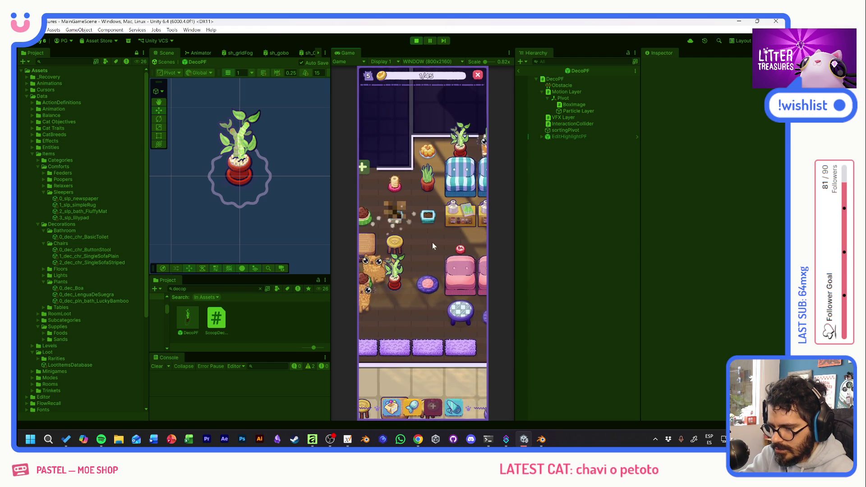
pyautogui.moveTo(435, 290)
pyautogui.mouseDown()
pyautogui.moveTo(472, 299)
pyautogui.moveTo(472, 243)
pyautogui.moveTo(372, 259)
pyautogui.mouseUp()
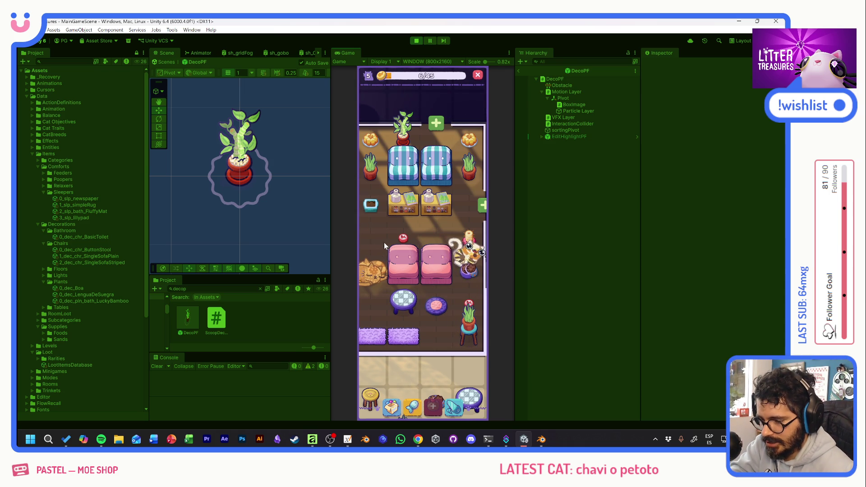
# Scoop two litter treasures through the numbered markers, revealing a pot reward
pyautogui.moveTo(374, 241); pyautogui.dragTo(474, 234)
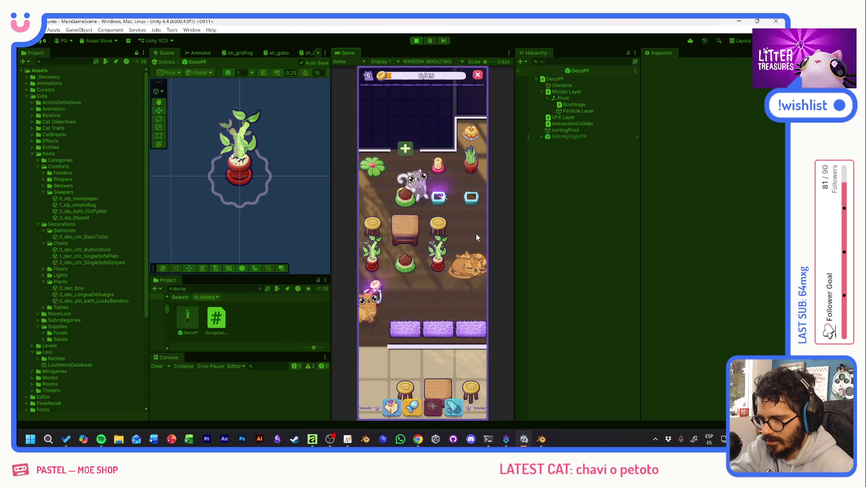
pyautogui.click(396, 211)
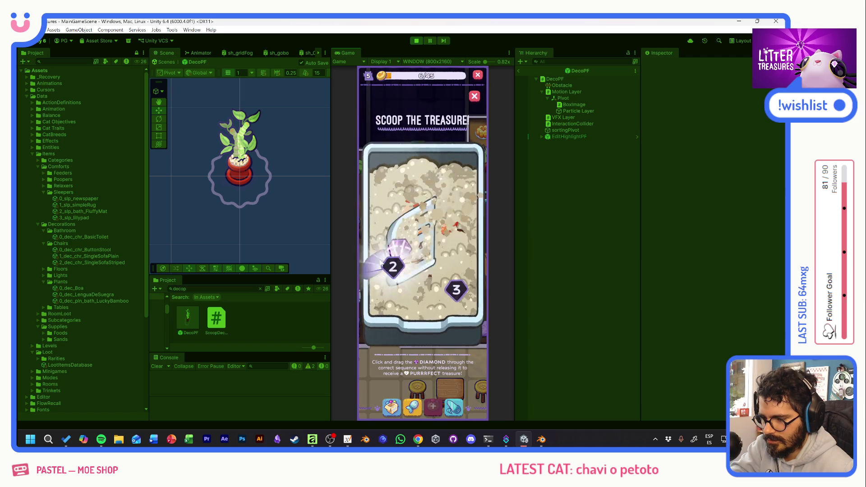
pyautogui.moveTo(397, 211); pyautogui.dragTo(452, 289)
pyautogui.moveTo(380, 276); pyautogui.dragTo(458, 271)
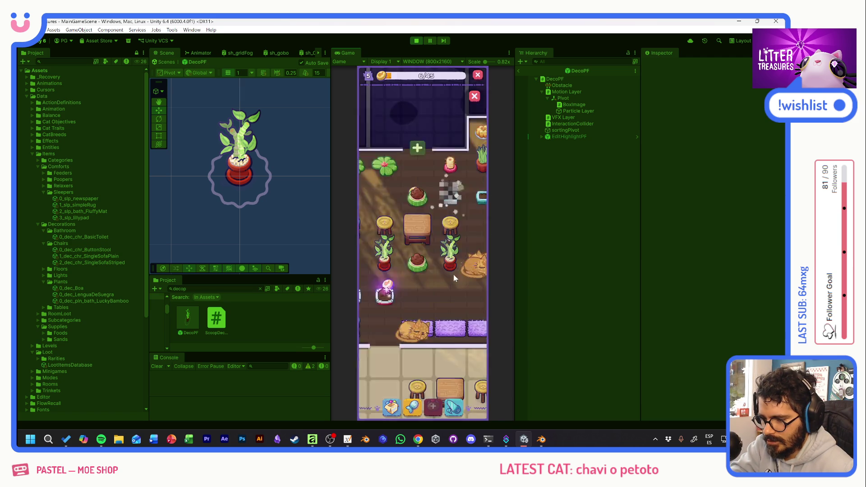
pyautogui.click(387, 299)
pyautogui.moveTo(385, 274)
pyautogui.mouseDown()
pyautogui.moveTo(459, 275)
pyautogui.moveTo(335, 237)
pyautogui.mouseUp()
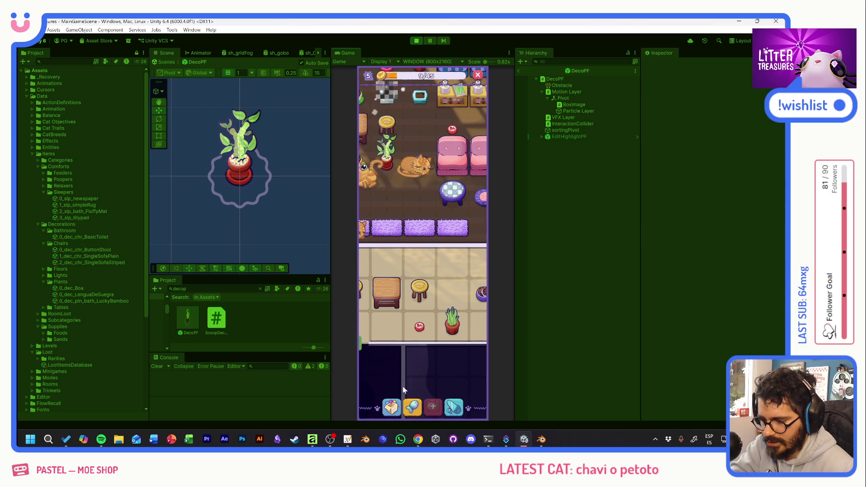
# Pick the plant pot from the decoration inventory for placement in the bathroom
pyautogui.click(409, 386)
pyautogui.moveTo(420, 285); pyautogui.dragTo(392, 322)
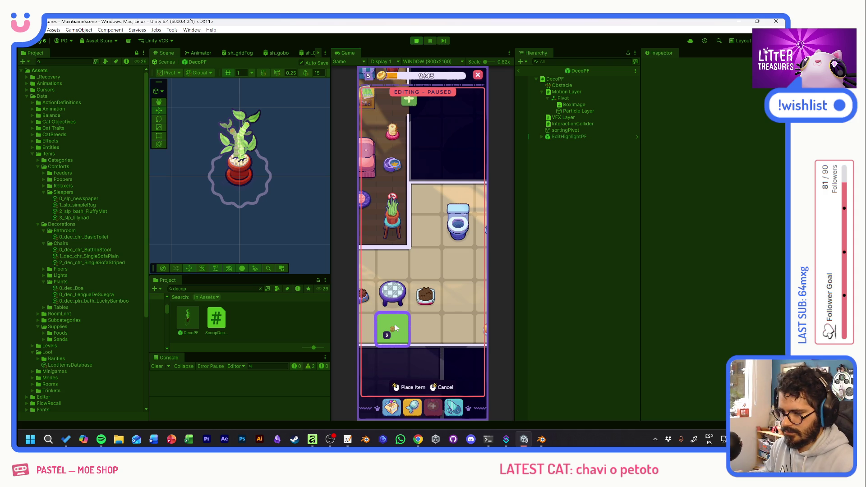
# Place two small orange pots on the bathroom tiles, raising level-five progress to about 12/45
pyautogui.click(395, 324)
pyautogui.click(393, 264)
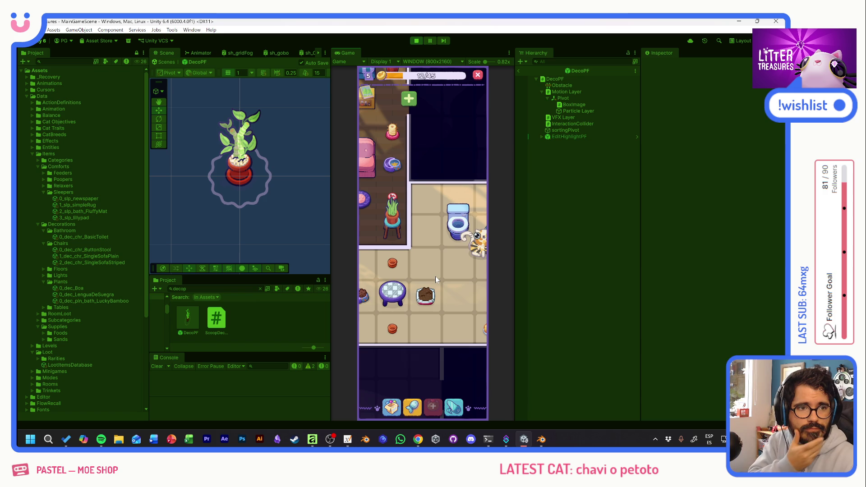
# Scoop the living-room litter treasure to 15/45 progress and zoom out to show the whole café
pyautogui.moveTo(452, 293); pyautogui.dragTo(473, 340)
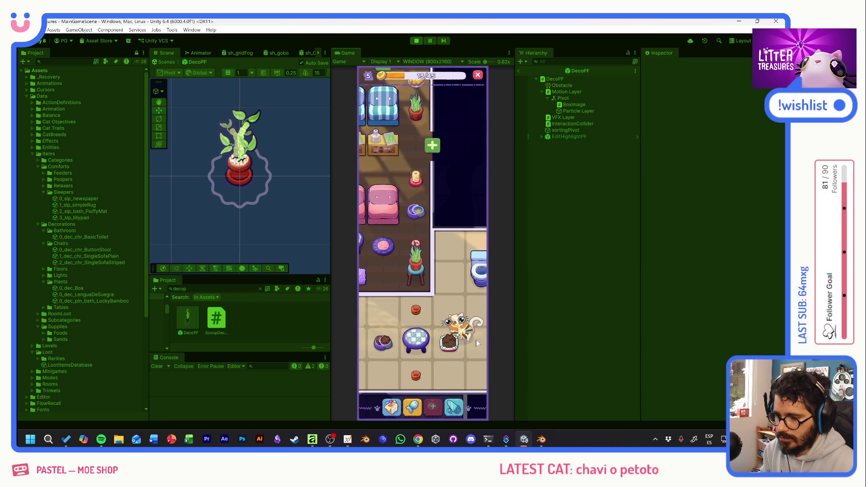
pyautogui.moveTo(435, 292); pyautogui.dragTo(455, 291)
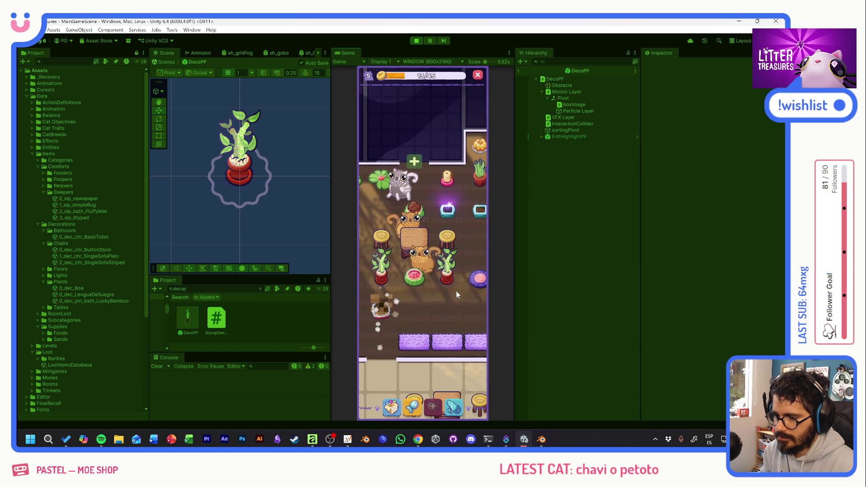
pyautogui.click(456, 291)
pyautogui.moveTo(382, 265); pyautogui.dragTo(416, 221)
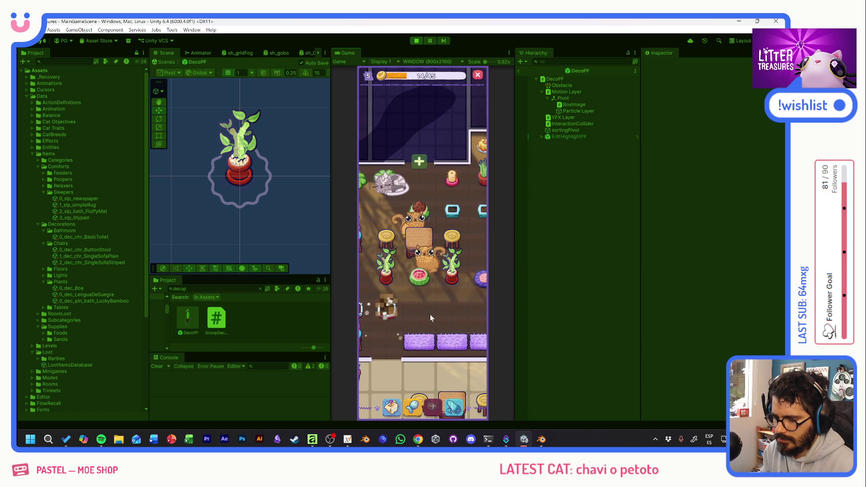
pyautogui.click(434, 312)
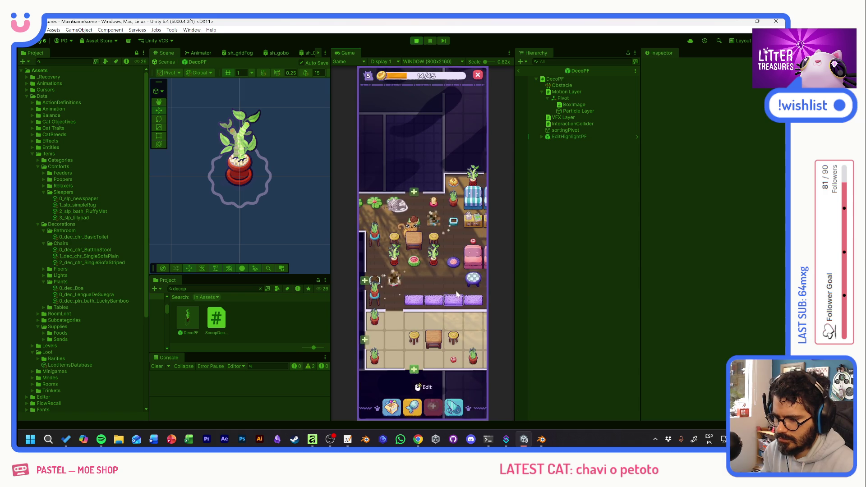
pyautogui.scroll(-3, 434, 288)
pyautogui.scroll(-2, 437, 286)
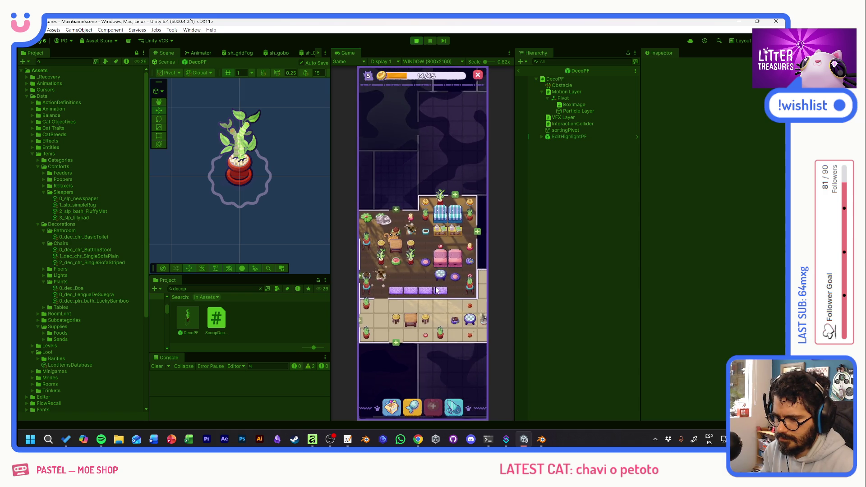
pyautogui.scroll(2, 439, 288)
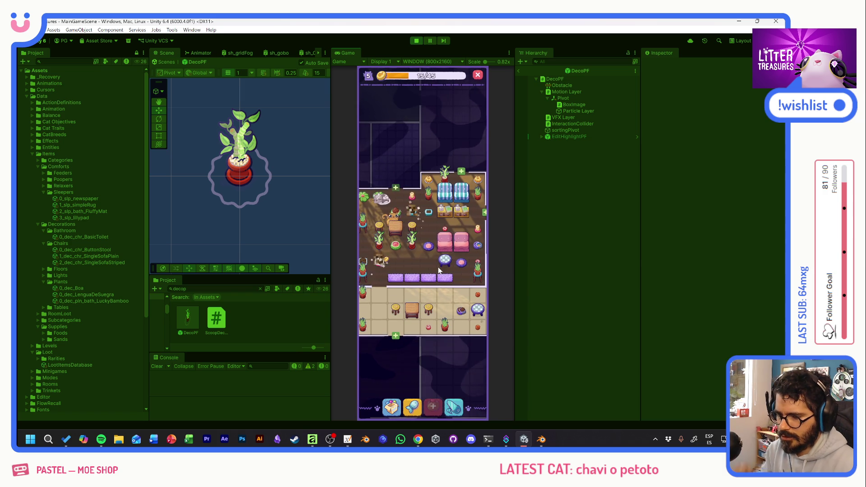